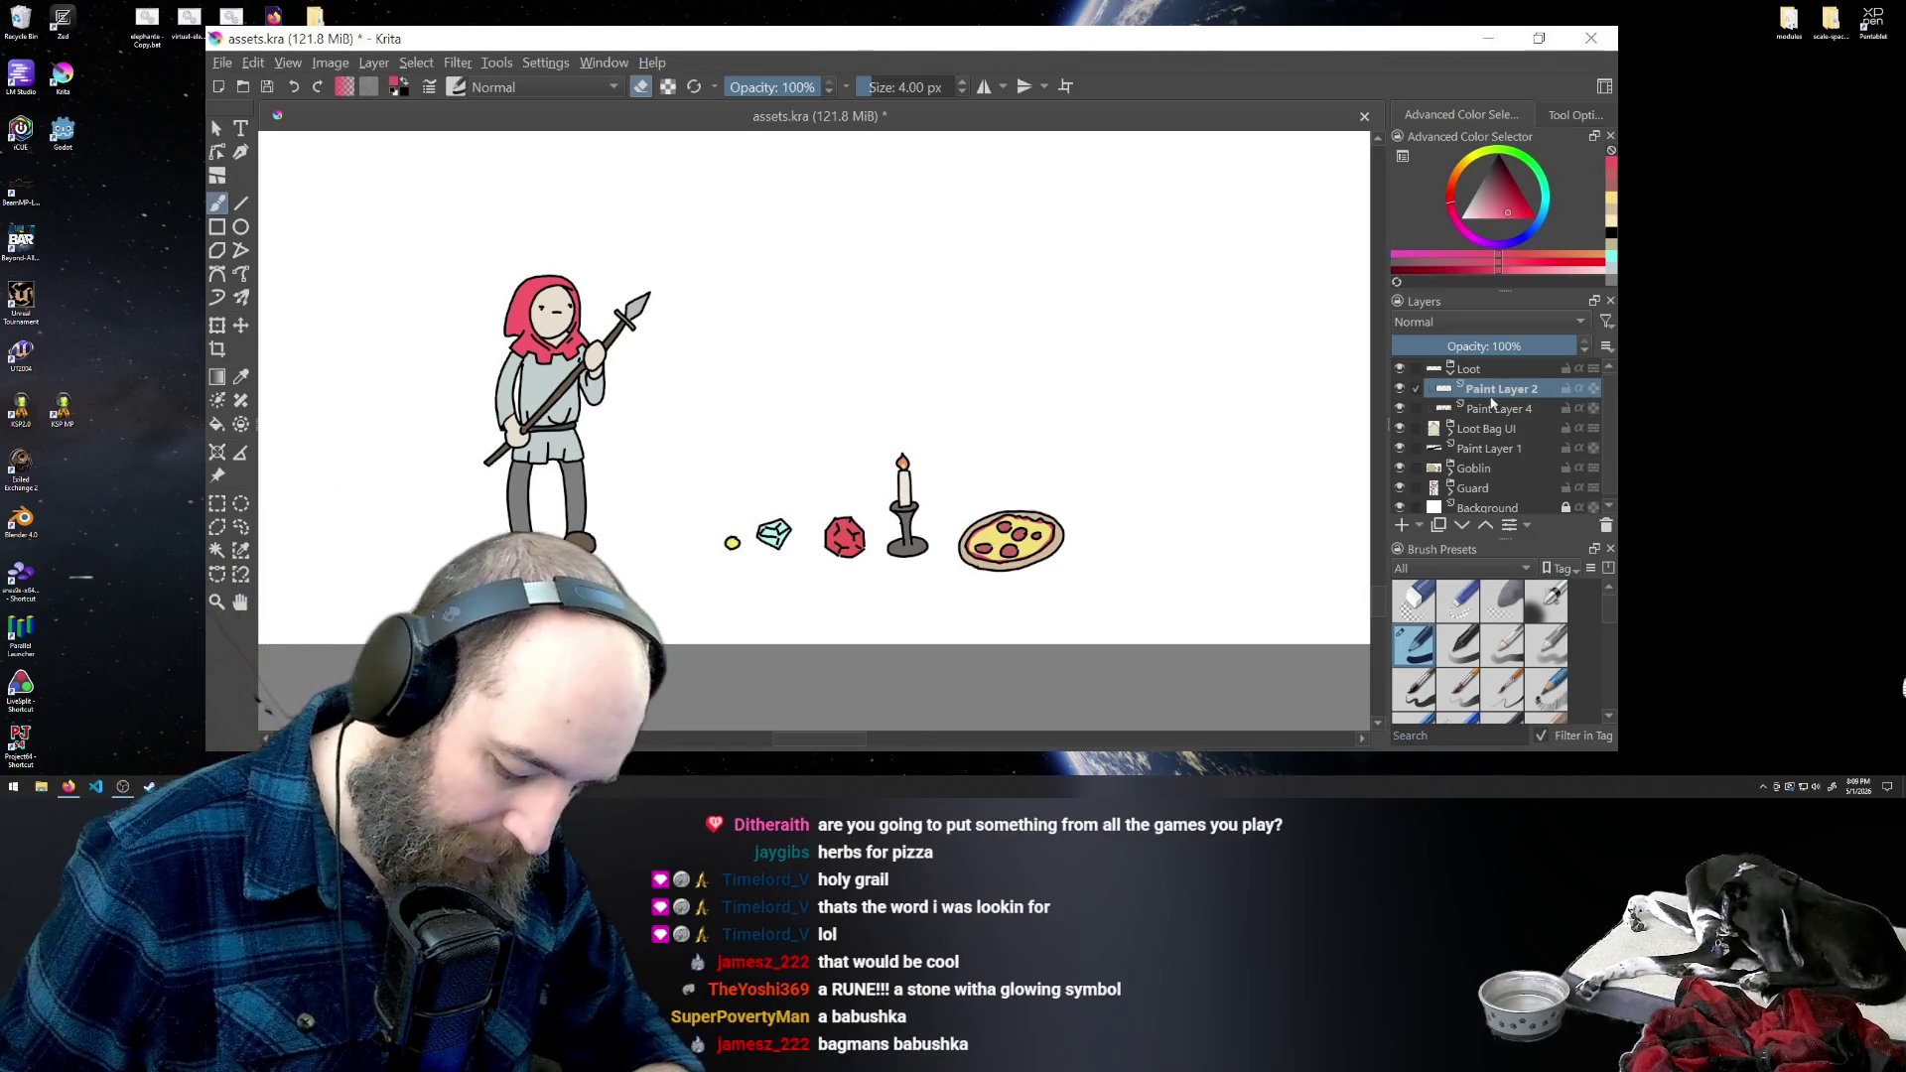
- Pick black as the painting colour, undo the trial strokes, and zoom out to the whole sheet
{"action": "left_click", "coordinate": [1610, 232]}
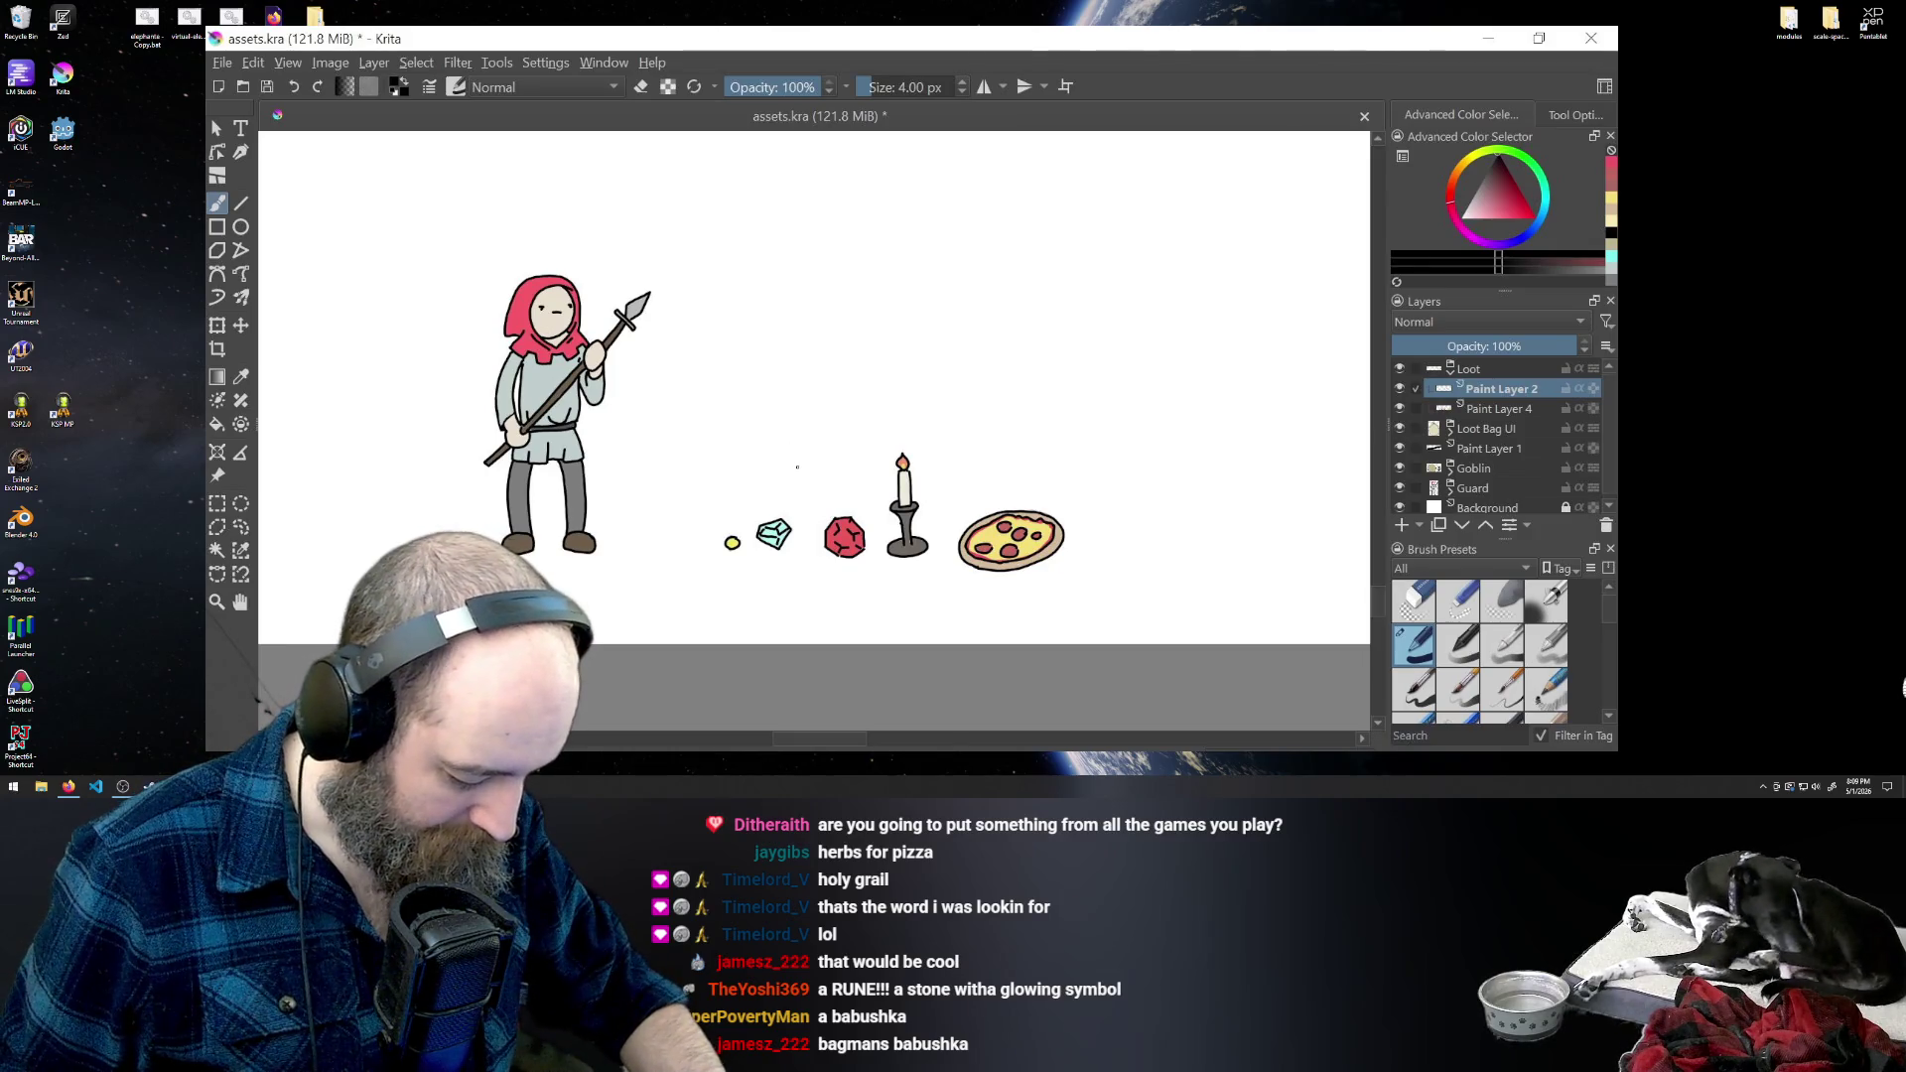
{"action": "mouse_move", "coordinate": [797, 468]}
{"action": "left_mouse_down"}
{"action": "mouse_move", "coordinate": [825, 461]}
{"action": "mouse_move", "coordinate": [802, 498]}
{"action": "left_mouse_up"}
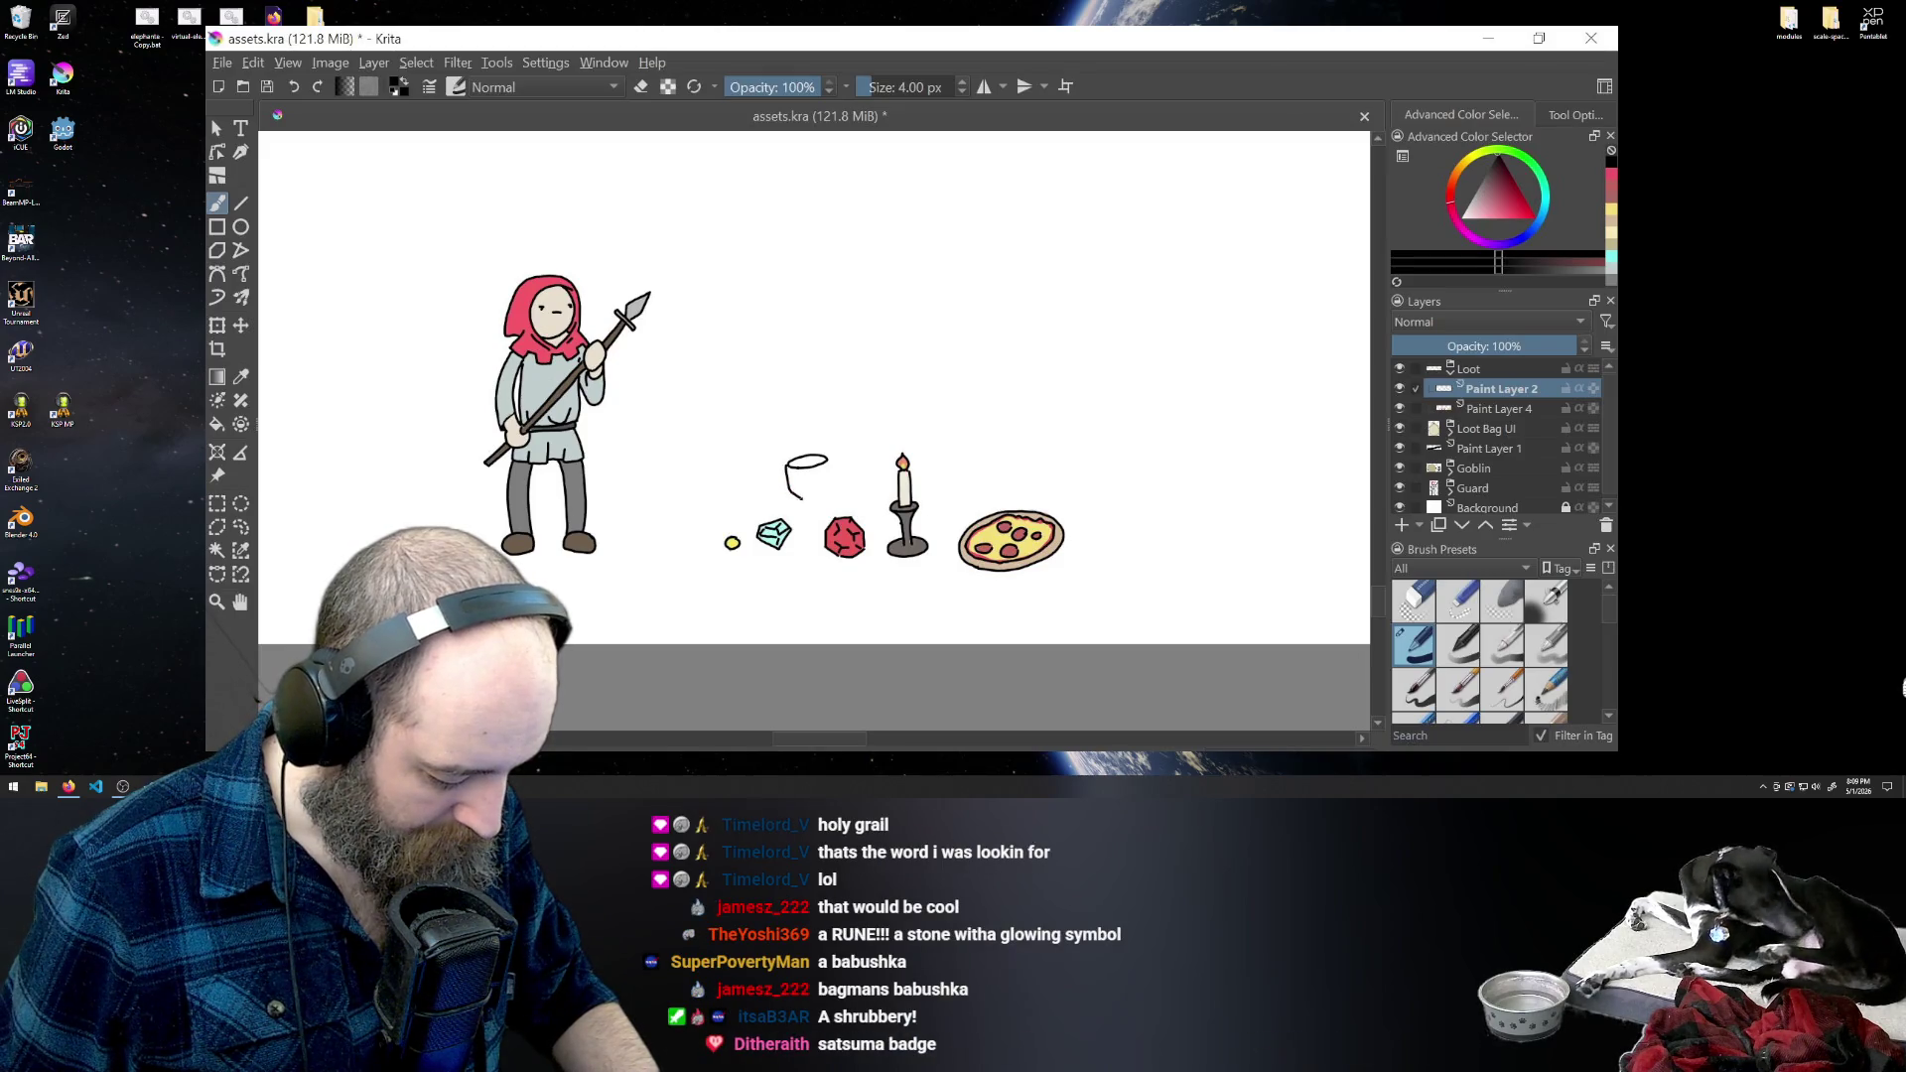
{"action": "key", "text": "ctrl+z"}
{"action": "key", "text": "ctrl+z"}
{"action": "key", "text": "ctrl+z"}
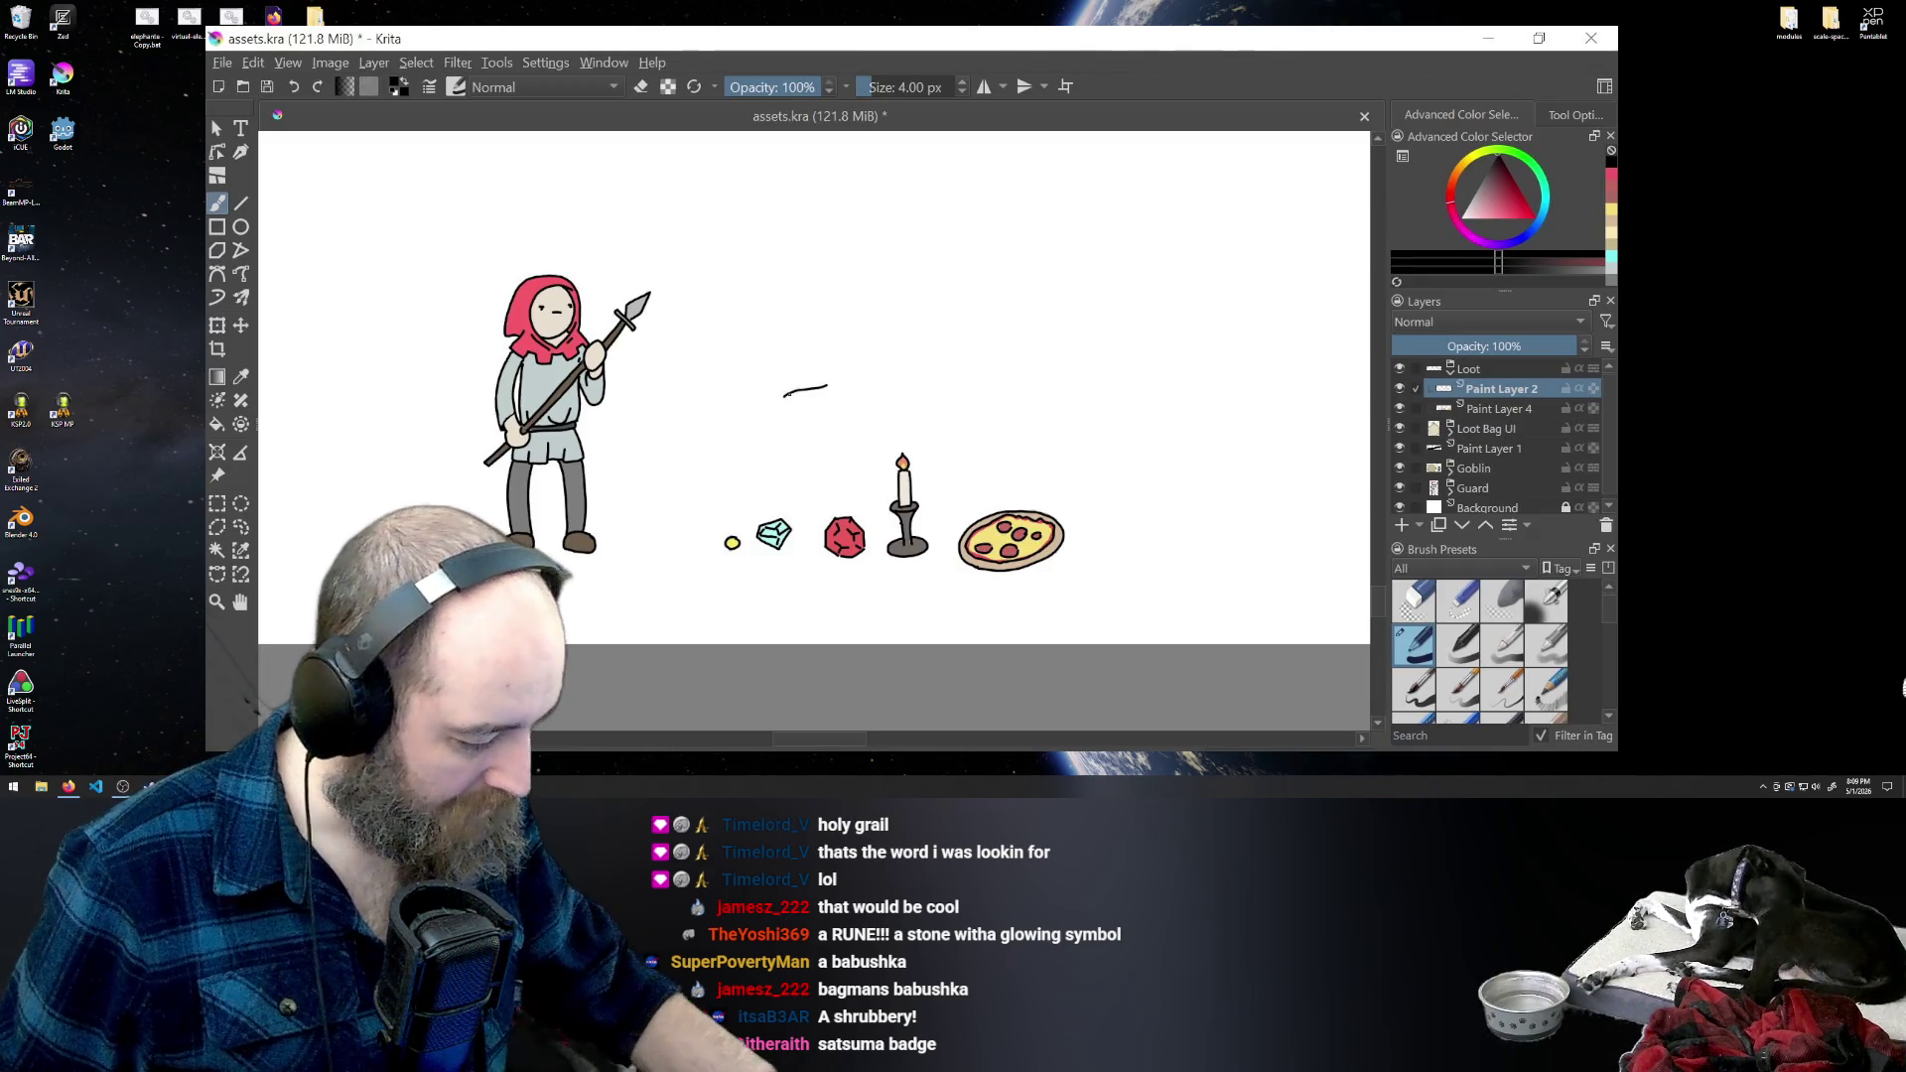
{"action": "key", "text": "ctrl+z"}
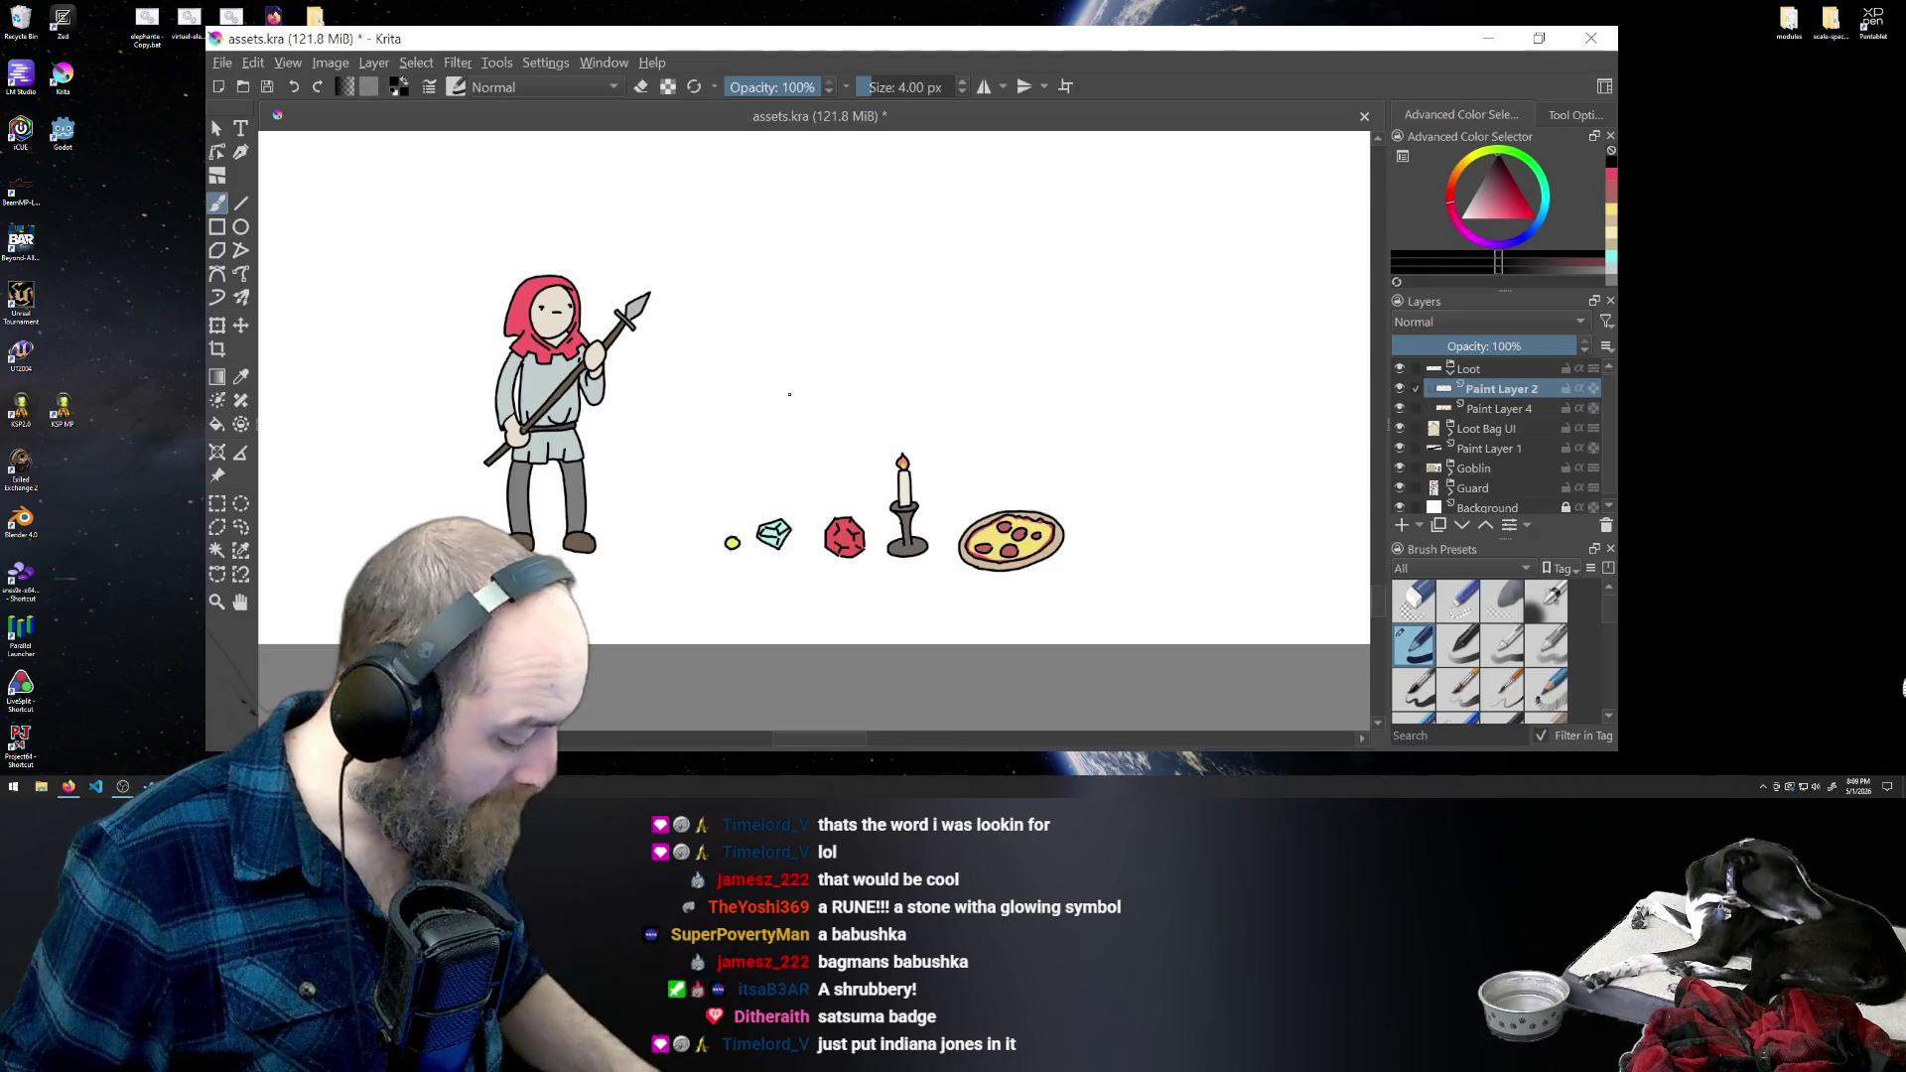
{"action": "key", "text": "minus"}
{"action": "key", "text": "minus"}
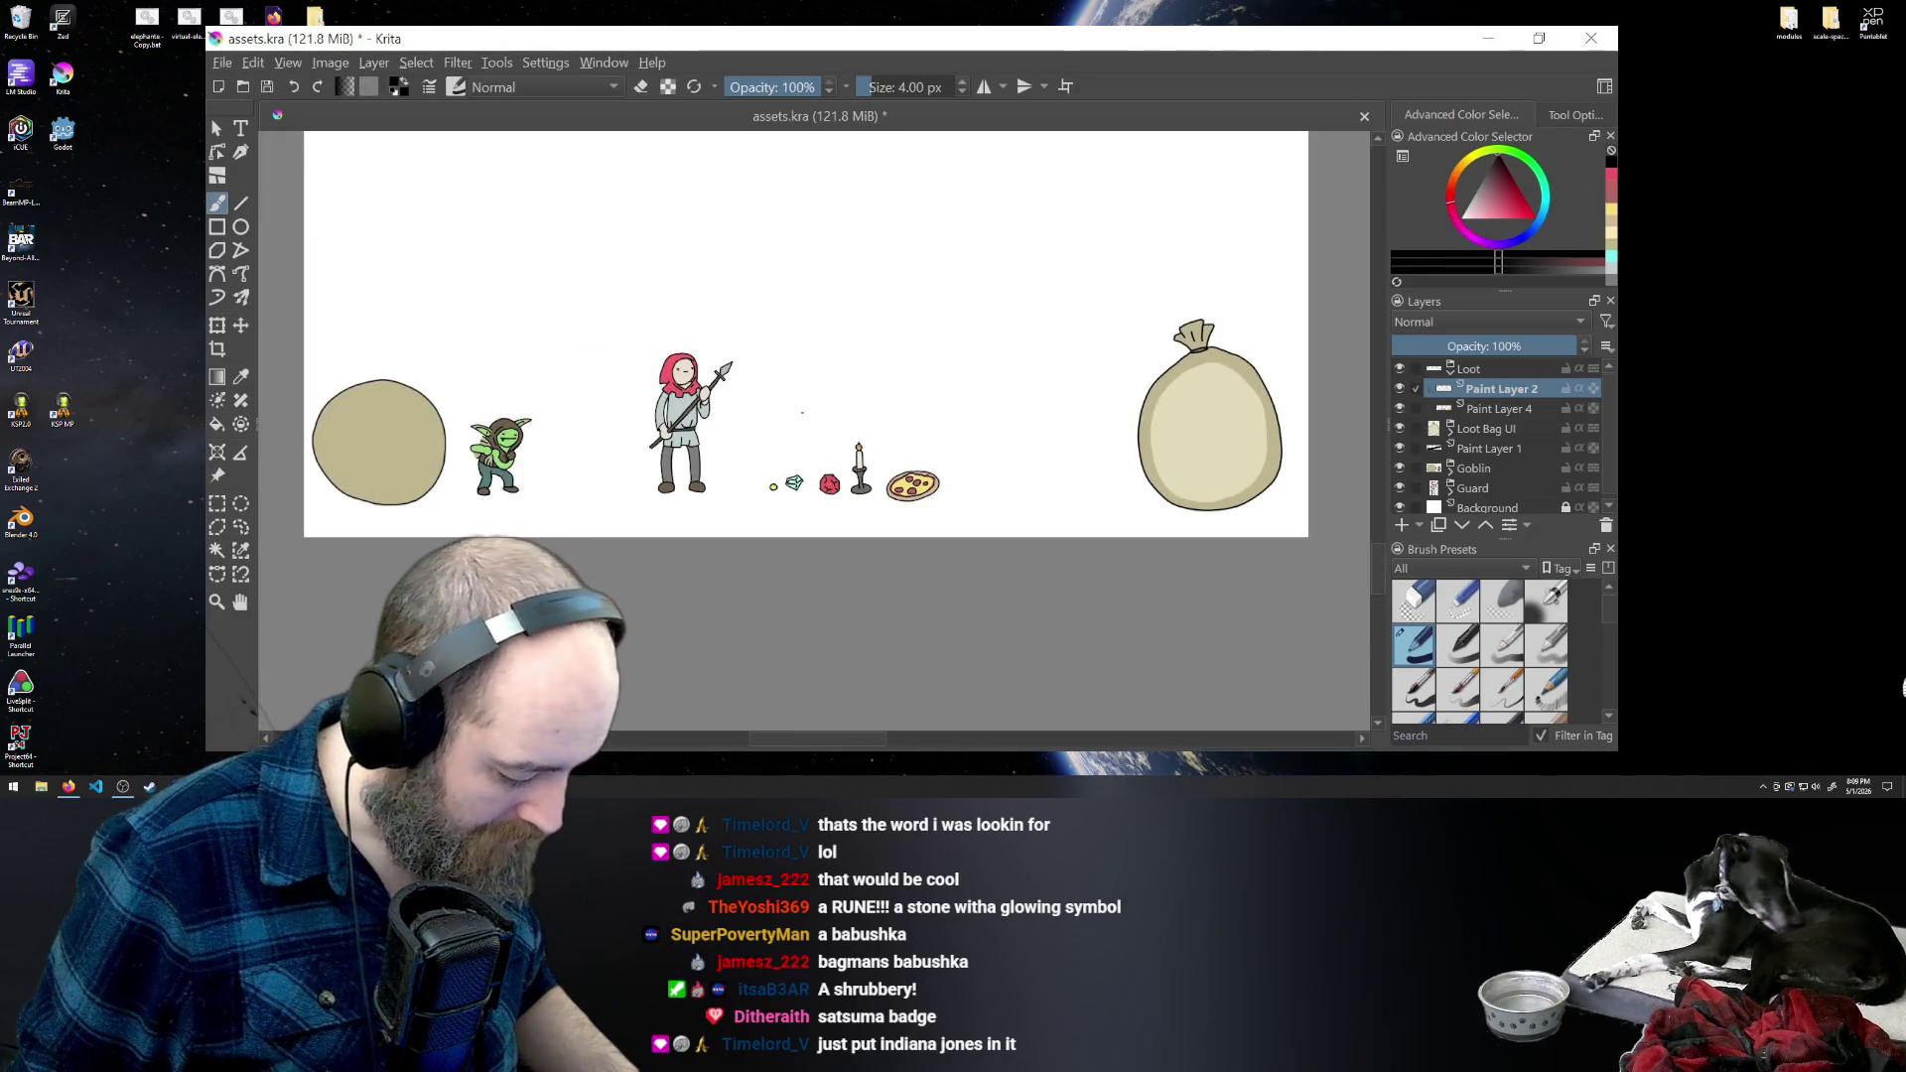
- Zoom in on the loot row and draw the goblet's rim and stem above the gems
{"action": "key", "text": "plus"}
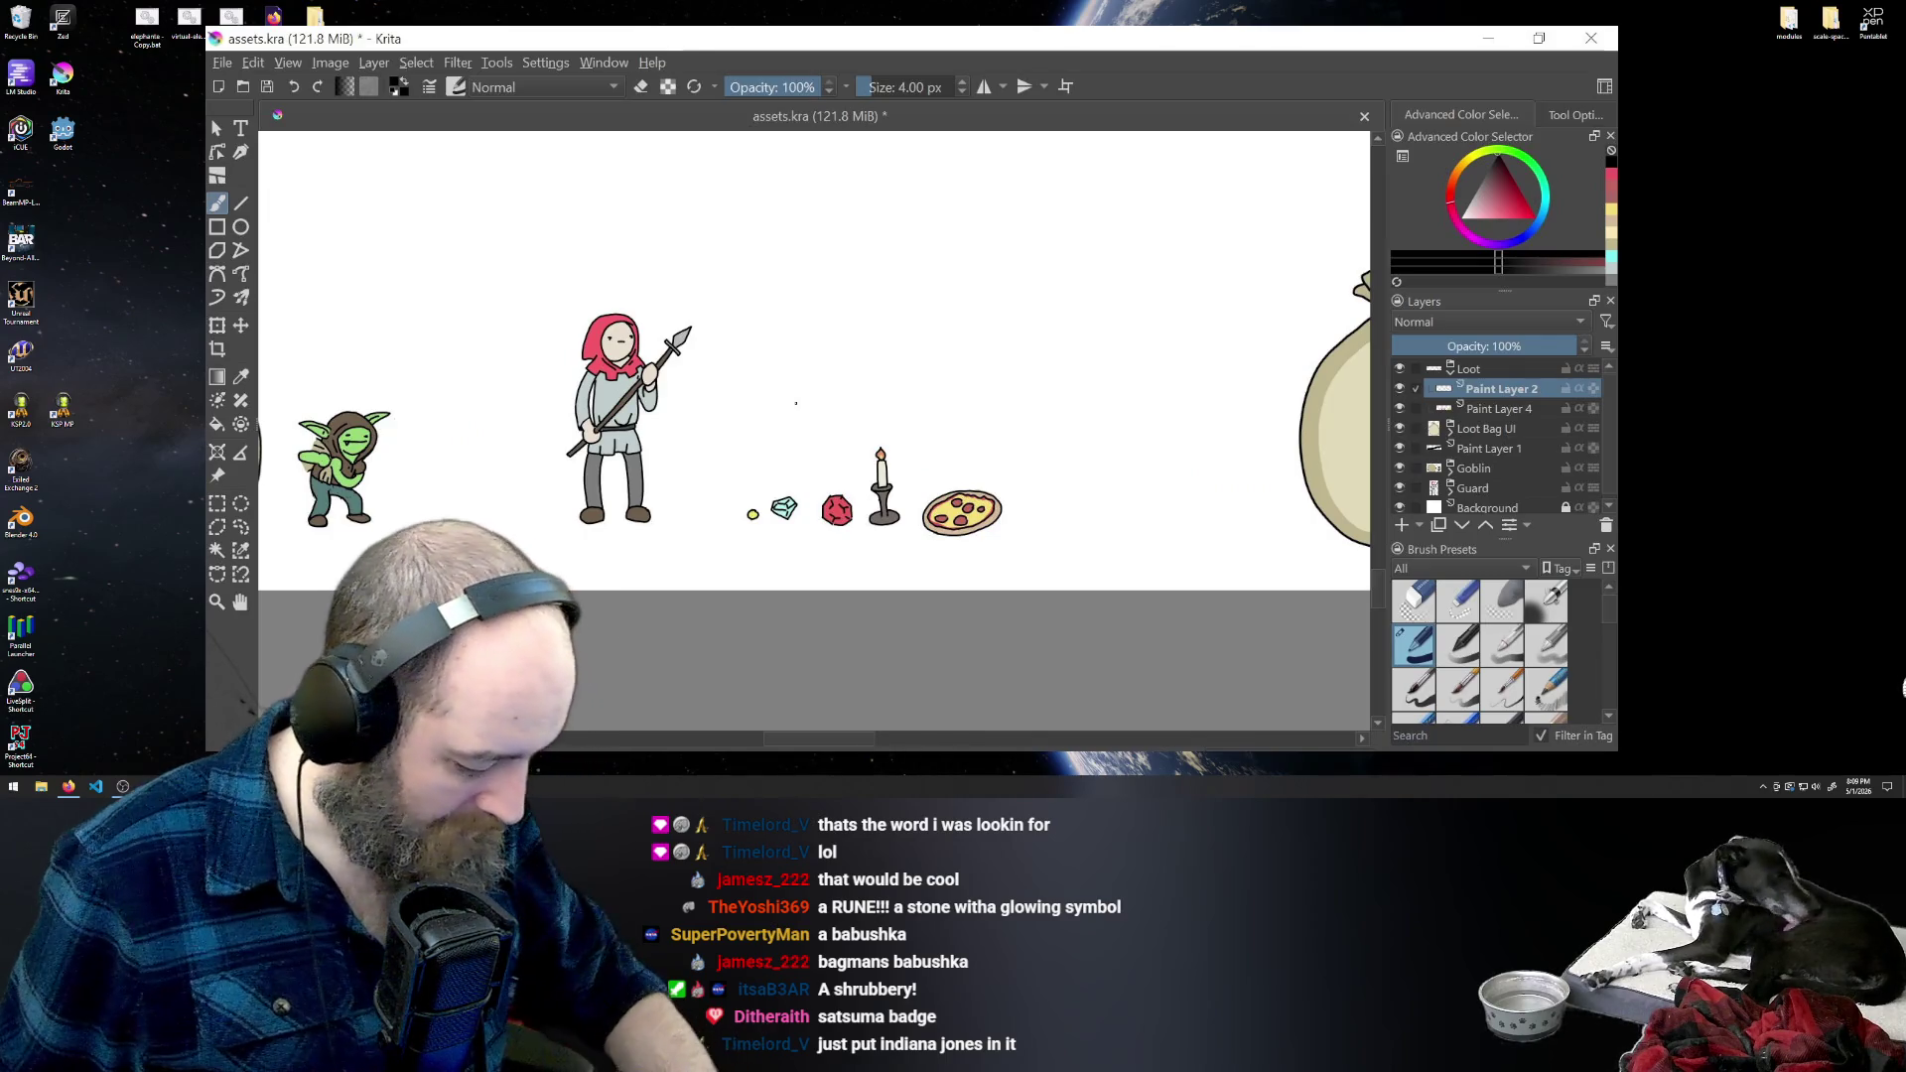
{"action": "left_click_drag", "start_coordinate": [817, 421], "coordinate": [819, 418]}
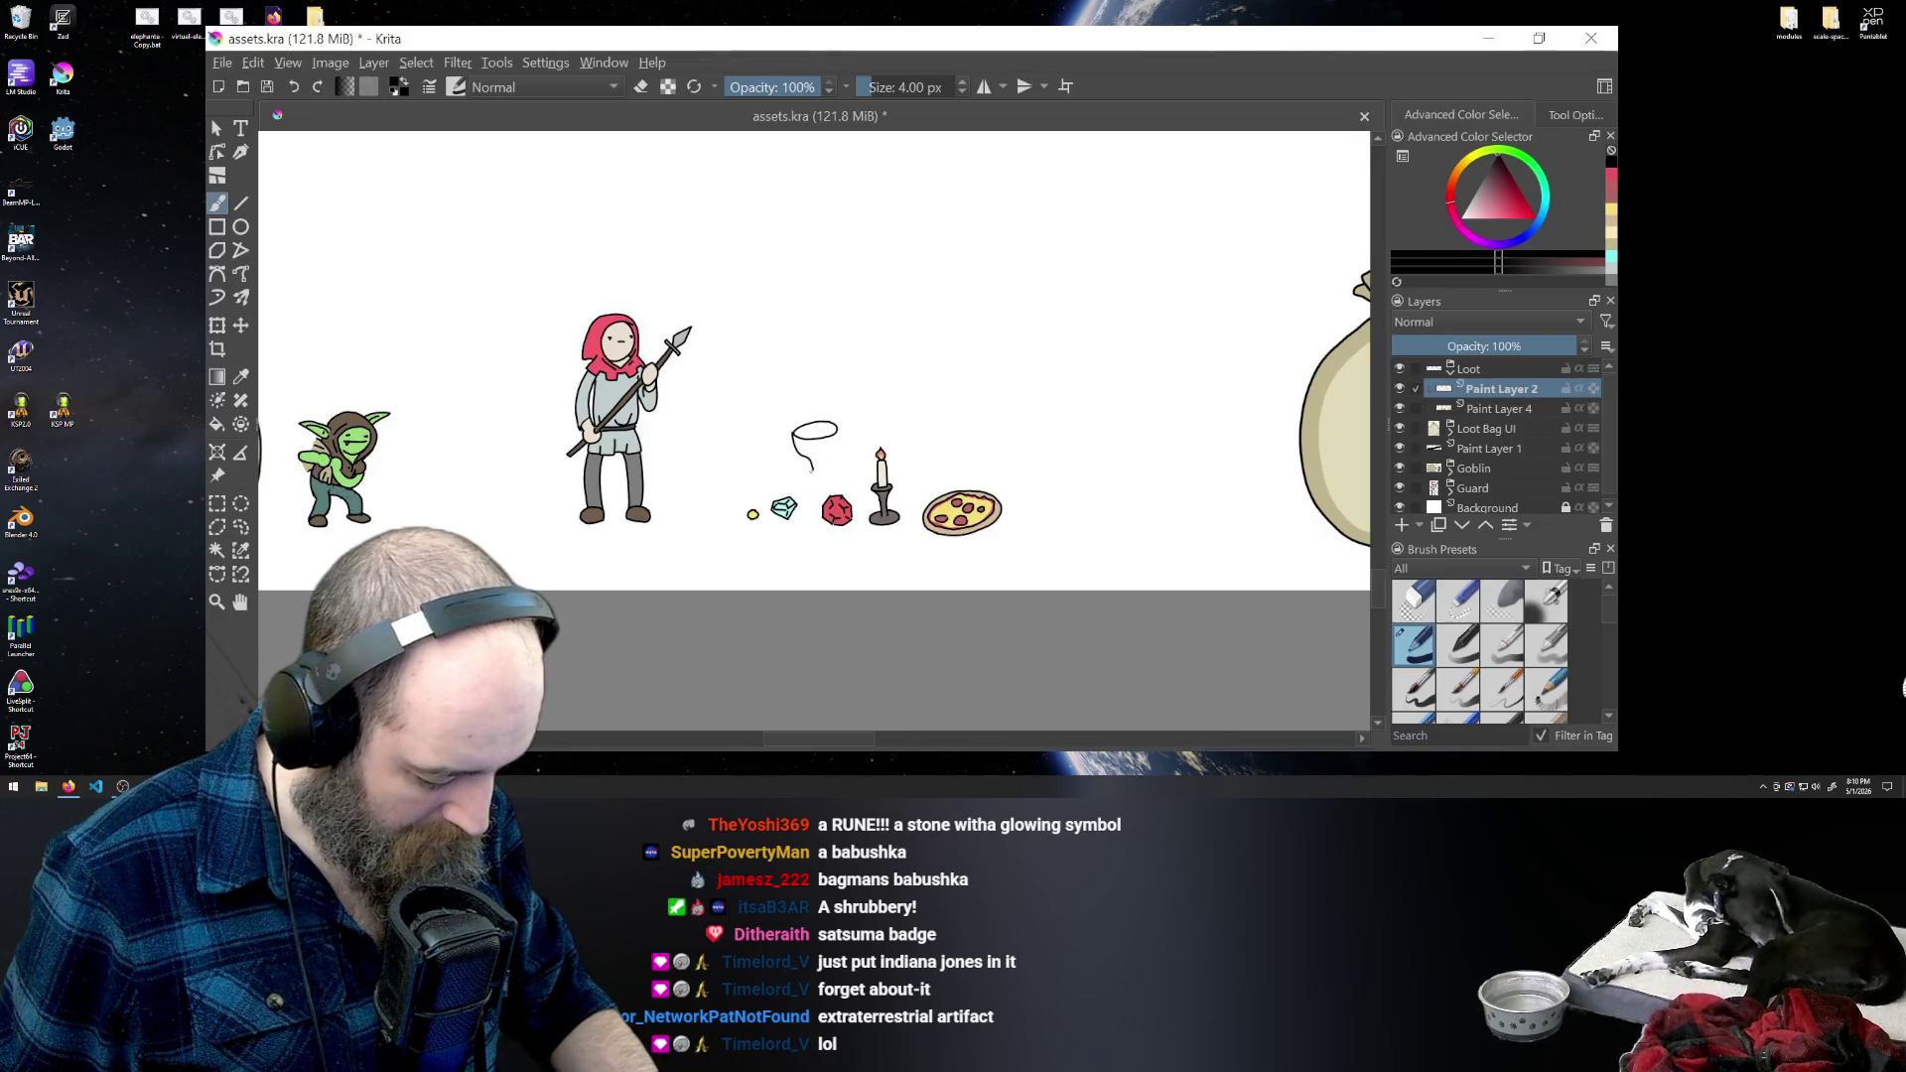
{"action": "left_click_drag", "start_coordinate": [824, 476], "coordinate": [847, 465]}
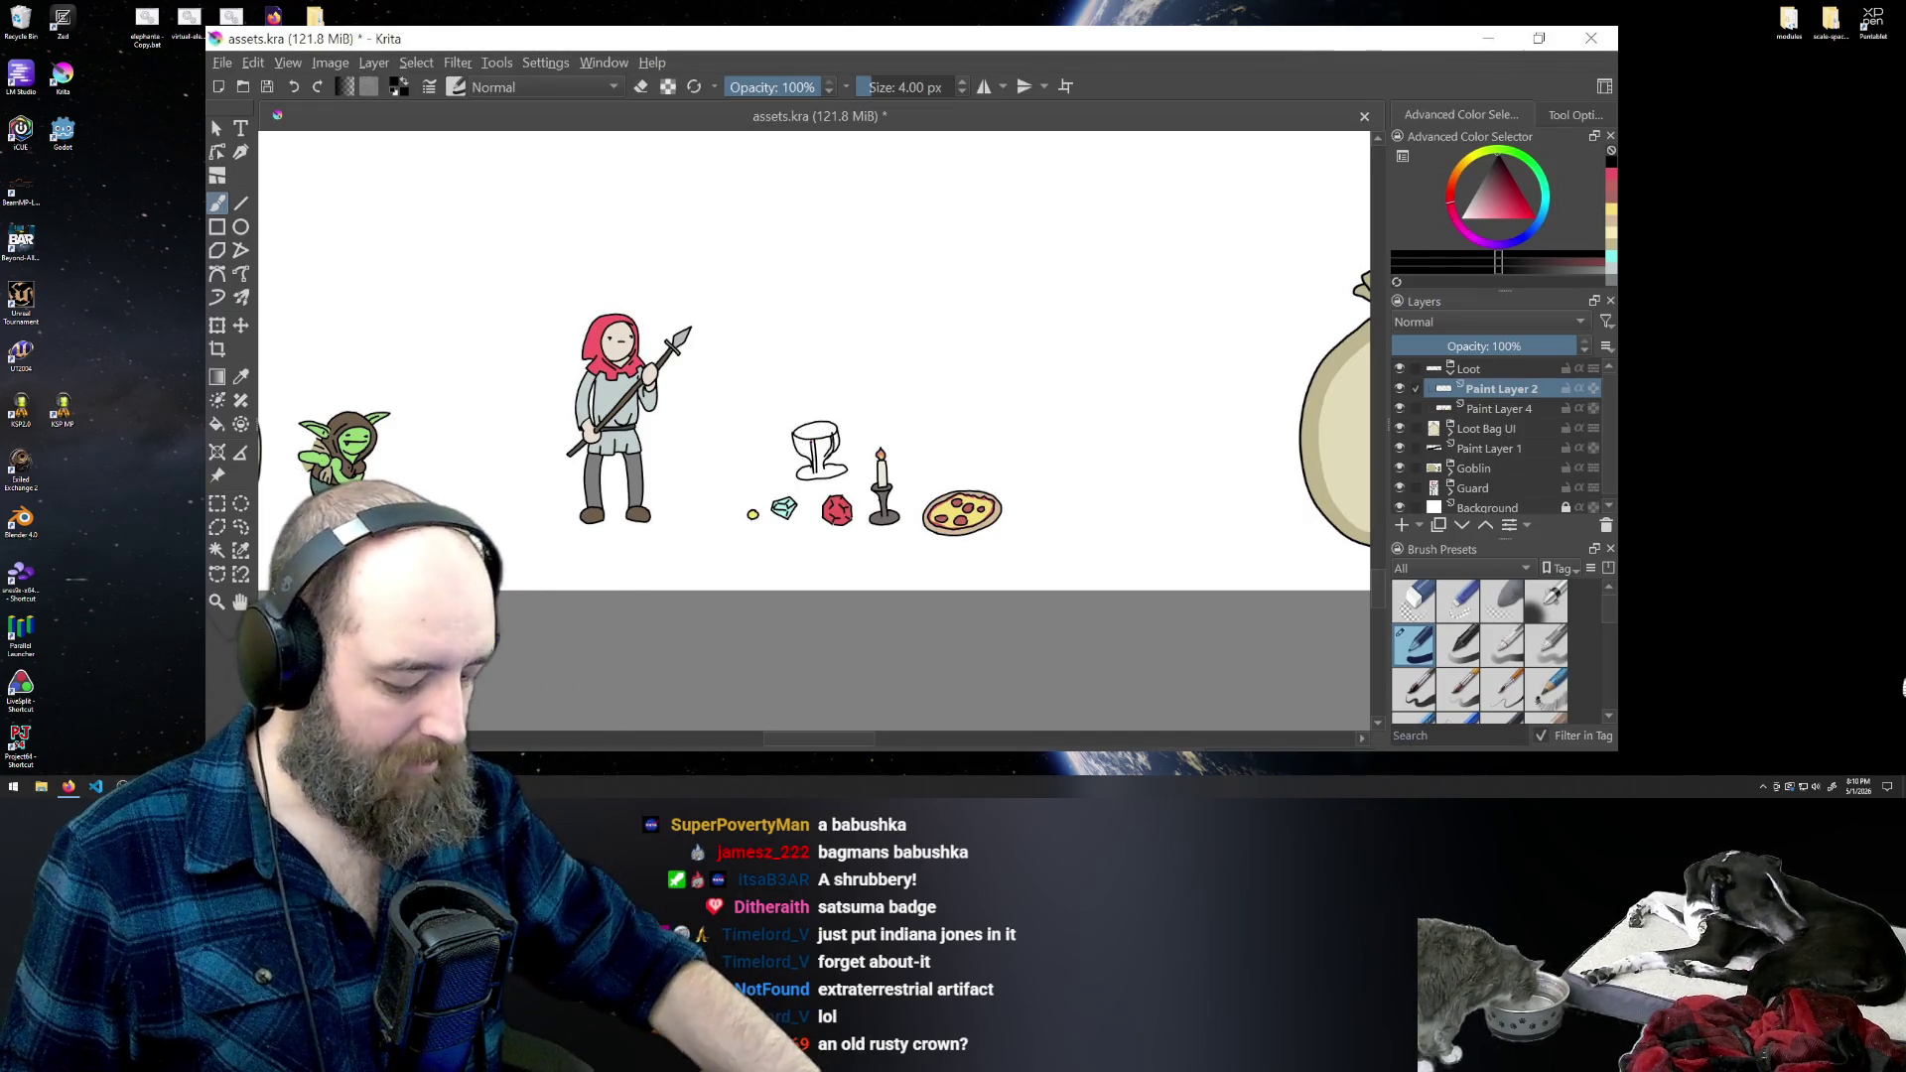
- Undo the goblet sketch and try drawing a crown above the loot row instead
{"action": "key", "text": "ctrl+z"}
{"action": "key", "text": "ctrl+z"}
{"action": "key", "text": "ctrl+z"}
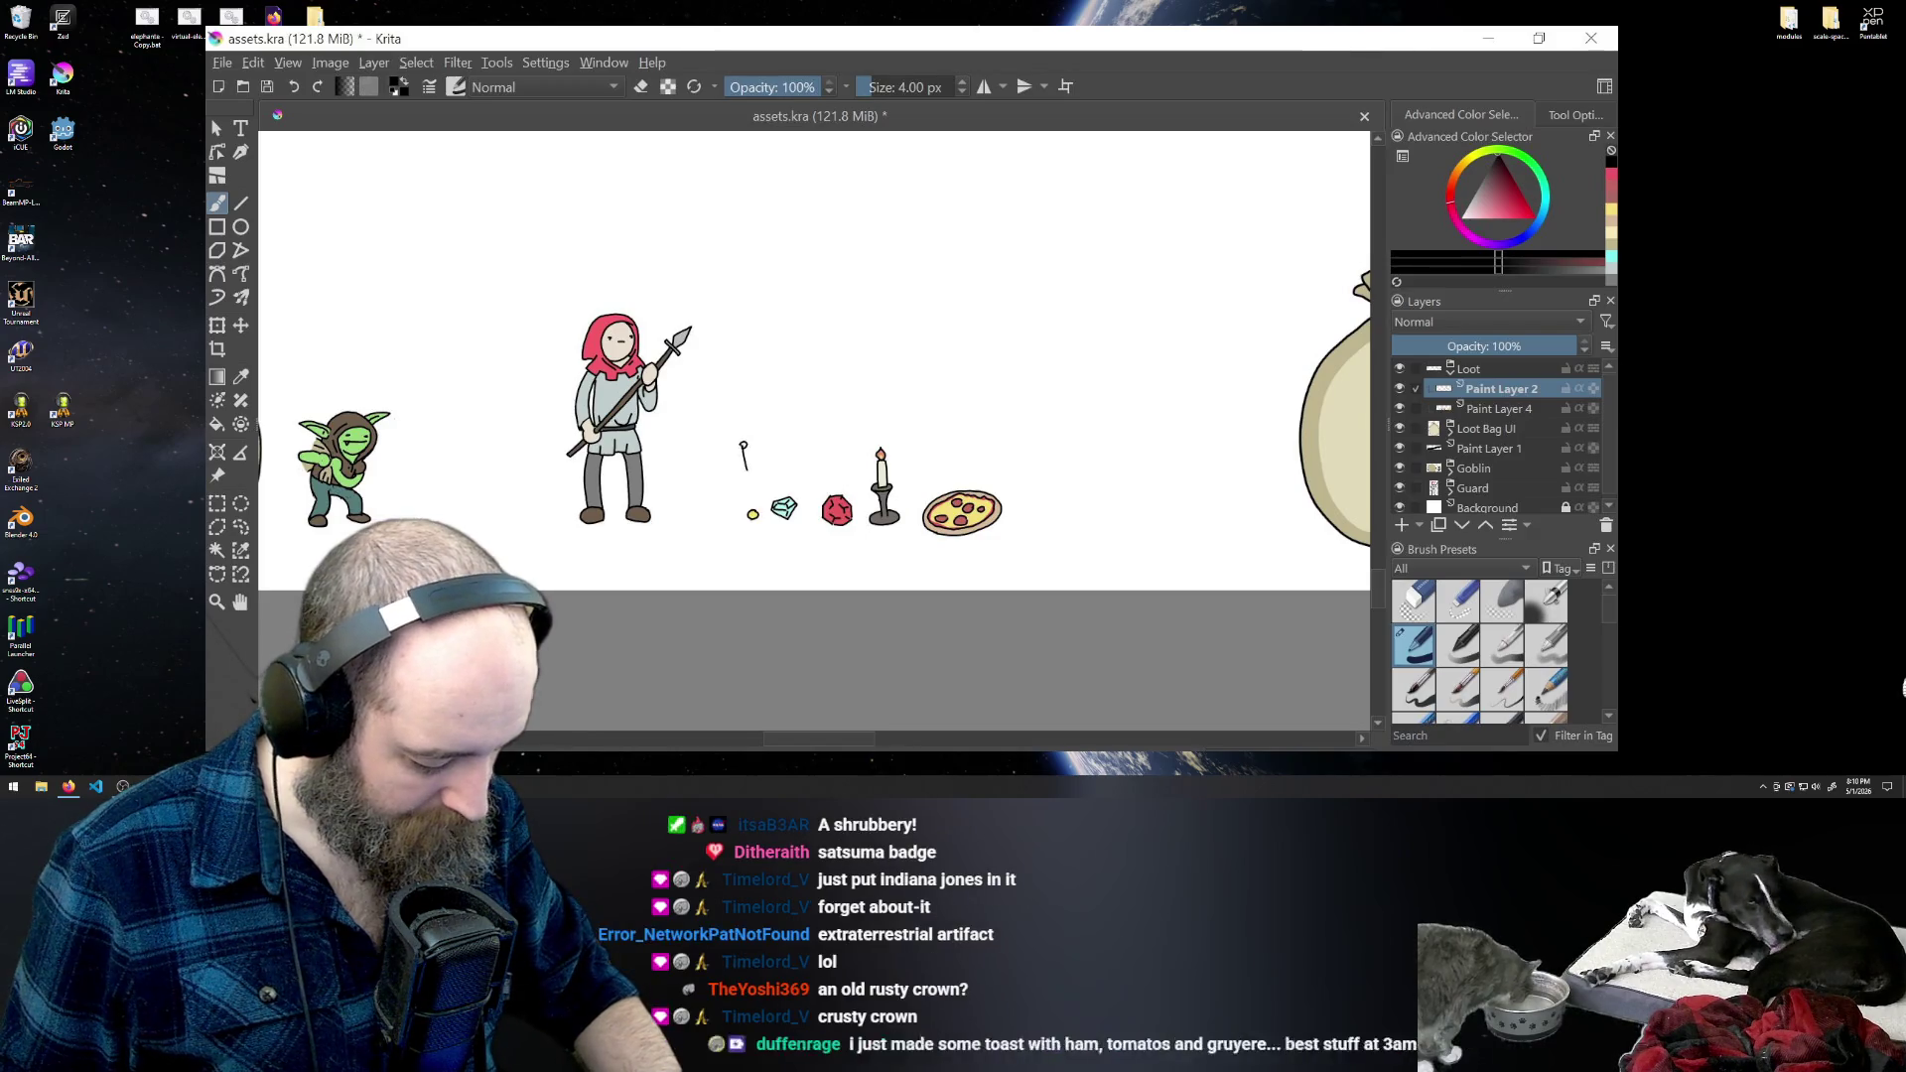
{"action": "left_click_drag", "start_coordinate": [757, 455], "coordinate": [781, 444]}
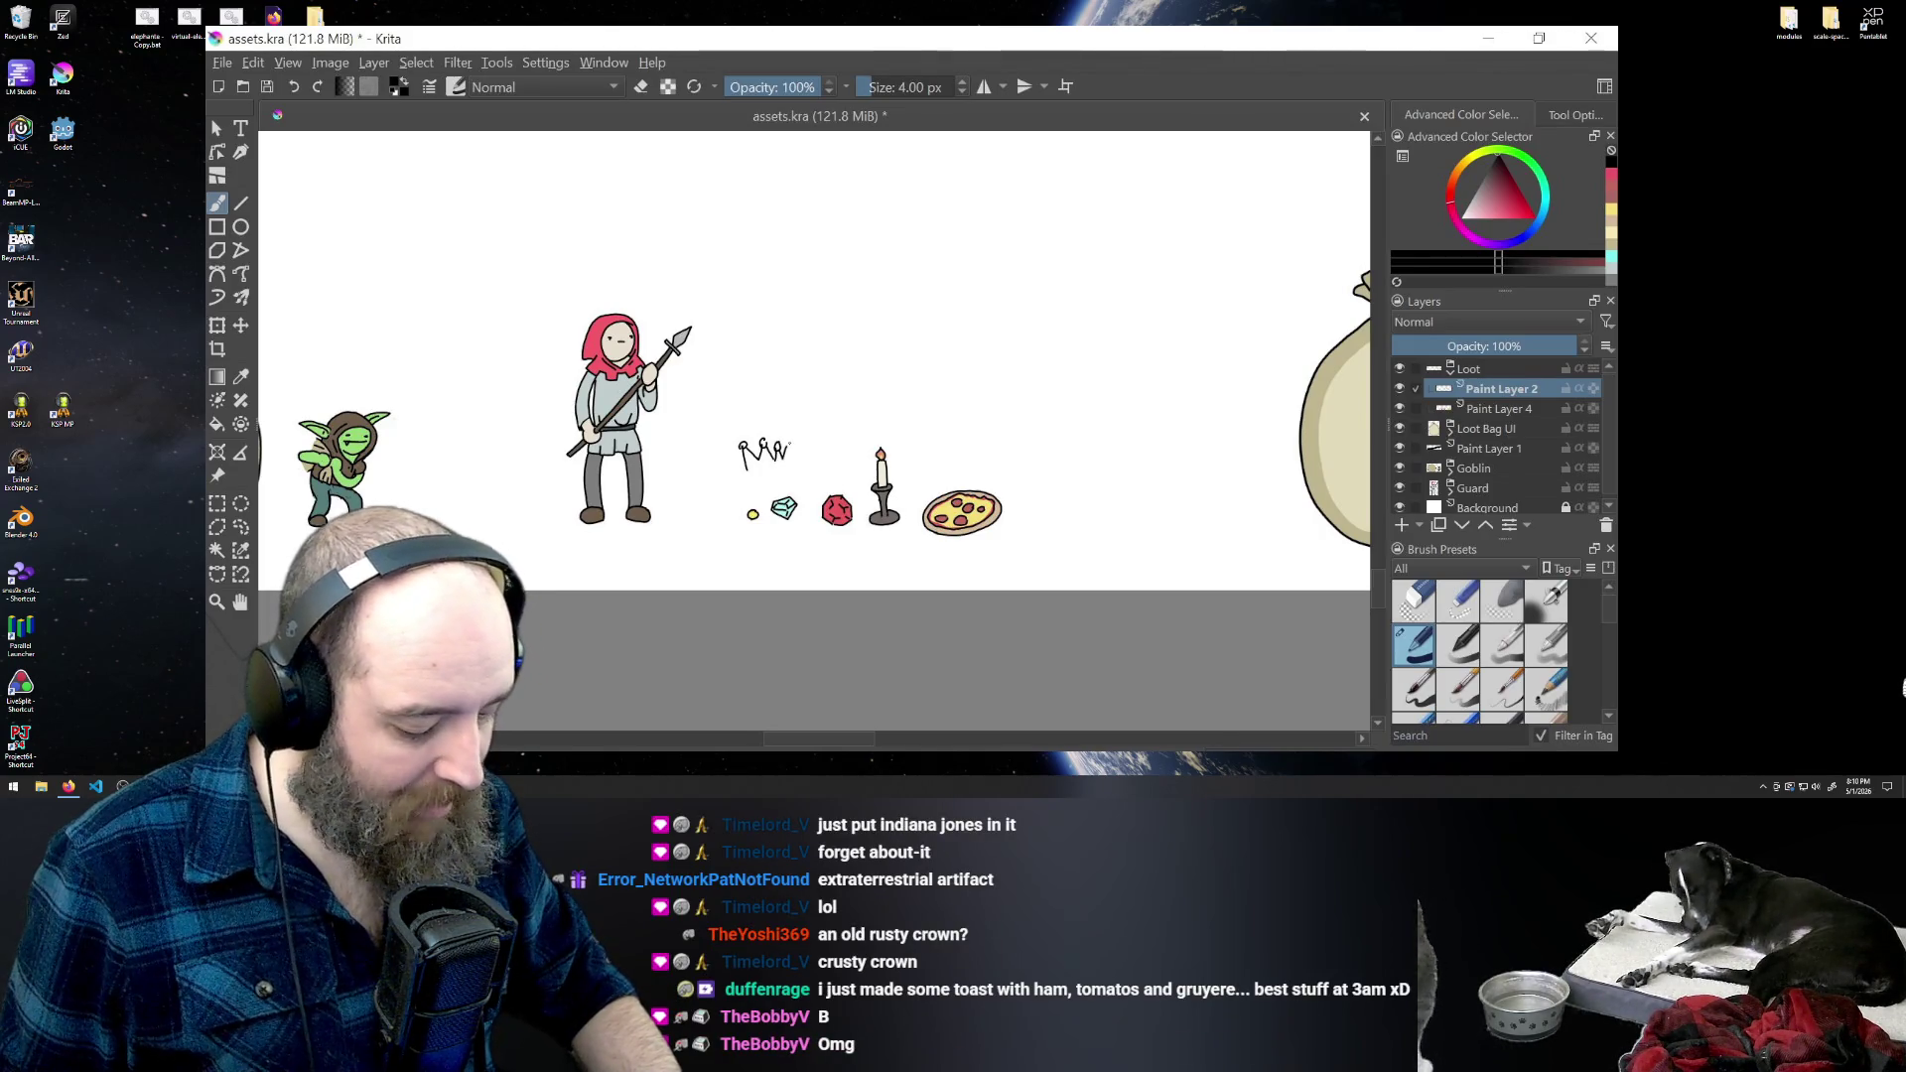
{"action": "left_click_drag", "start_coordinate": [791, 447], "coordinate": [743, 477]}
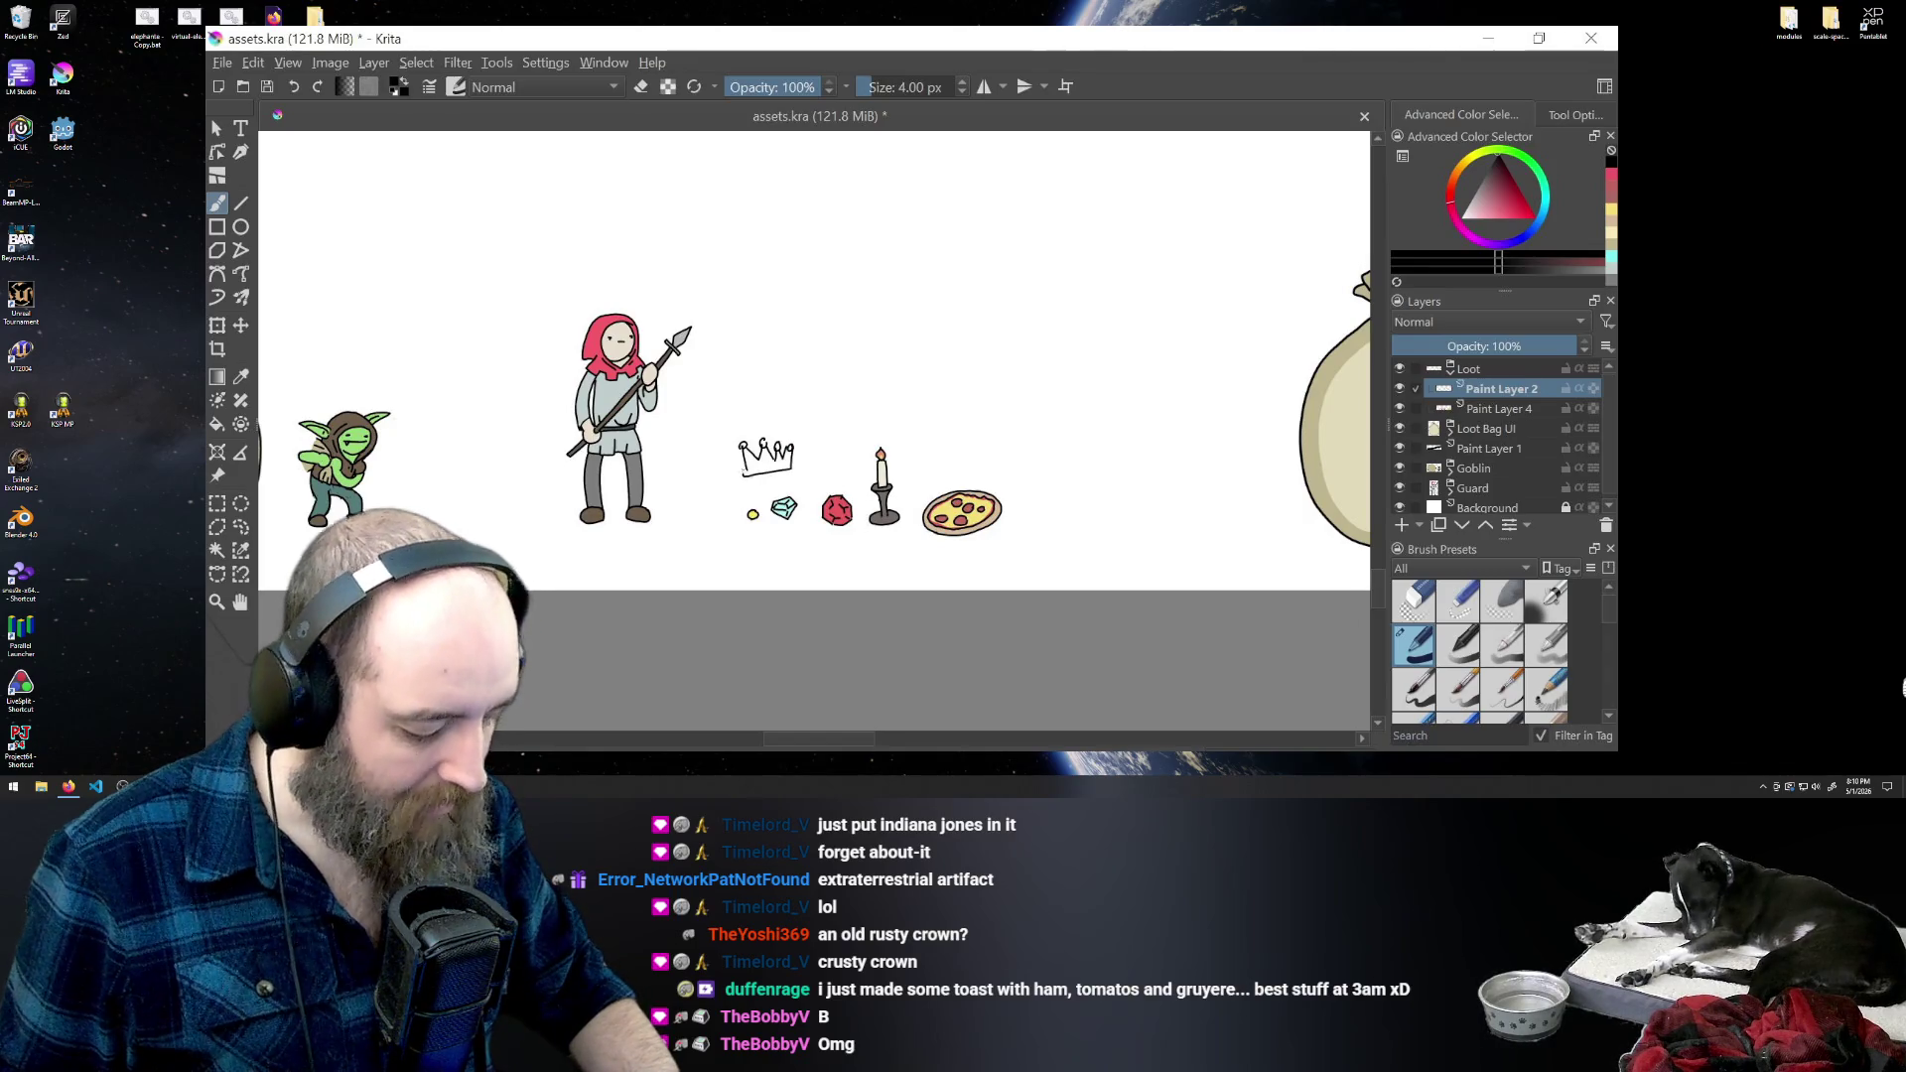
- Undo every trial crown stroke, leaving the space above the loot row empty
{"action": "key", "text": "ctrl+z"}
{"action": "key", "text": "ctrl+z"}
{"action": "key", "text": "ctrl+z"}
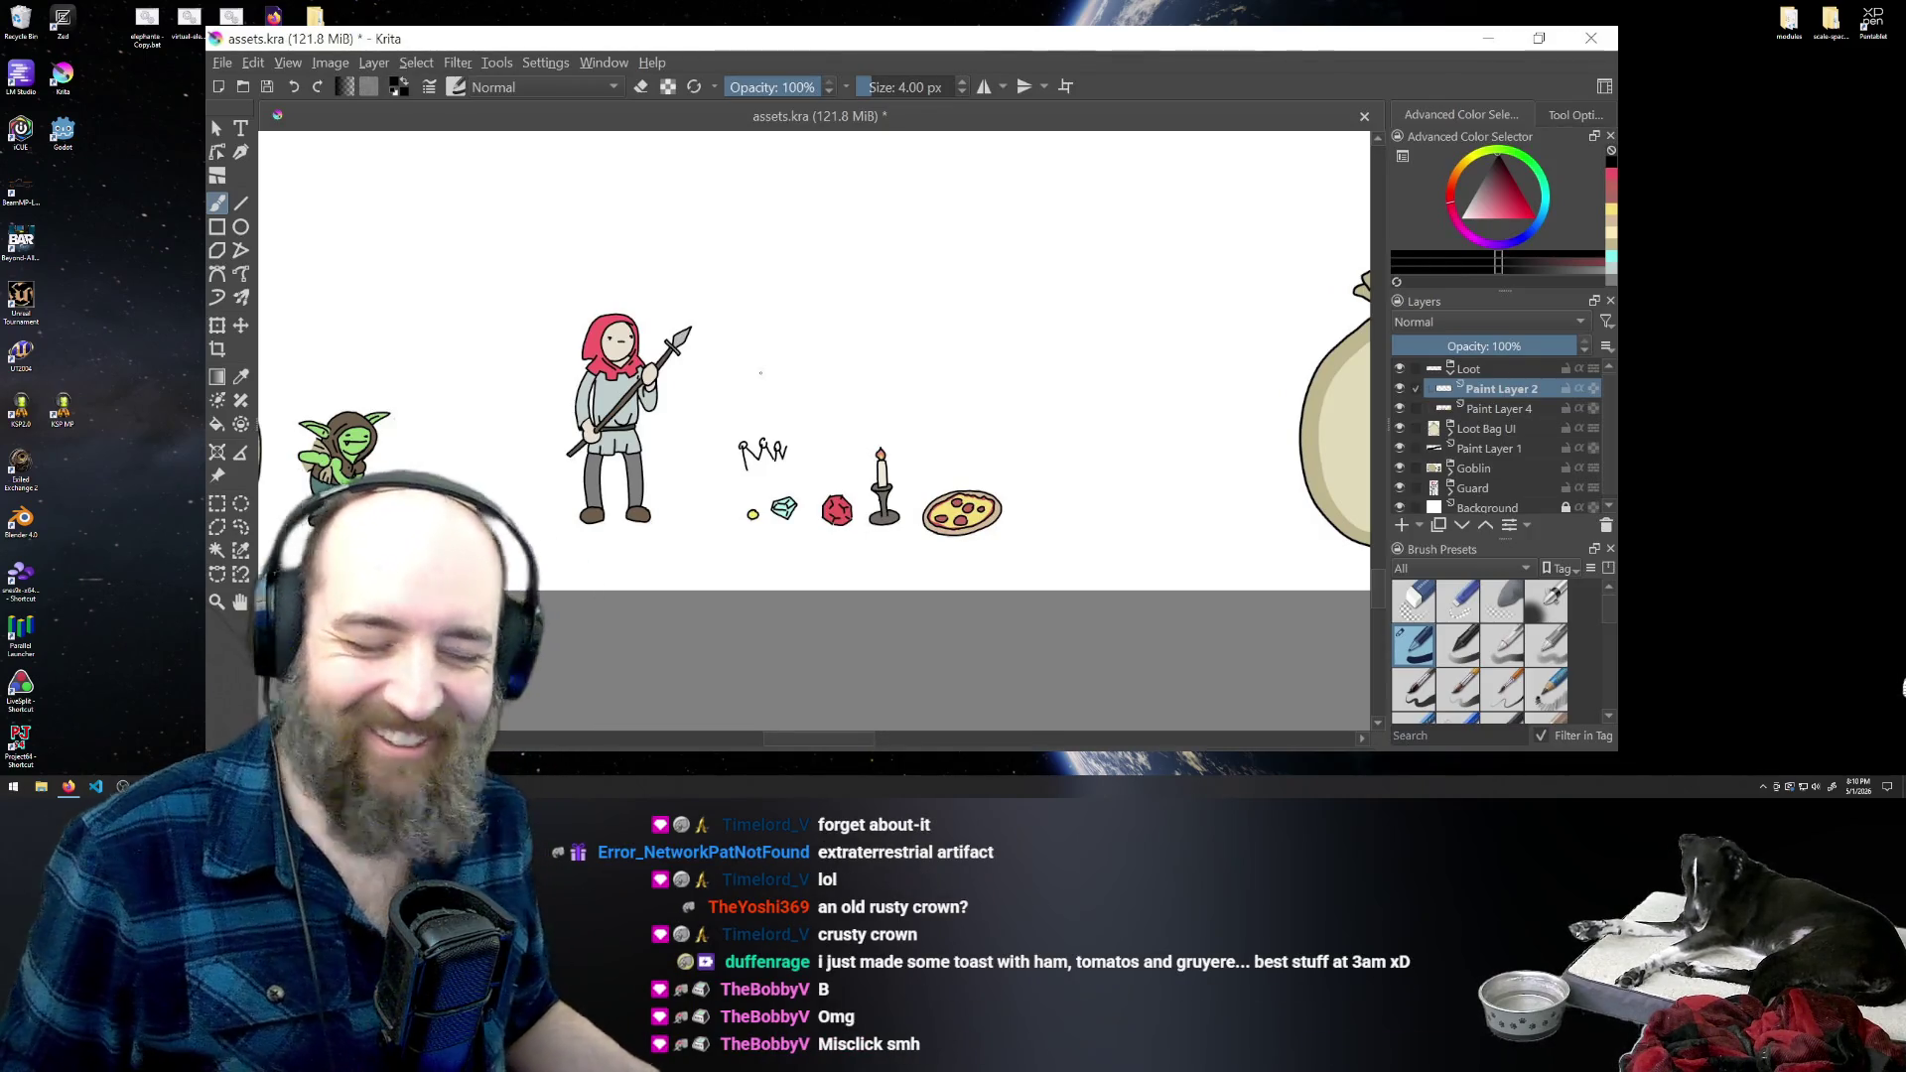
{"action": "key", "text": "ctrl+z"}
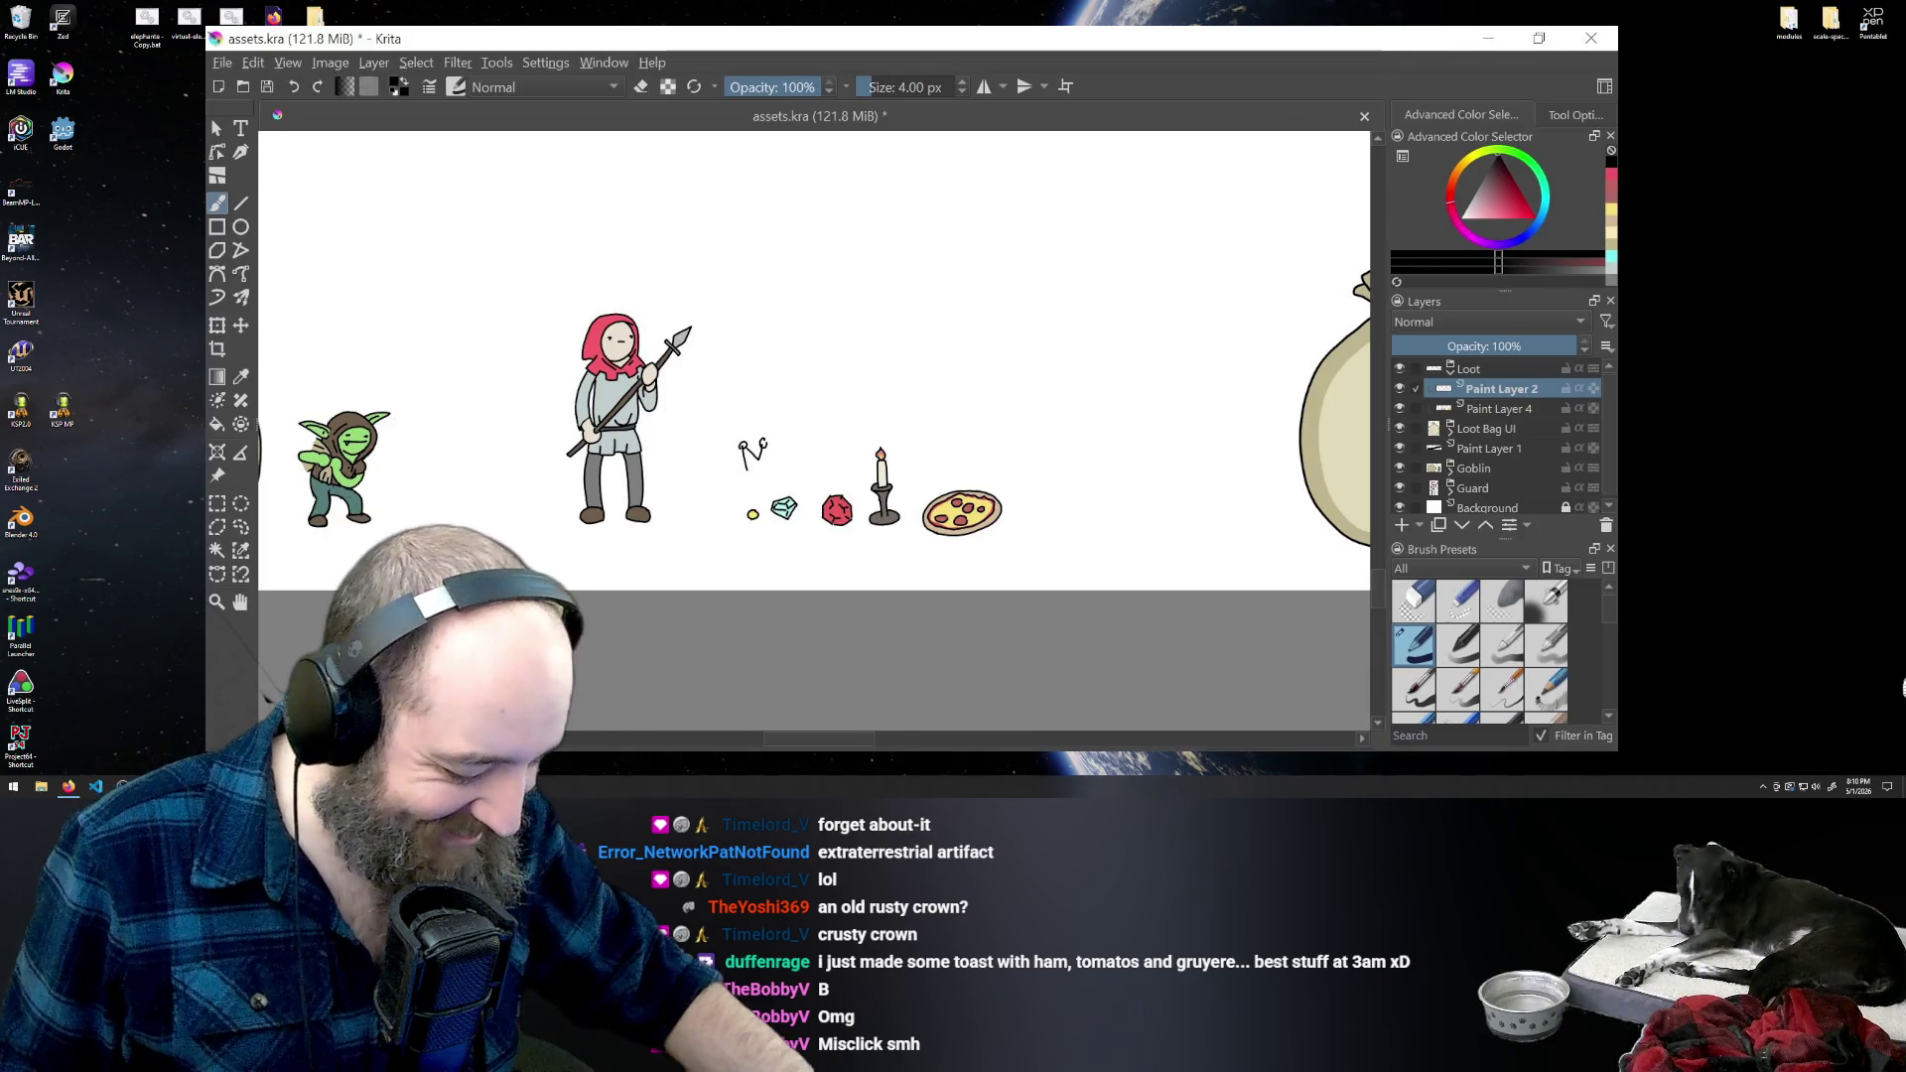
{"action": "key", "text": "ctrl+z"}
{"action": "key", "text": "ctrl+z"}
{"action": "key", "text": "ctrl+z"}
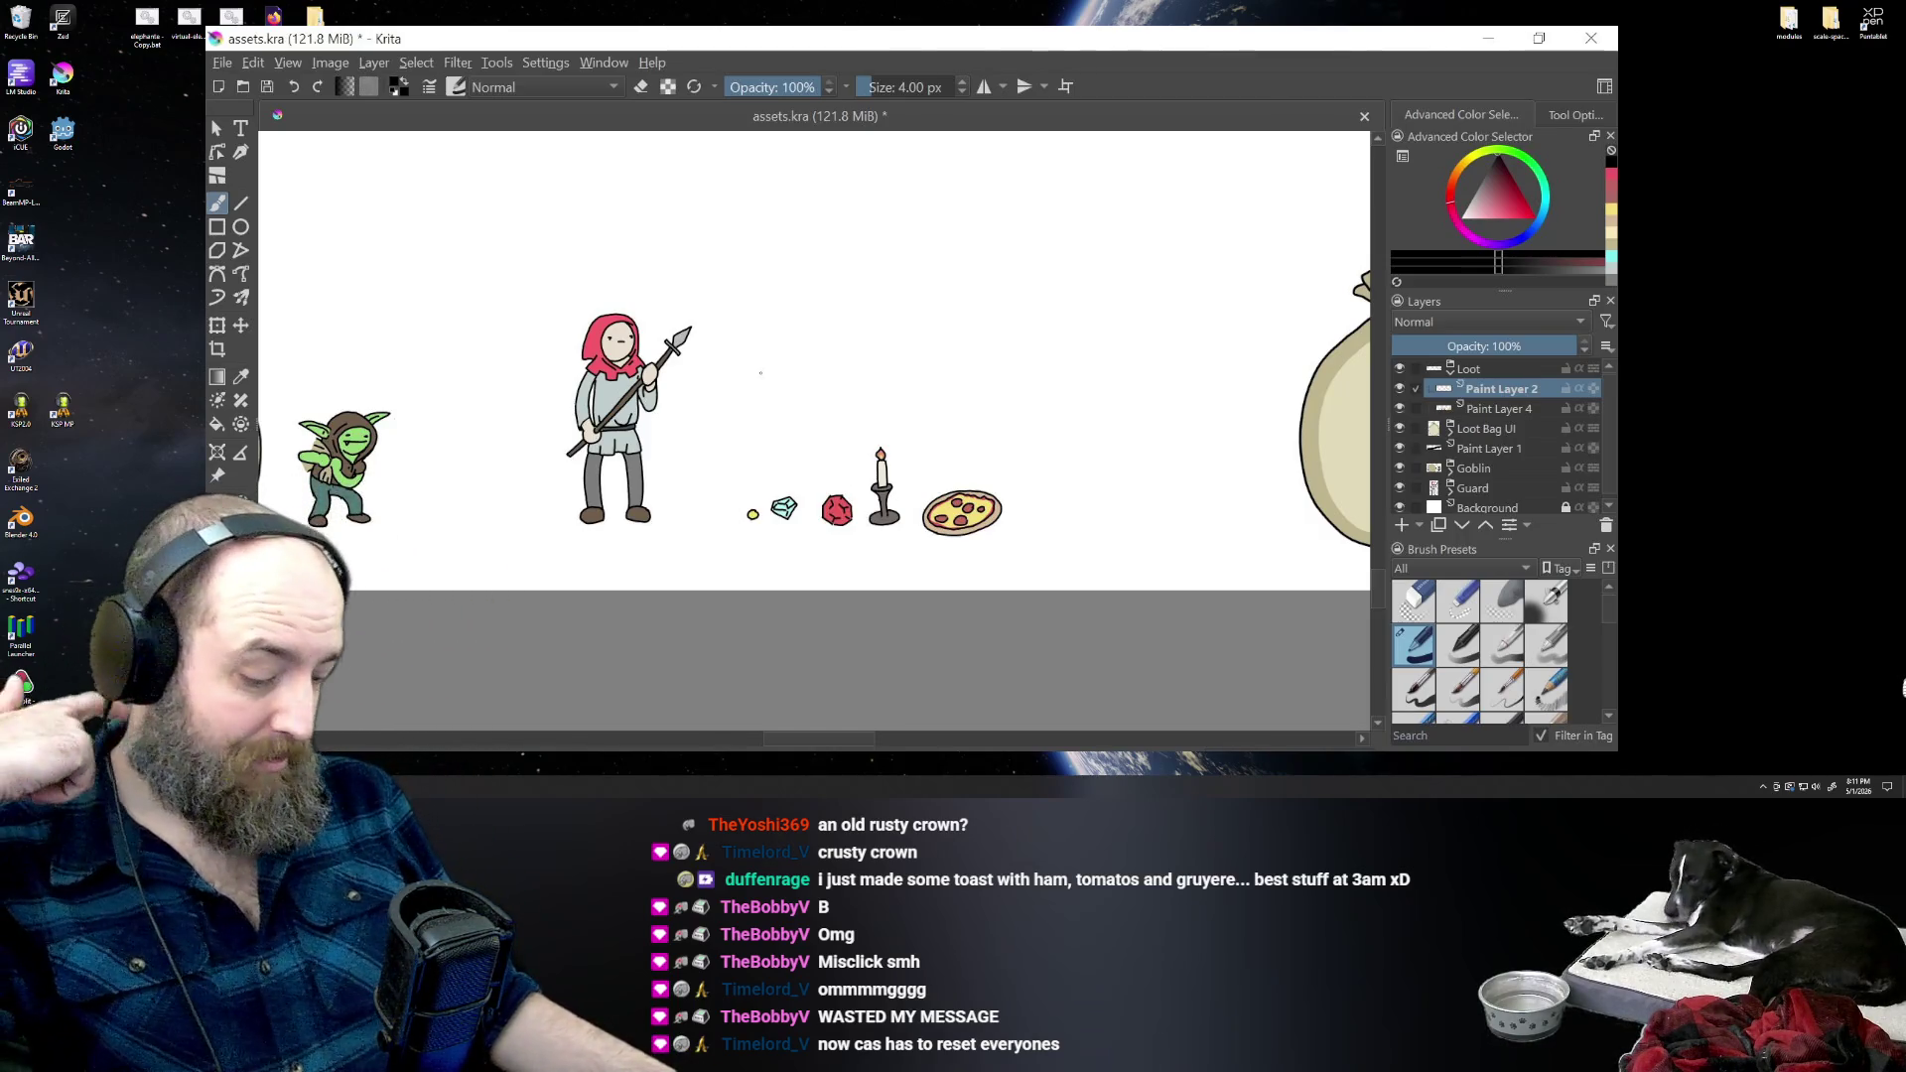
{"action": "left_click", "coordinate": [1901, 688]}
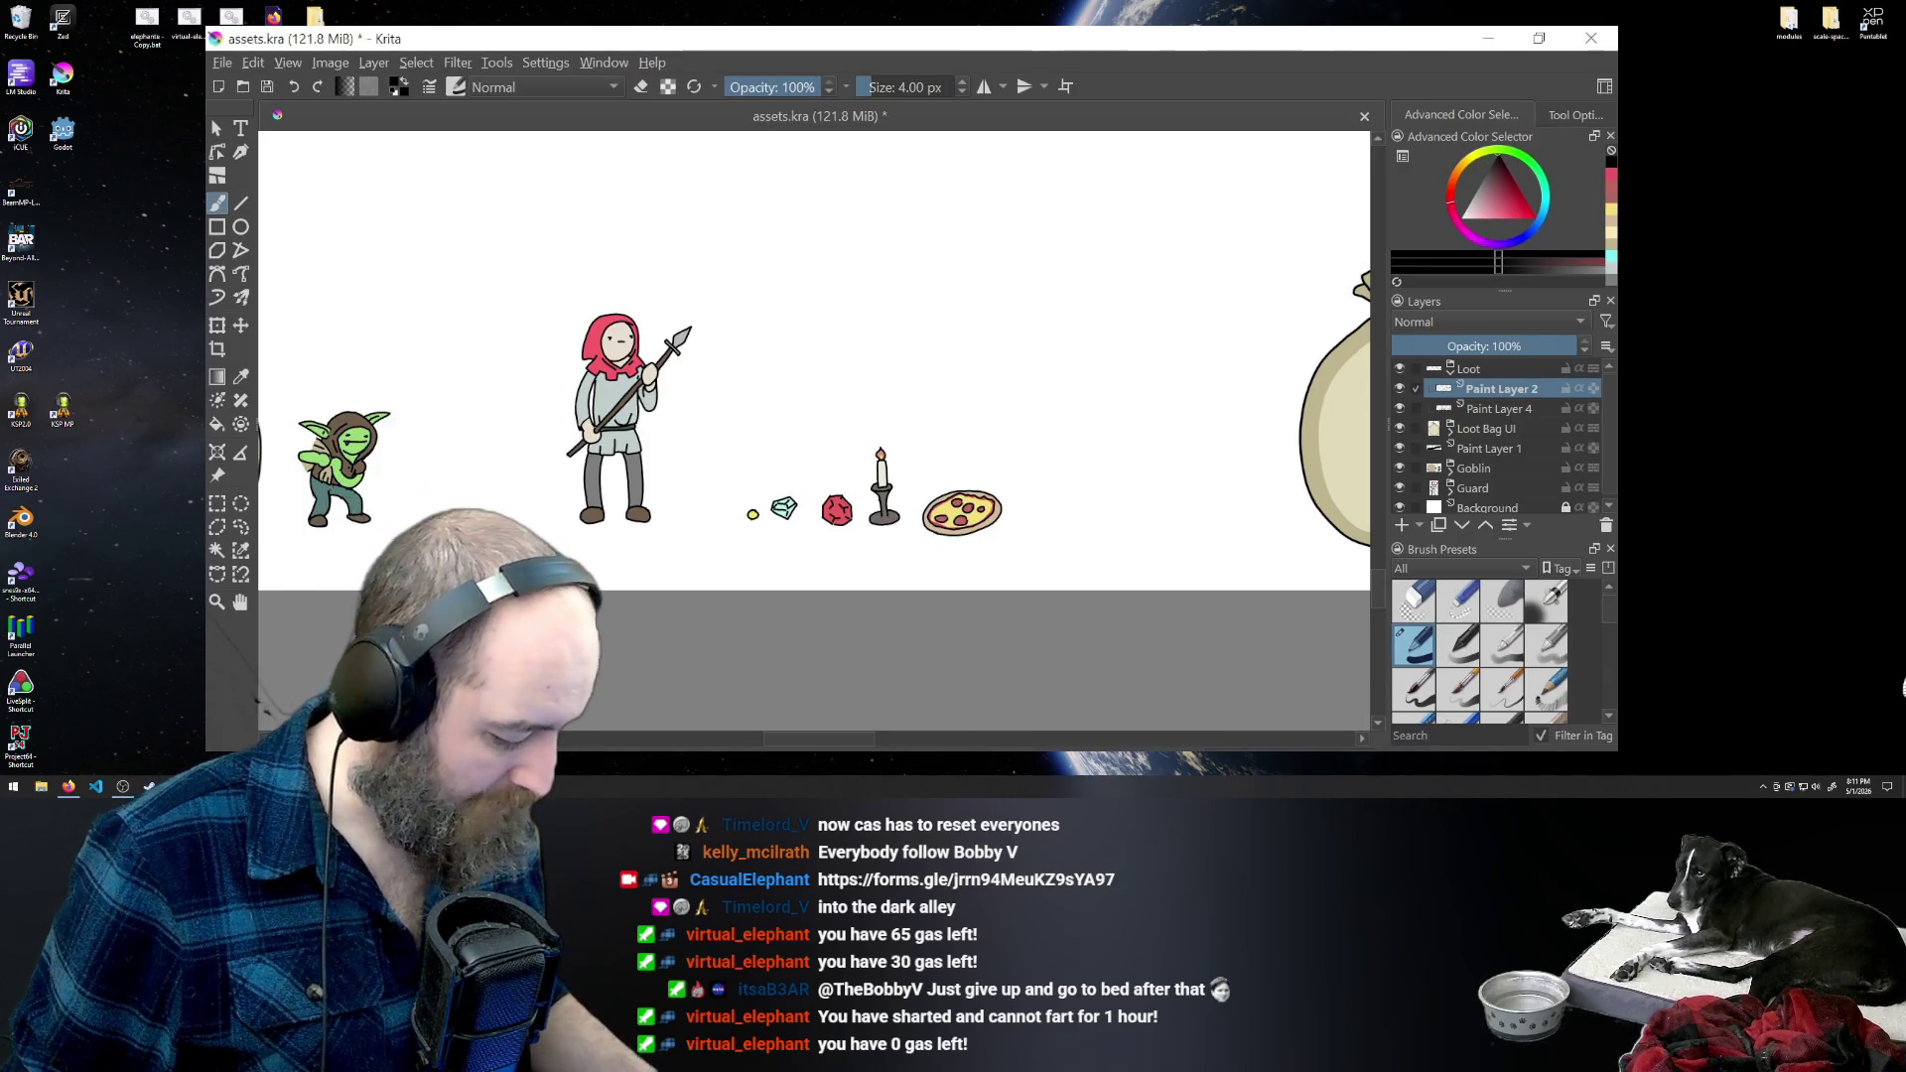
- Zoom in and pan right to frame the goblin and guard, then return to the Freehand Brush
{"action": "key", "text": "ctrl+plus"}
{"action": "key", "text": "ctrl+plus"}
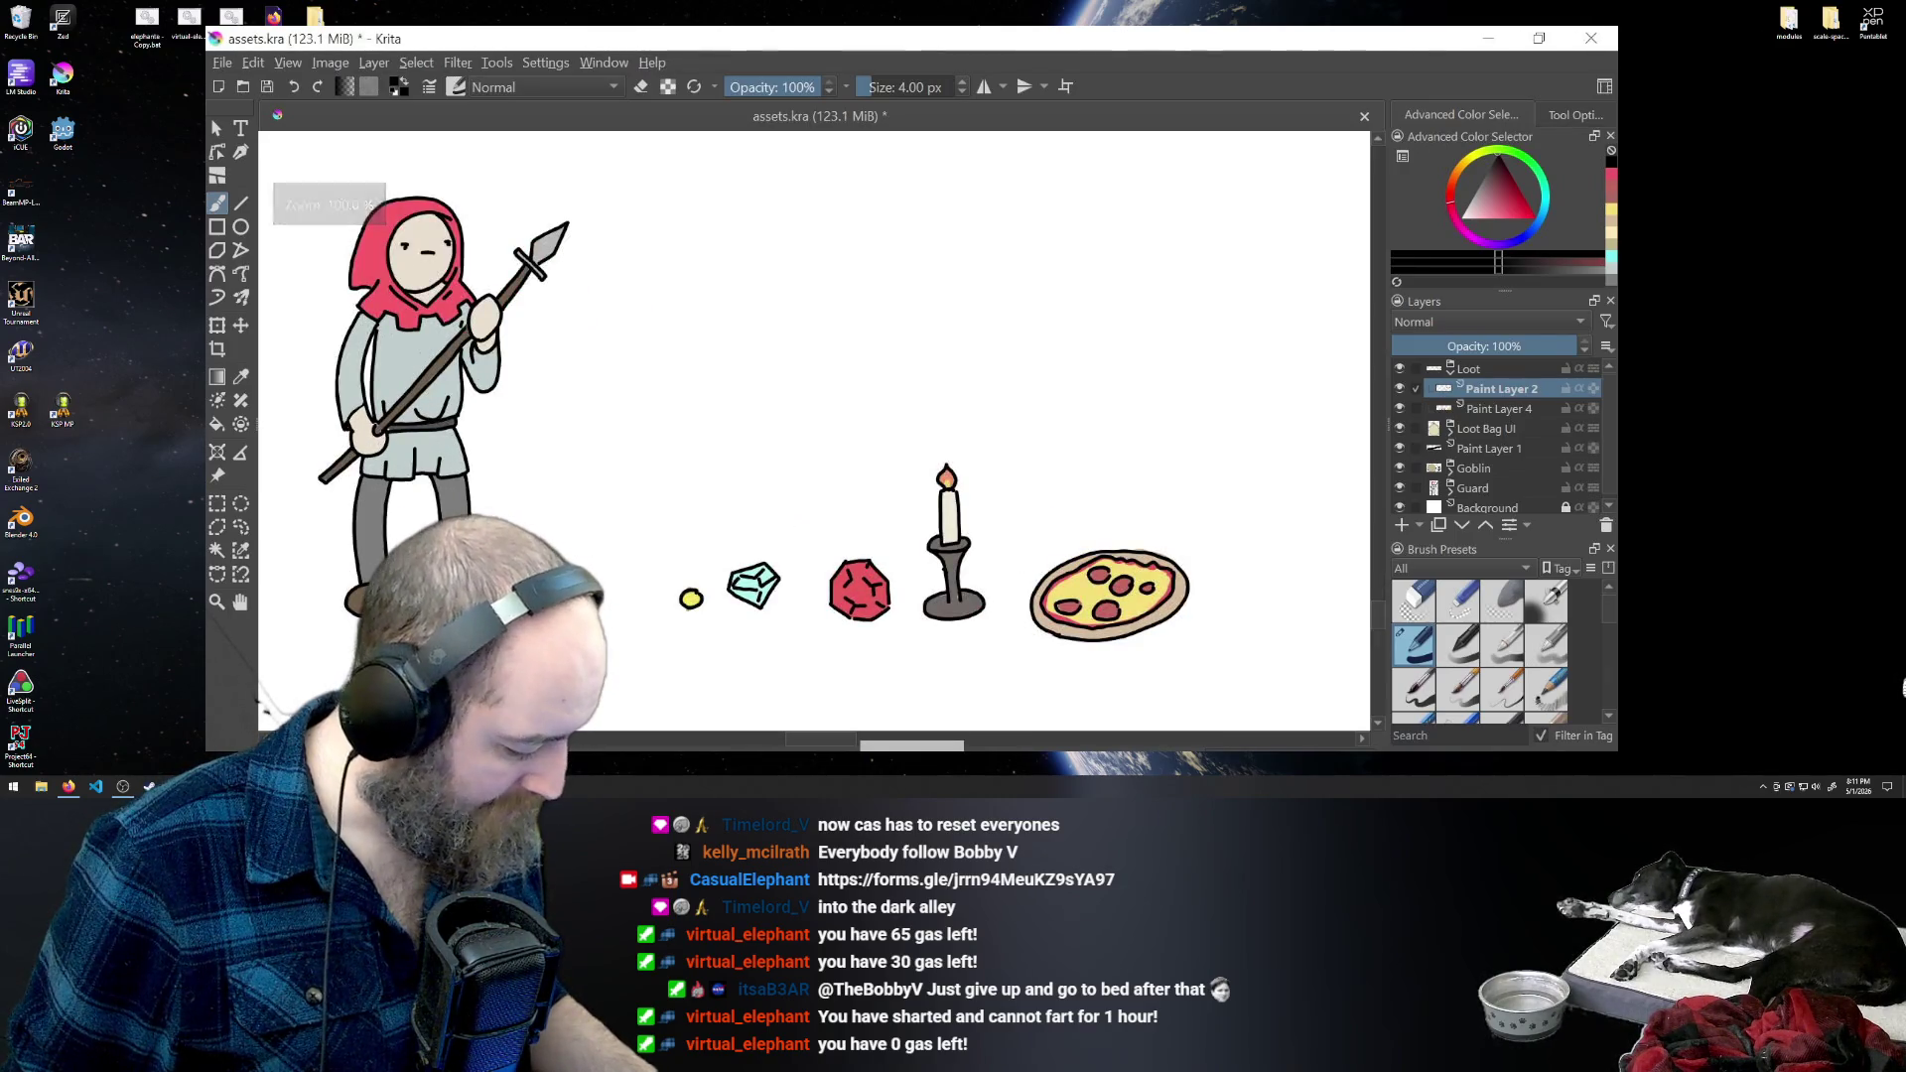
{"action": "left_click", "coordinate": [240, 601]}
{"action": "mouse_move", "coordinate": [377, 655]}
{"action": "left_mouse_down"}
{"action": "mouse_move", "coordinate": [957, 672]}
{"action": "mouse_move", "coordinate": [911, 645]}
{"action": "left_mouse_up"}
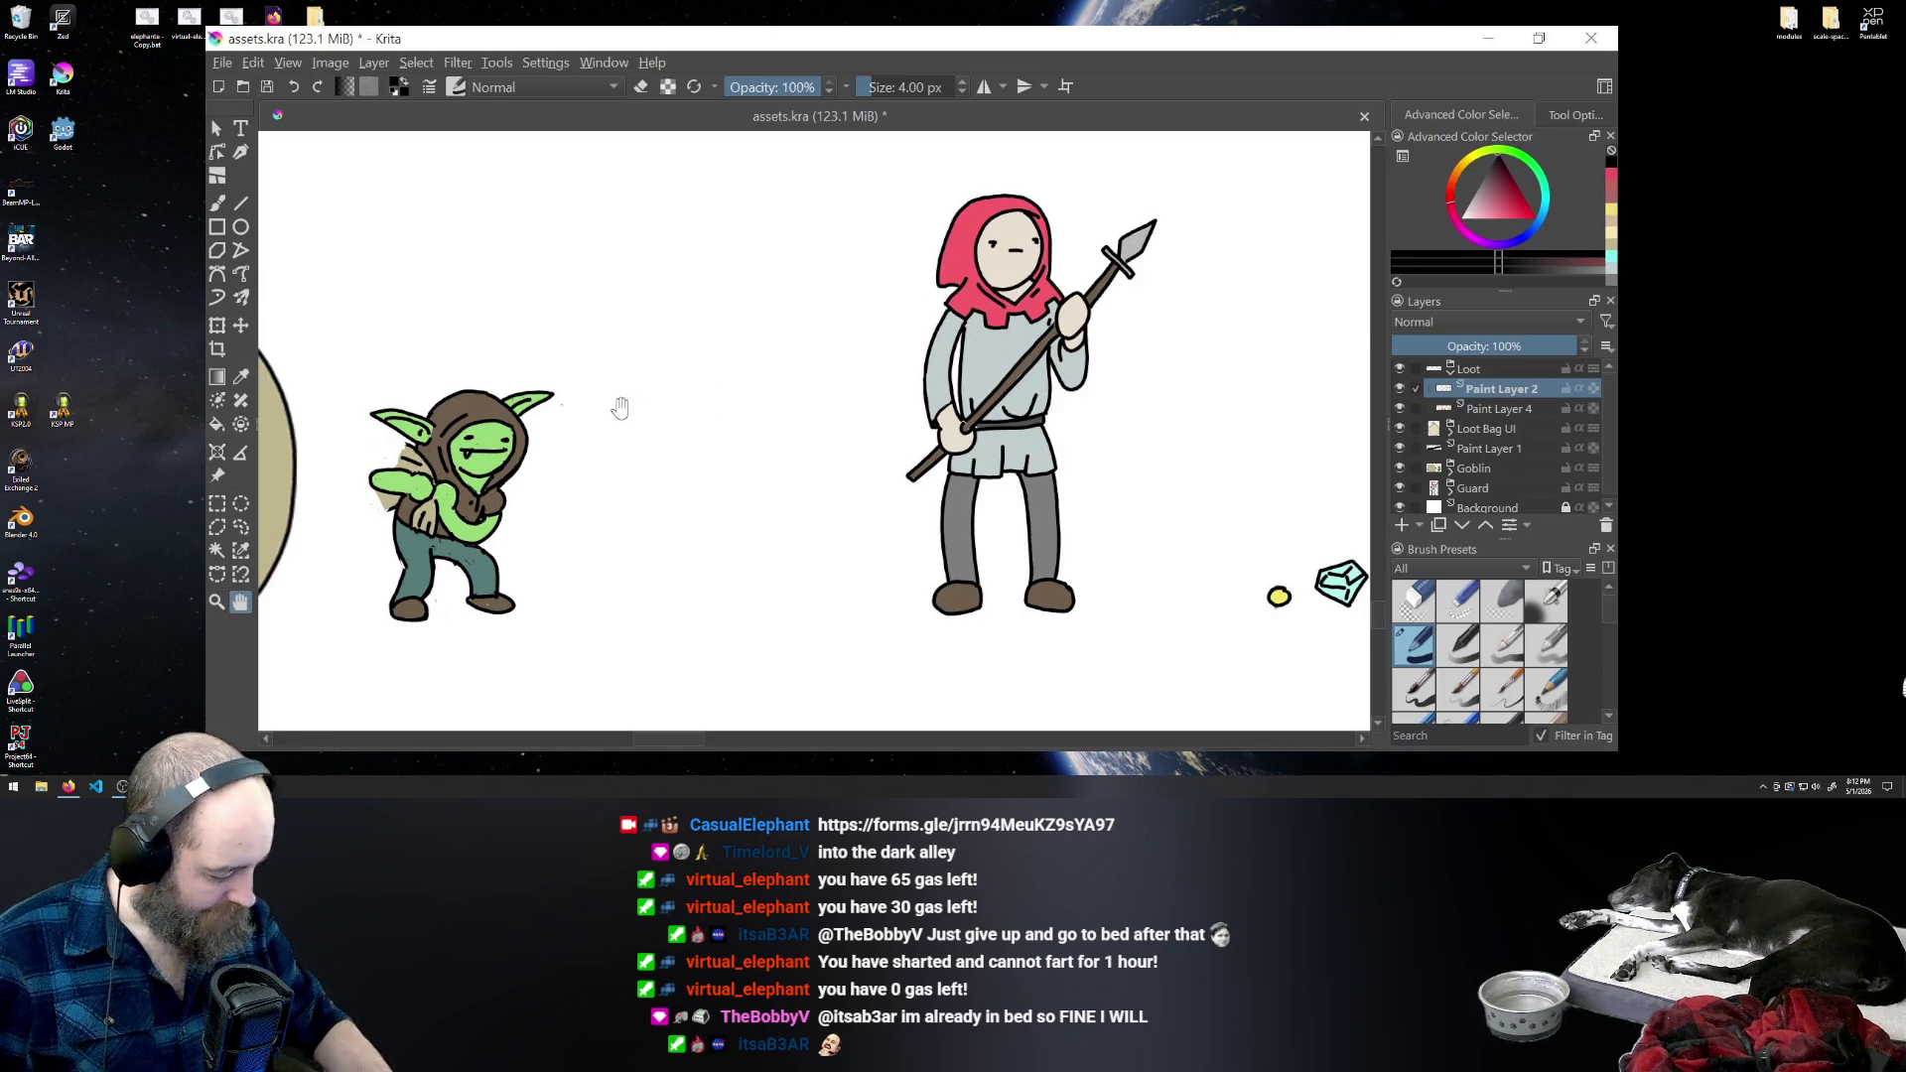
{"action": "left_click", "coordinate": [217, 203]}
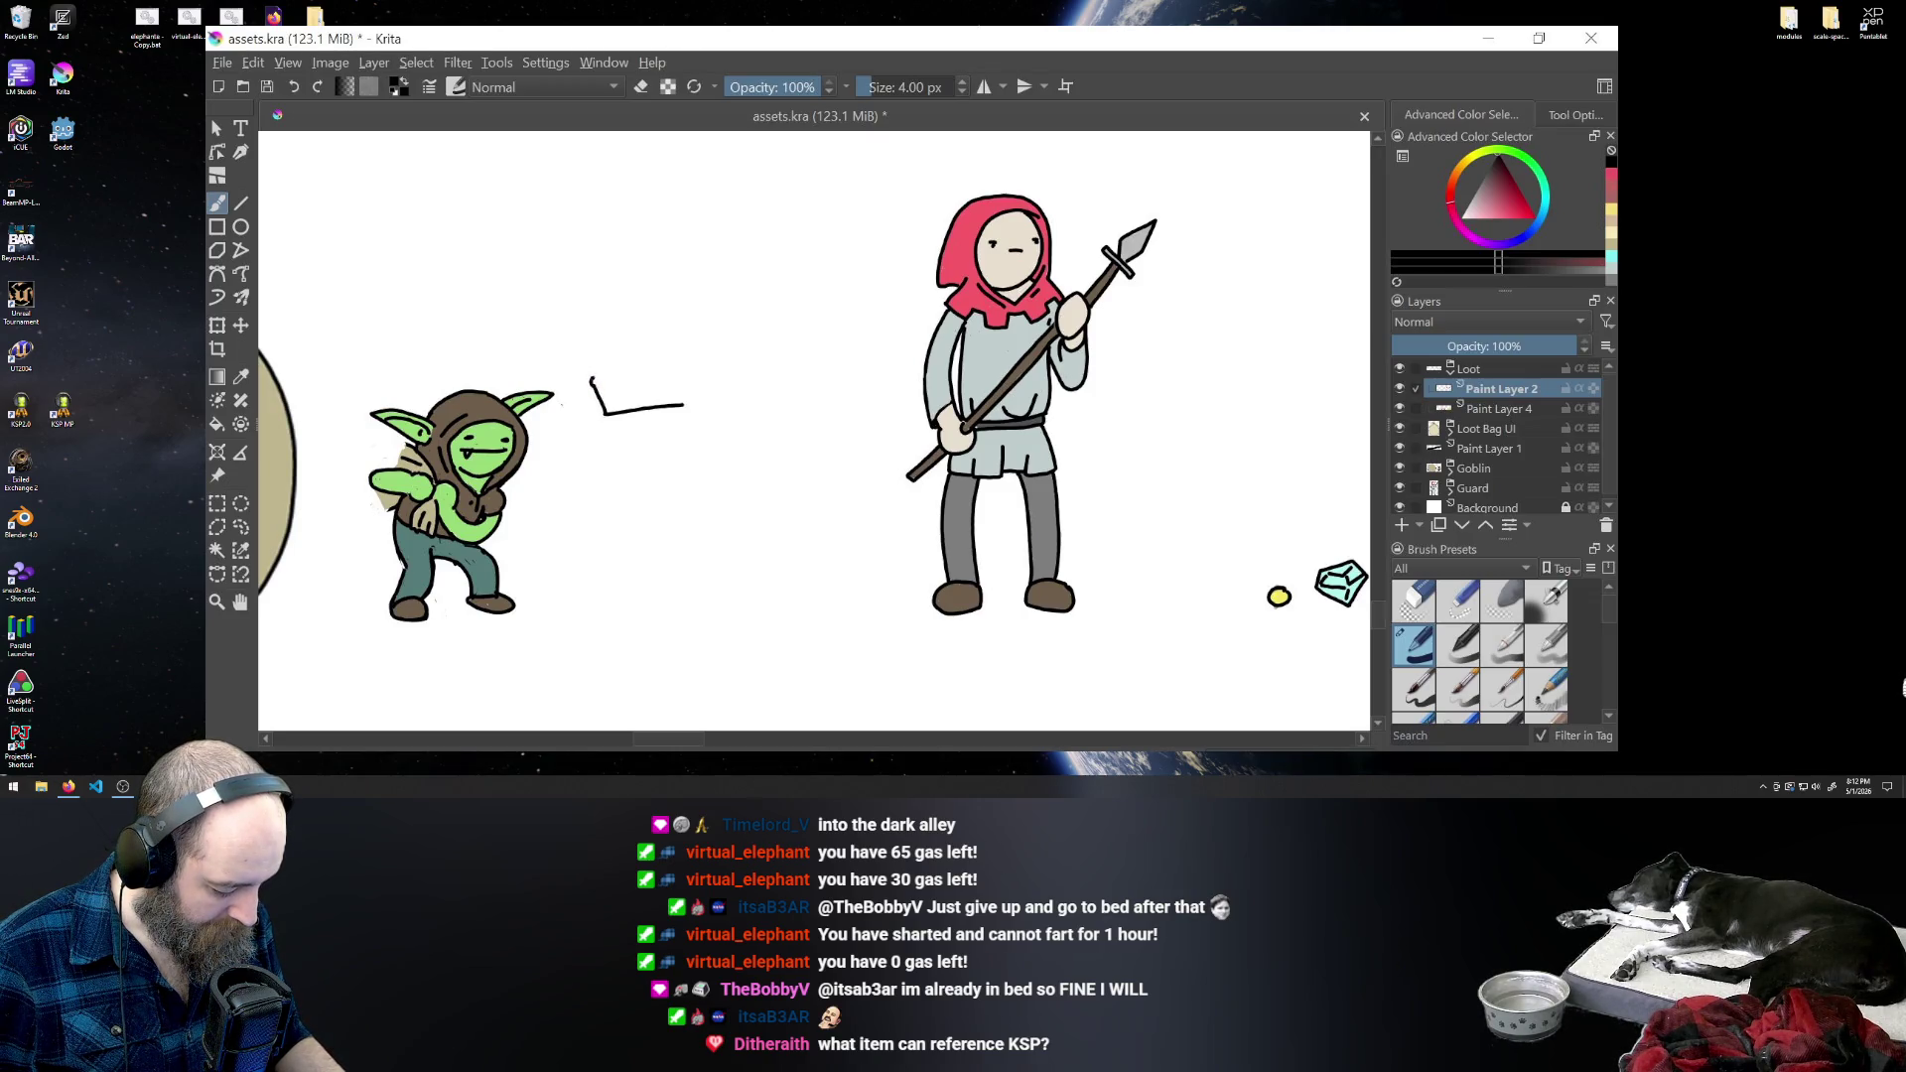
- Sketch a hooked crown stroke between the goblin and guard and draw its right side
{"action": "left_click_drag", "start_coordinate": [595, 390], "coordinate": [599, 383]}
{"action": "mouse_move", "coordinate": [599, 388]}
{"action": "left_mouse_down"}
{"action": "mouse_move", "coordinate": [622, 394]}
{"action": "mouse_move", "coordinate": [622, 370]}
{"action": "mouse_move", "coordinate": [636, 387]}
{"action": "mouse_move", "coordinate": [649, 352]}
{"action": "mouse_move", "coordinate": [660, 384]}
{"action": "left_mouse_up"}
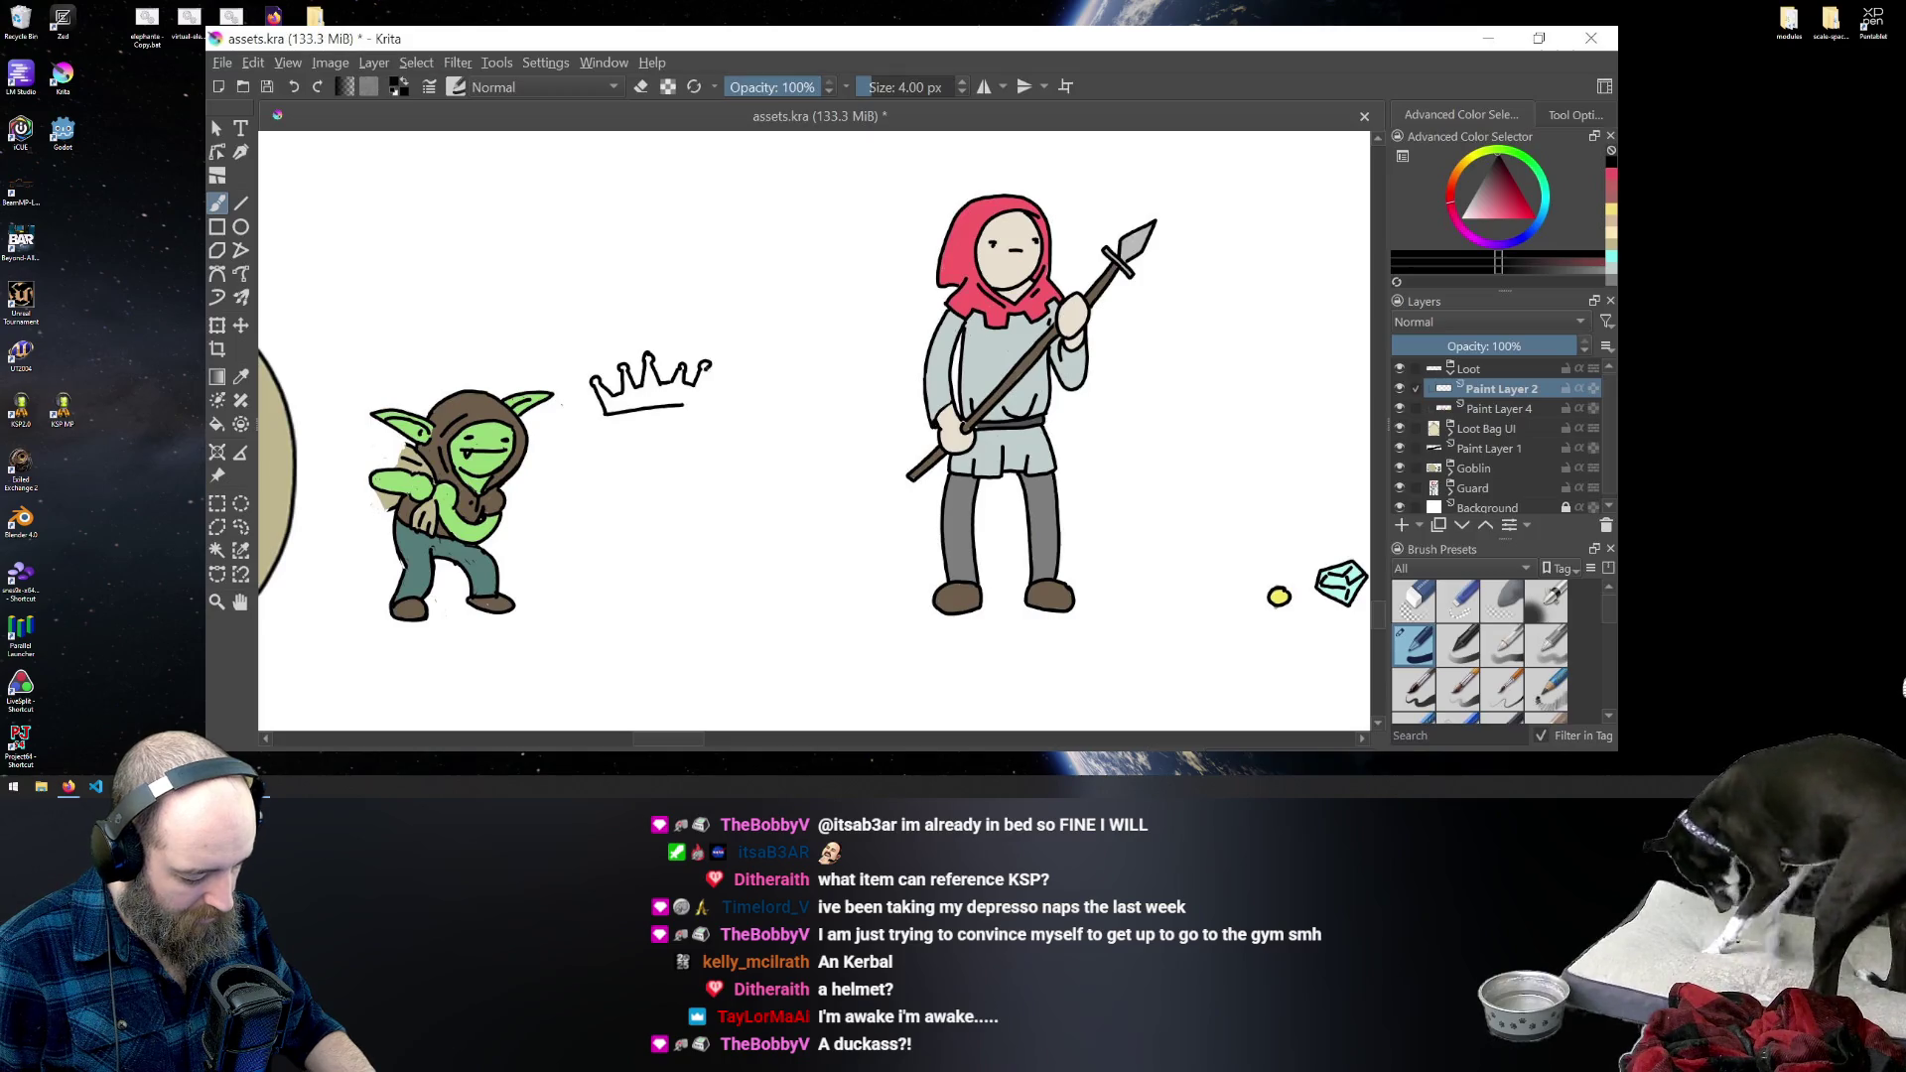
{"action": "left_click_drag", "start_coordinate": [707, 366], "coordinate": [703, 393]}
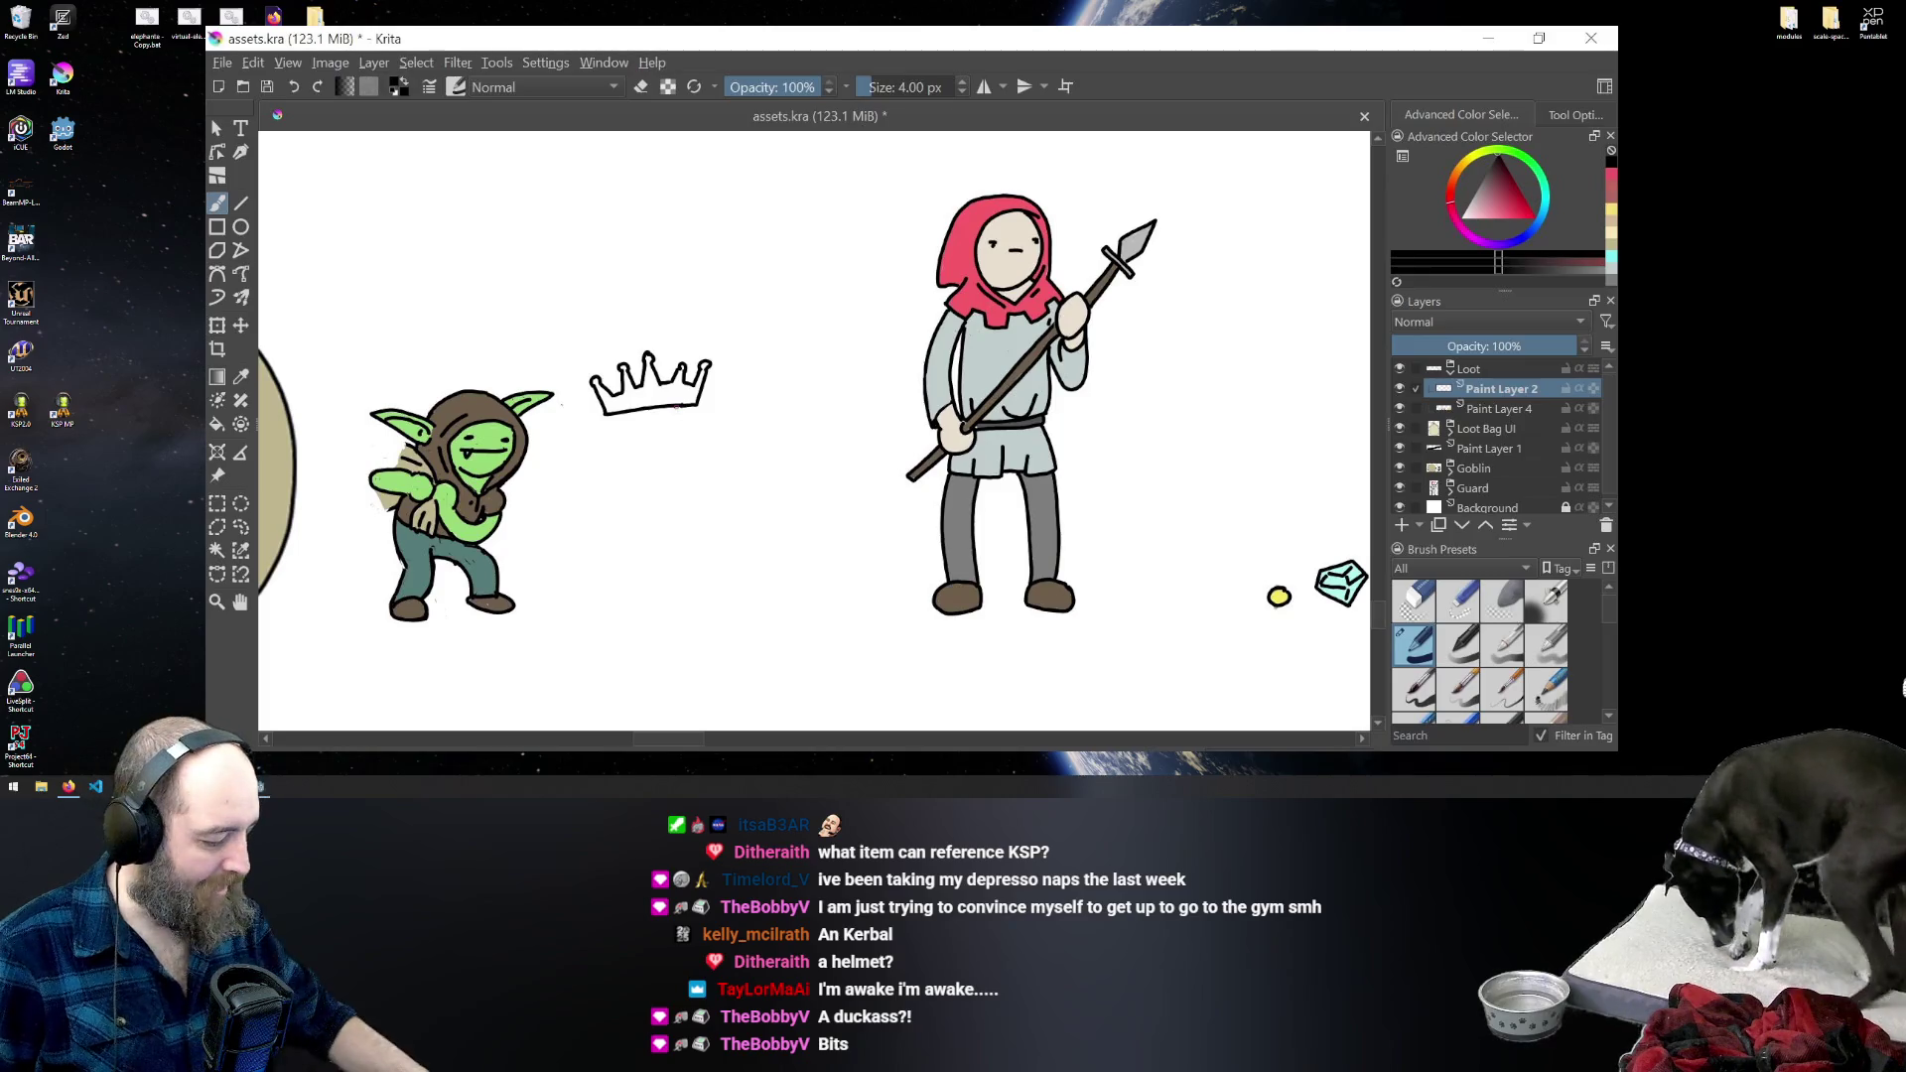
- Retry the crown's right side, undoing the extra right-side and inner strokes
{"action": "key", "text": "ctrl+z"}
{"action": "key", "text": "ctrl+z"}
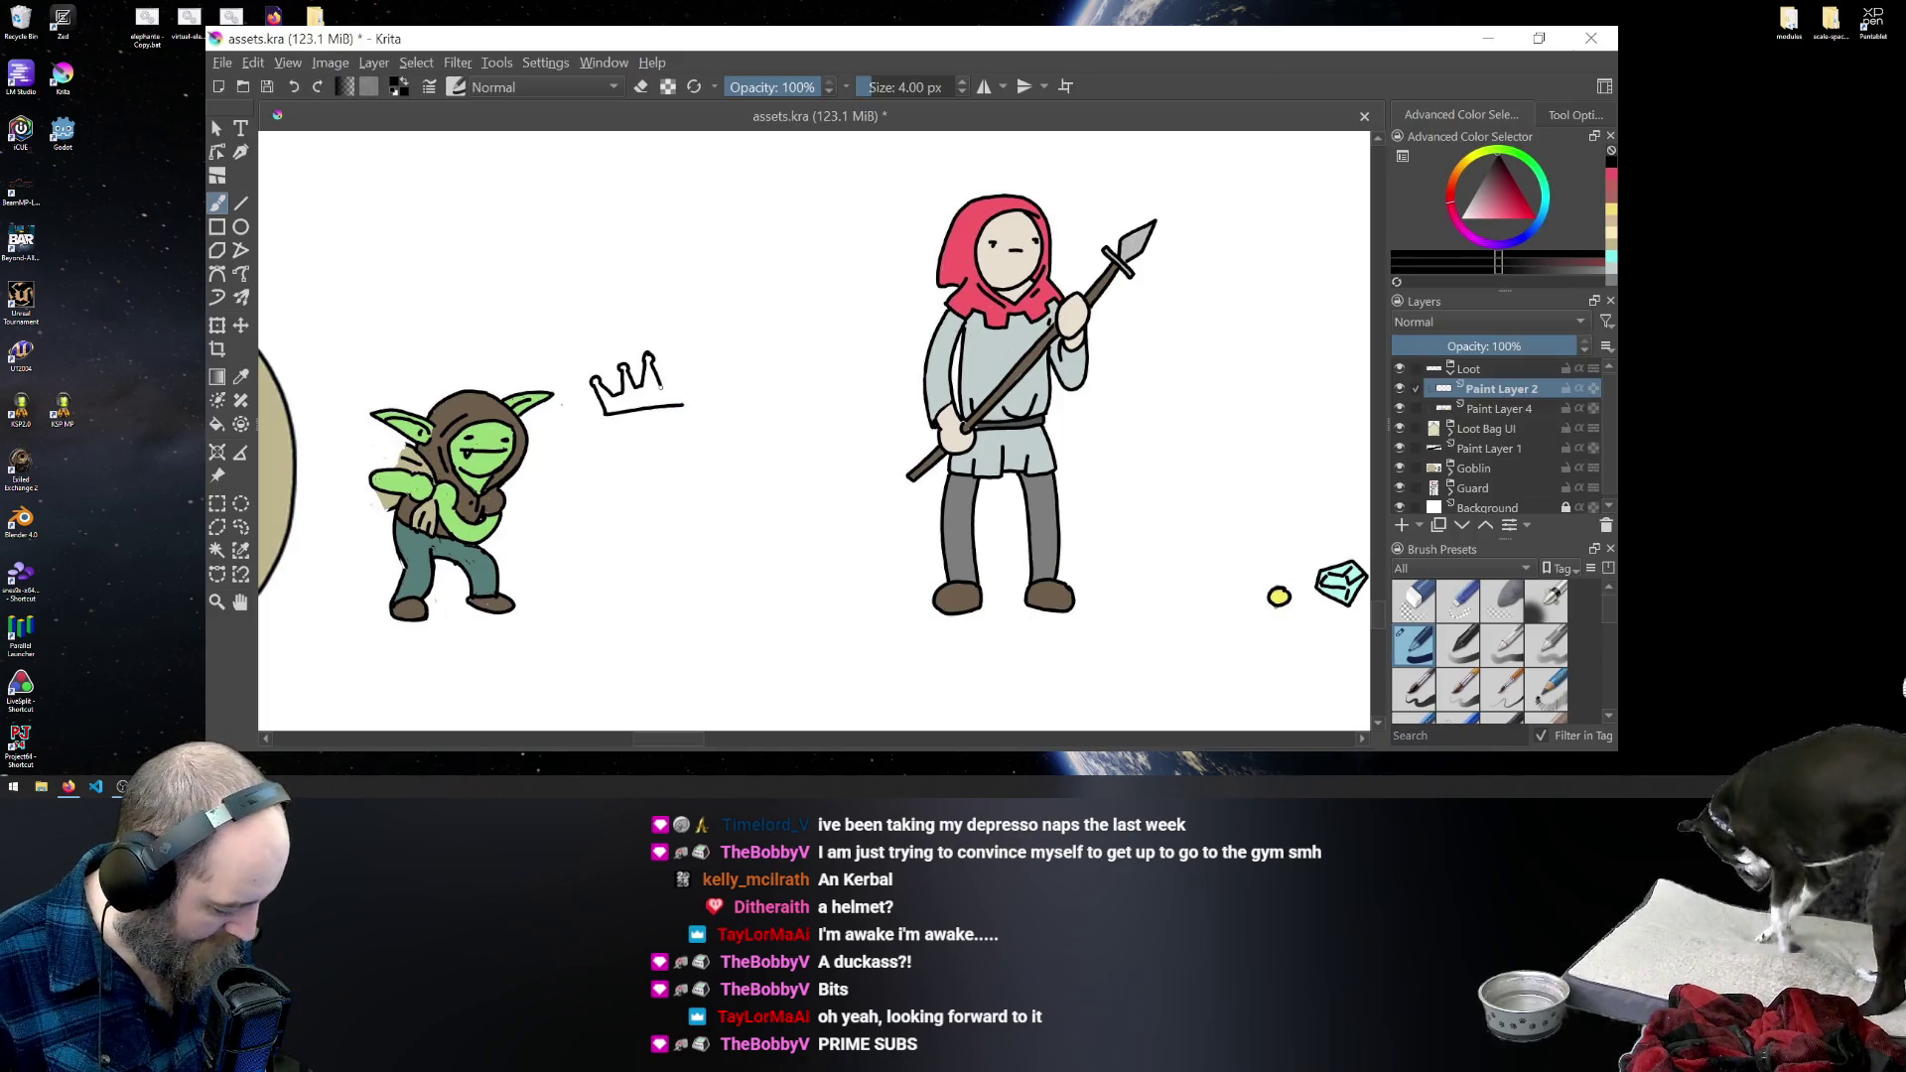
{"action": "mouse_move", "coordinate": [659, 382]}
{"action": "left_mouse_down"}
{"action": "mouse_move", "coordinate": [678, 388]}
{"action": "mouse_move", "coordinate": [627, 407]}
{"action": "left_mouse_up"}
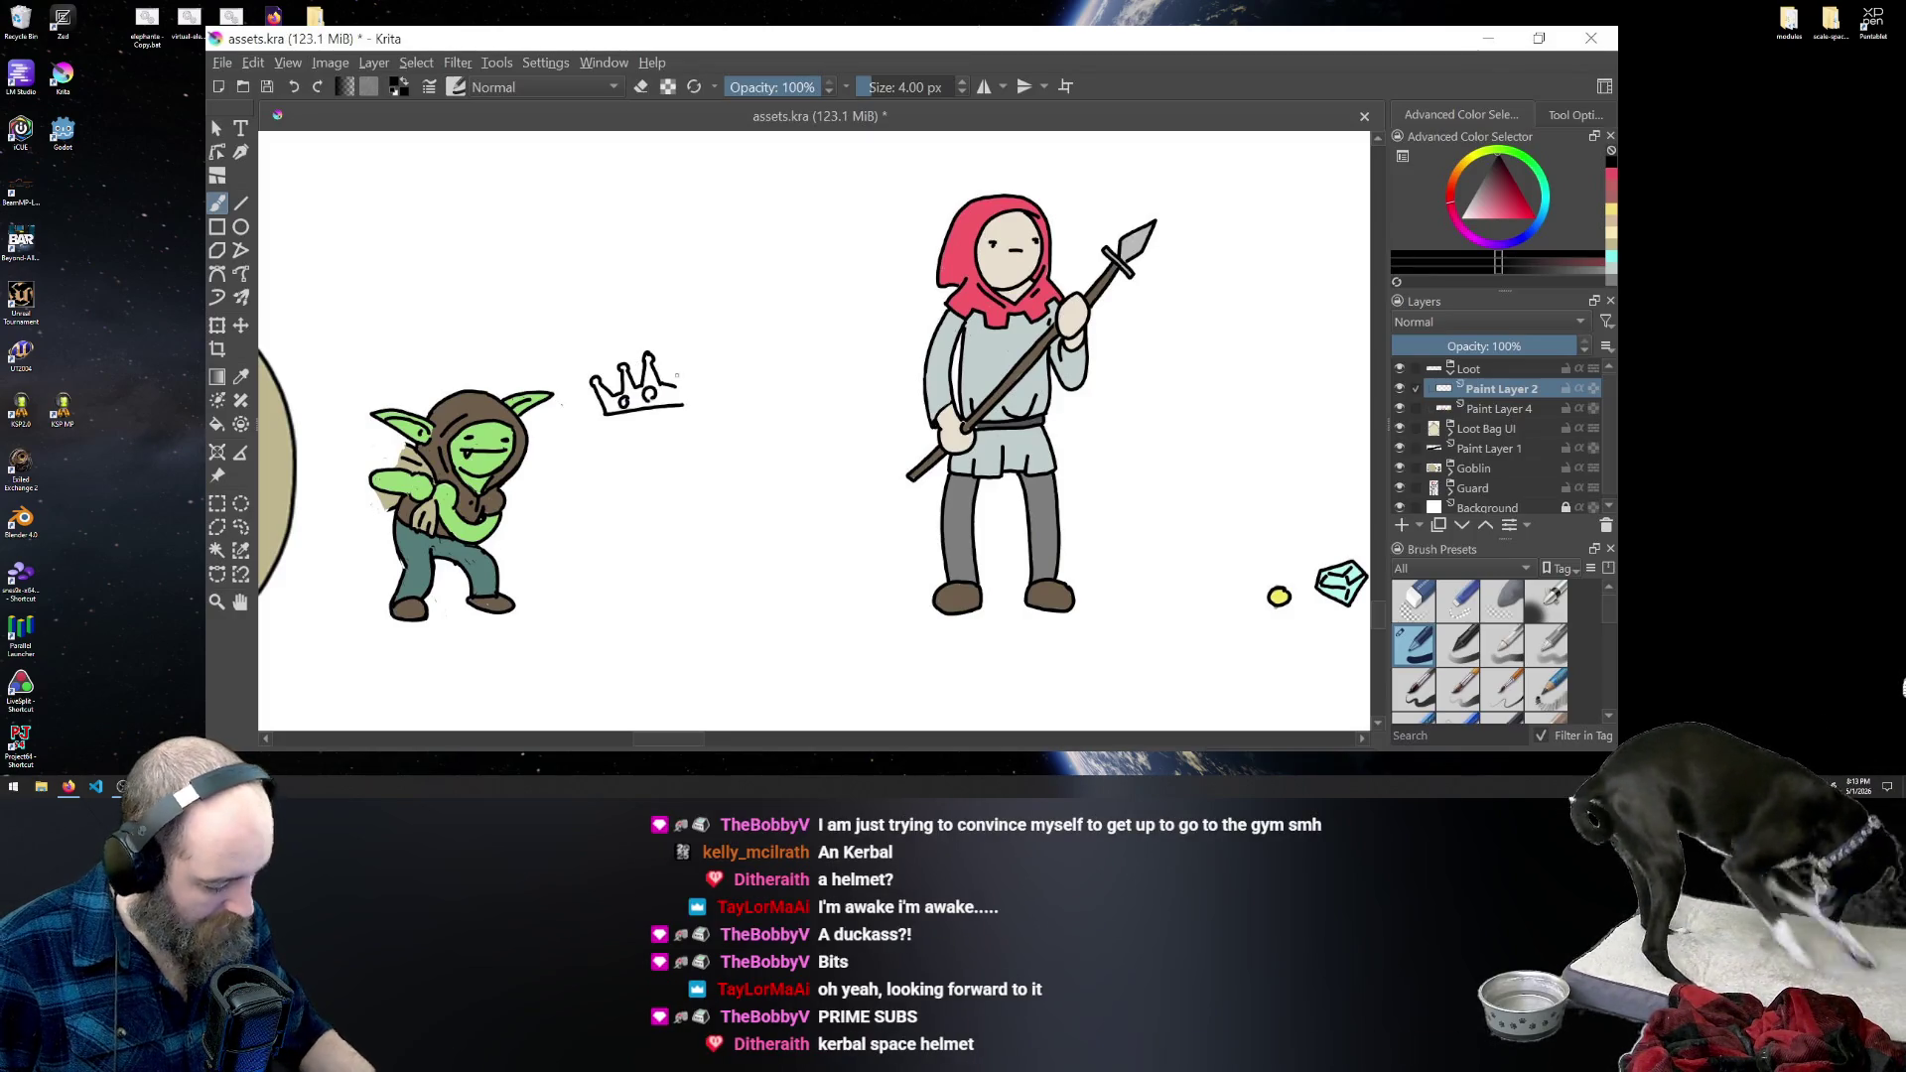
{"action": "key", "text": "ctrl+z"}
{"action": "key", "text": "ctrl+z"}
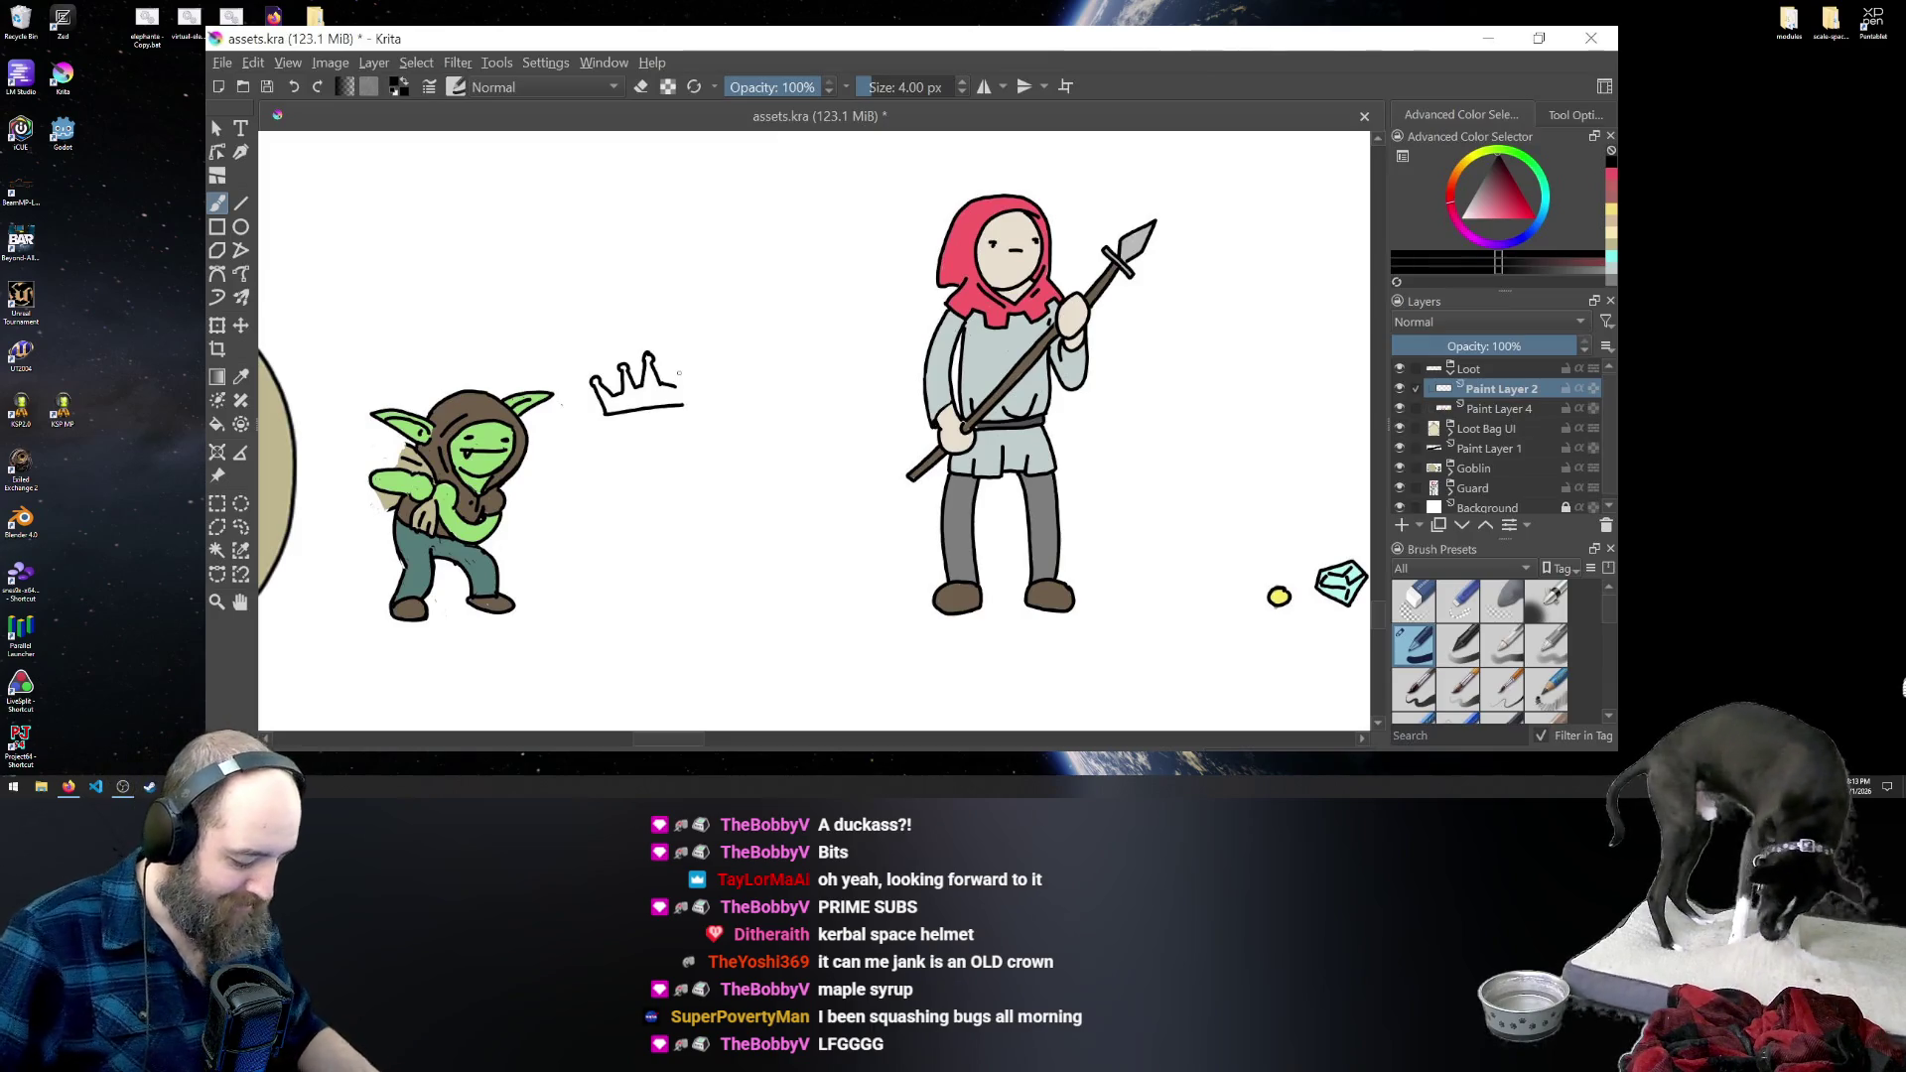
{"action": "key", "text": "ctrl+z"}
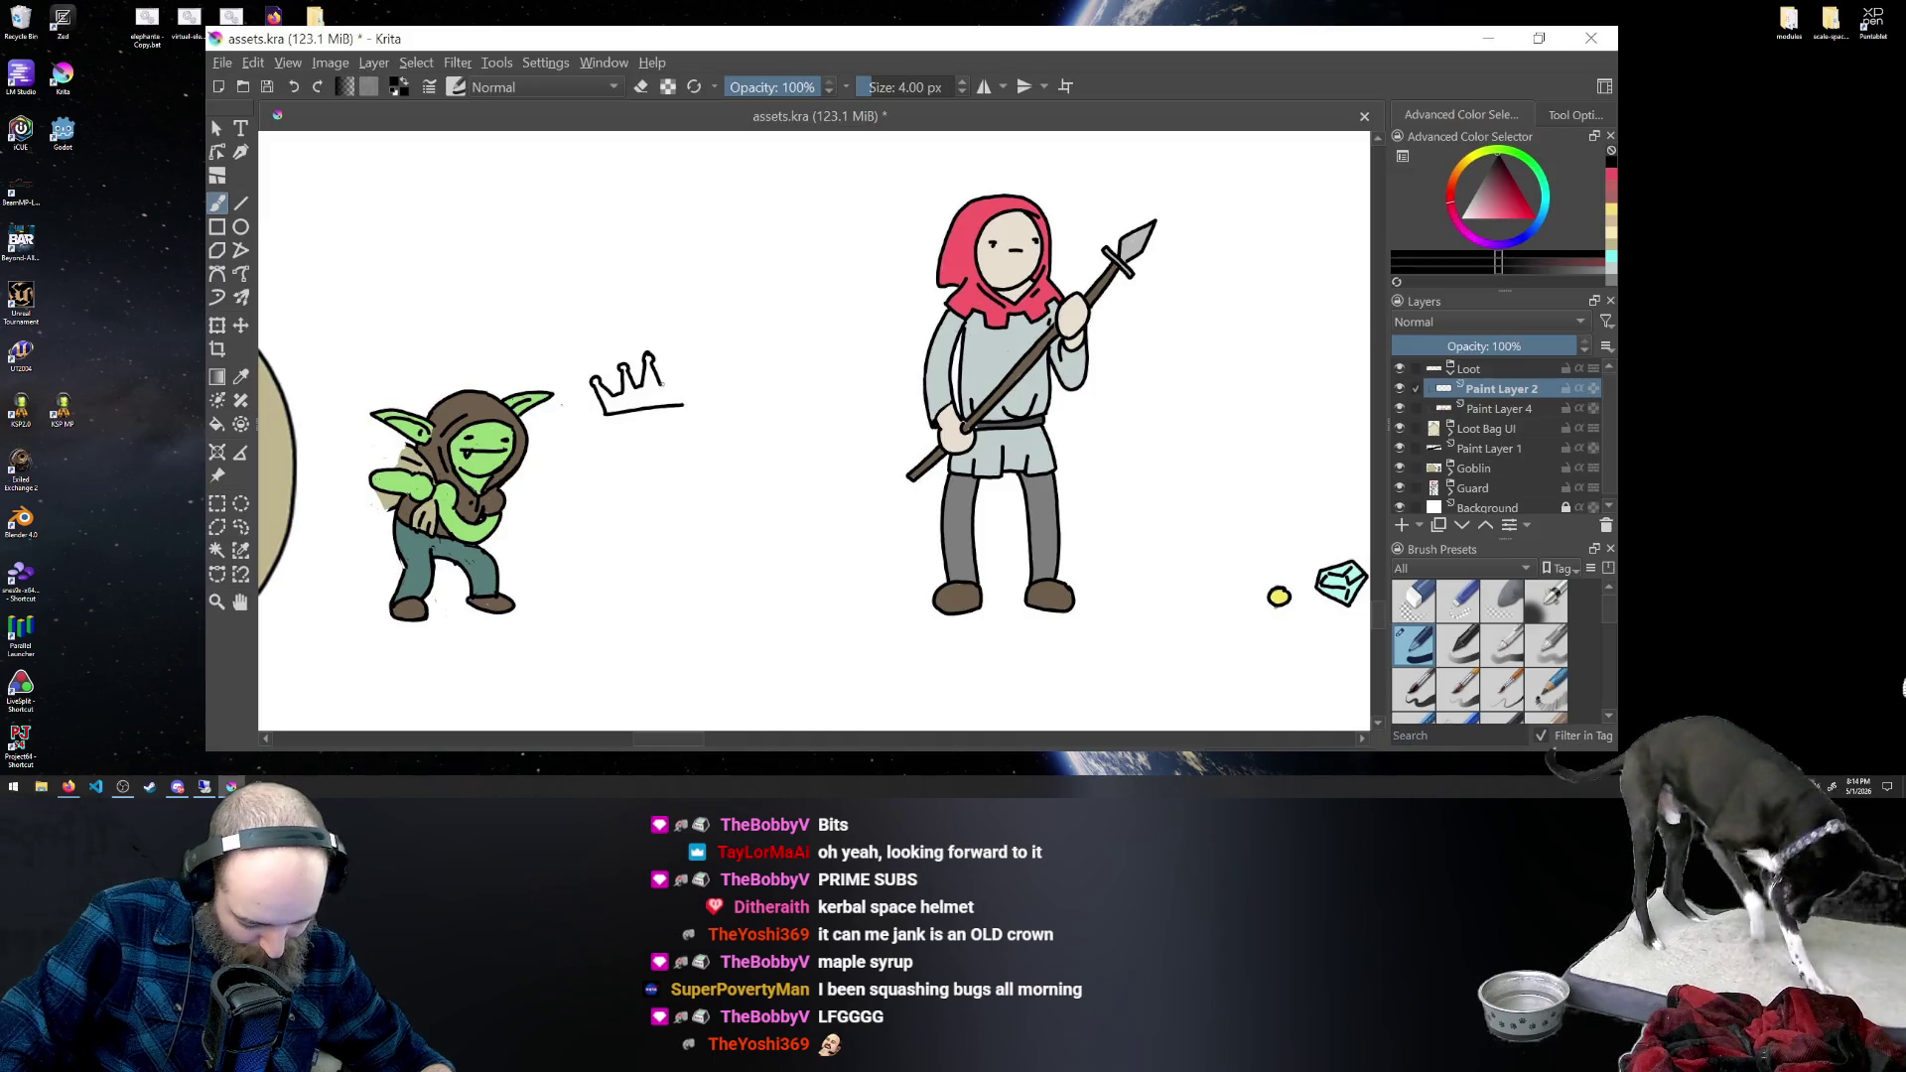
{"action": "left_click_drag", "start_coordinate": [662, 381], "coordinate": [684, 361]}
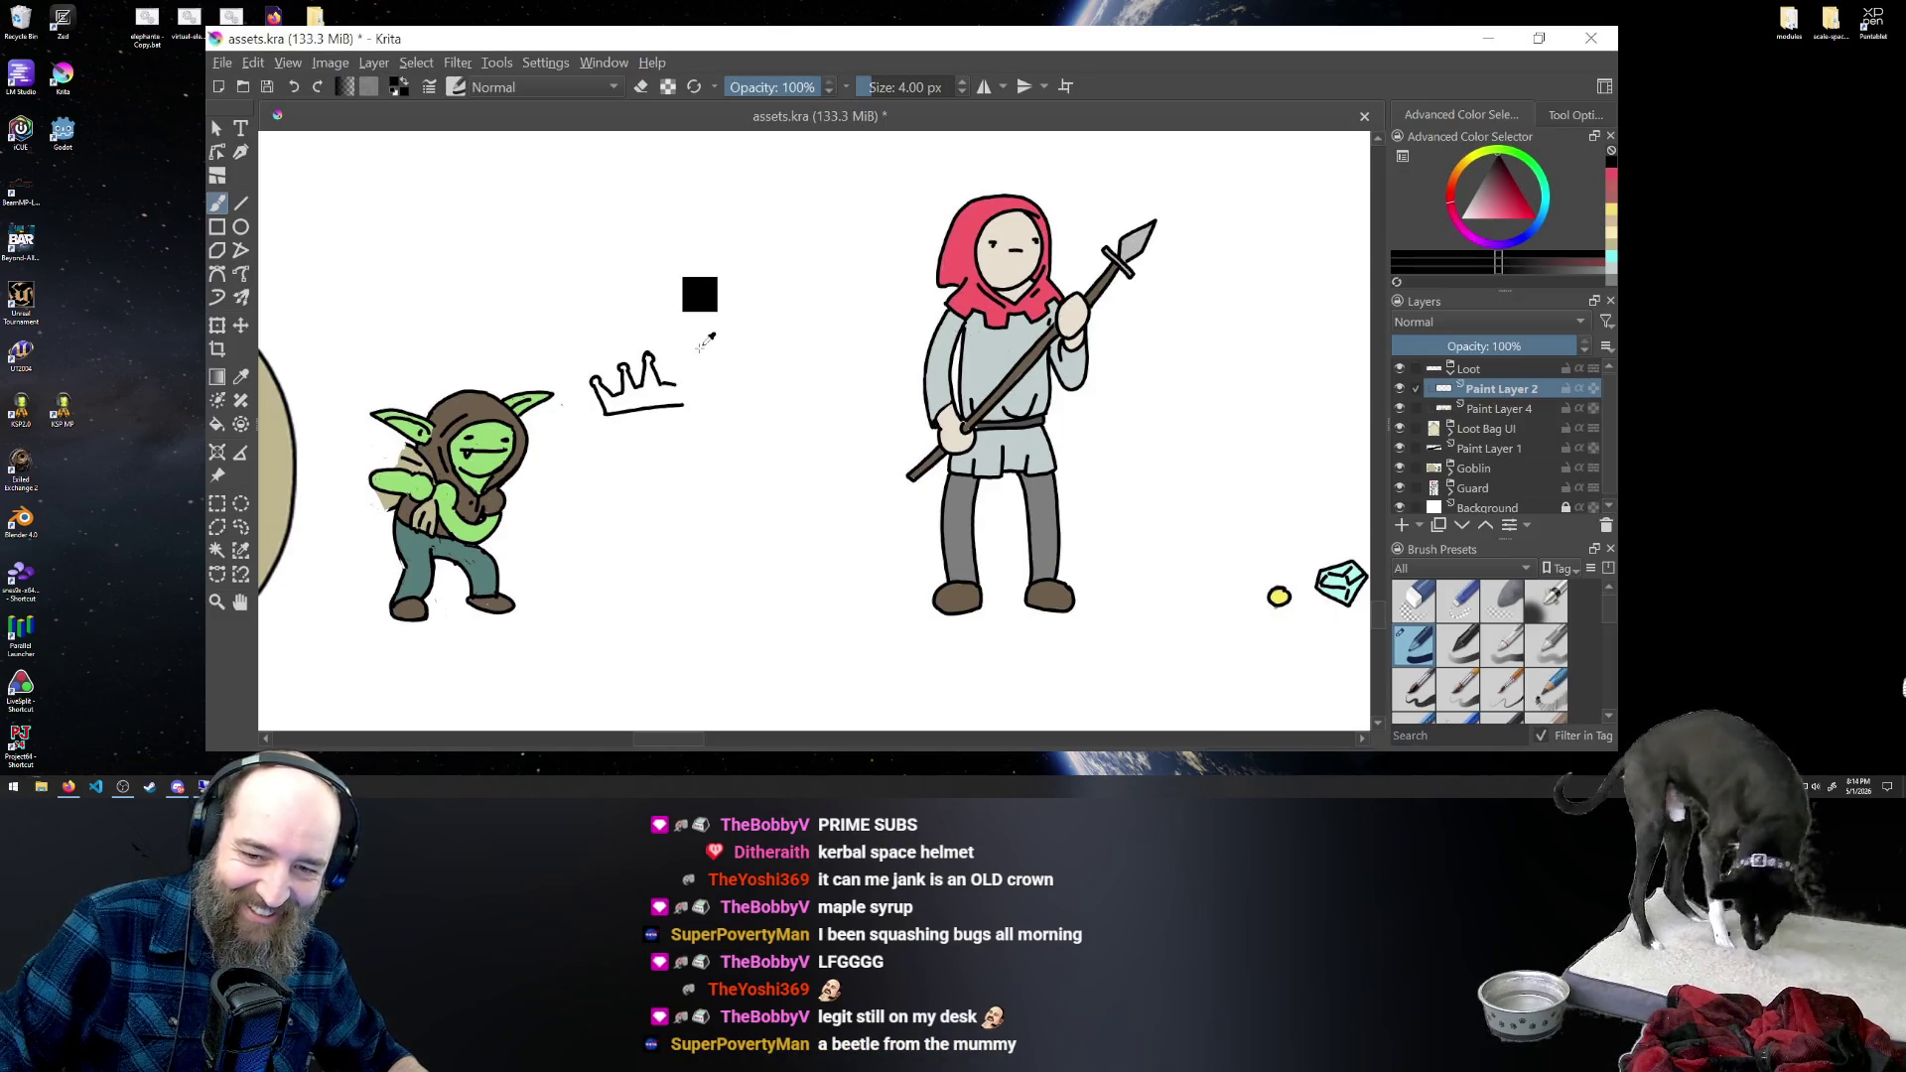
- Redraw the crown's right tip and close its right side down to the base
{"action": "key", "text": "ctrl+z"}
{"action": "key", "text": "ctrl+z"}
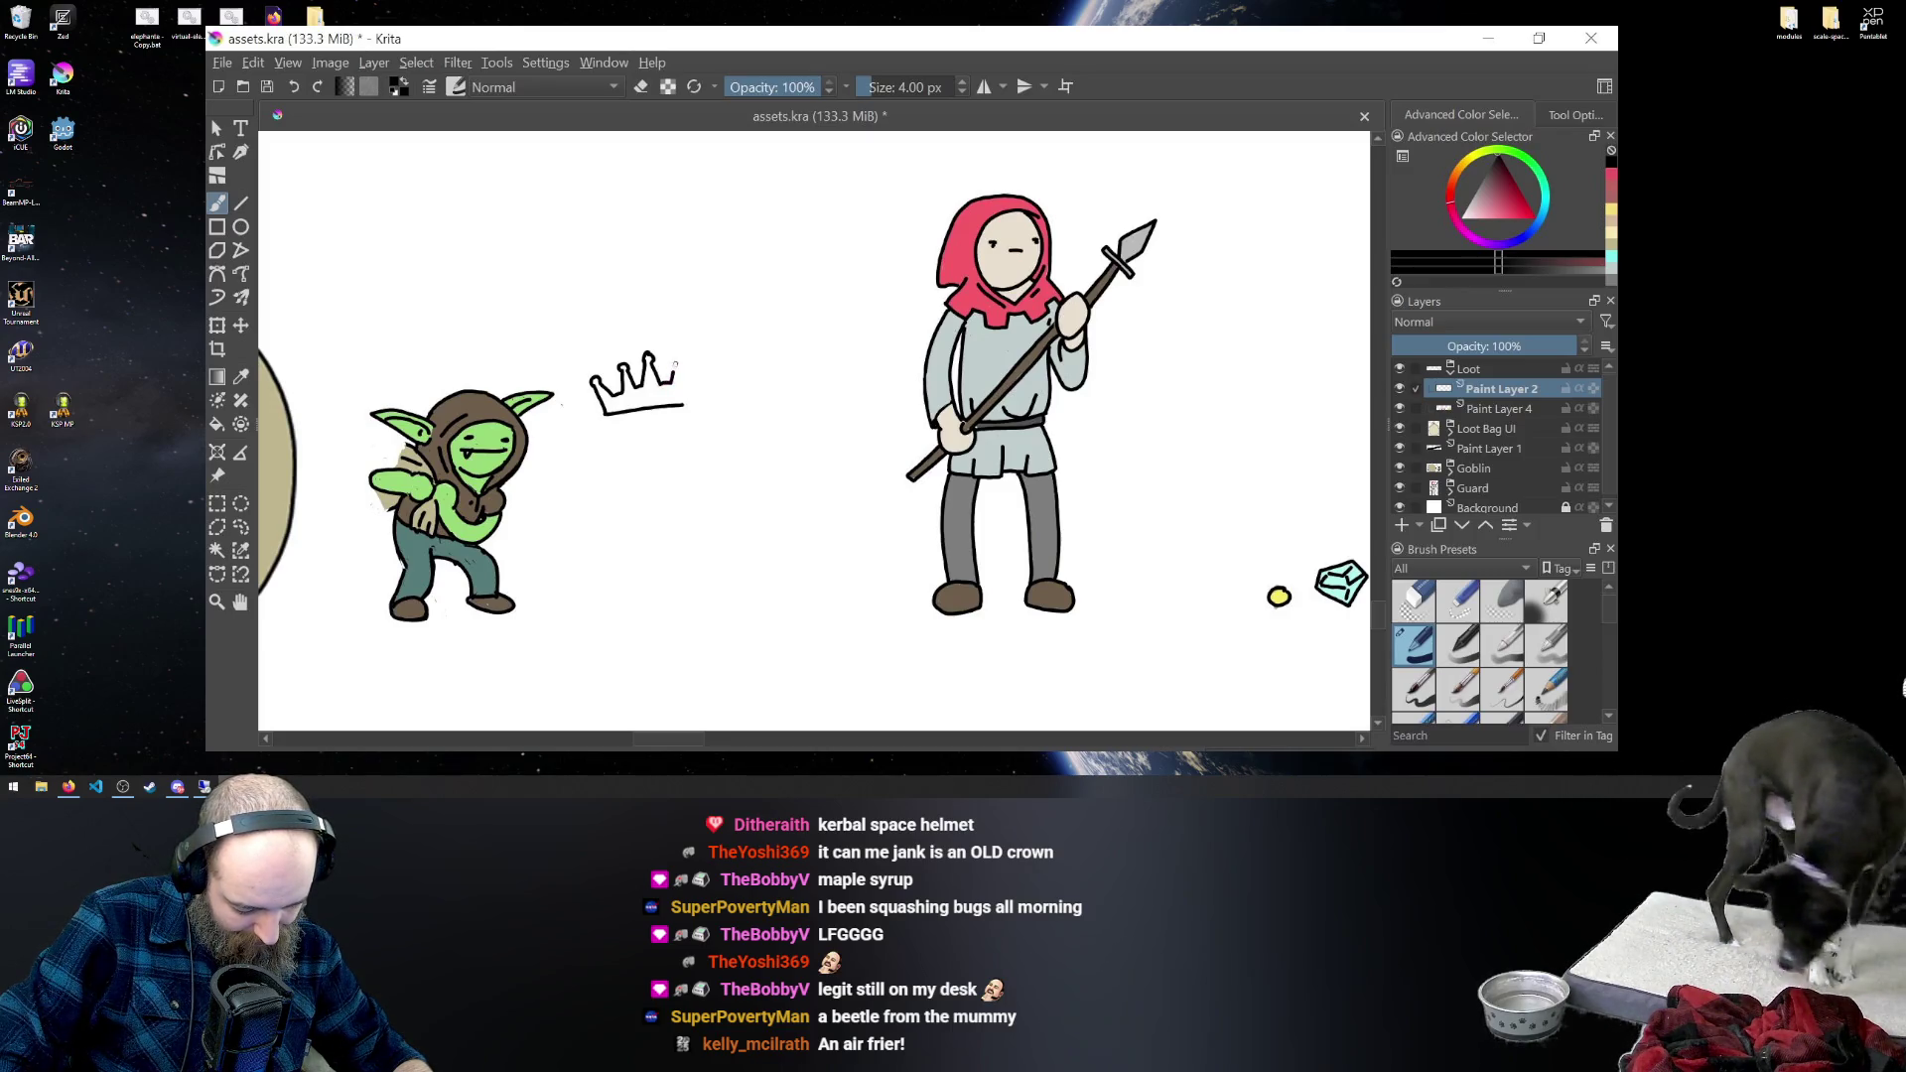
{"action": "left_click_drag", "start_coordinate": [673, 376], "coordinate": [681, 361]}
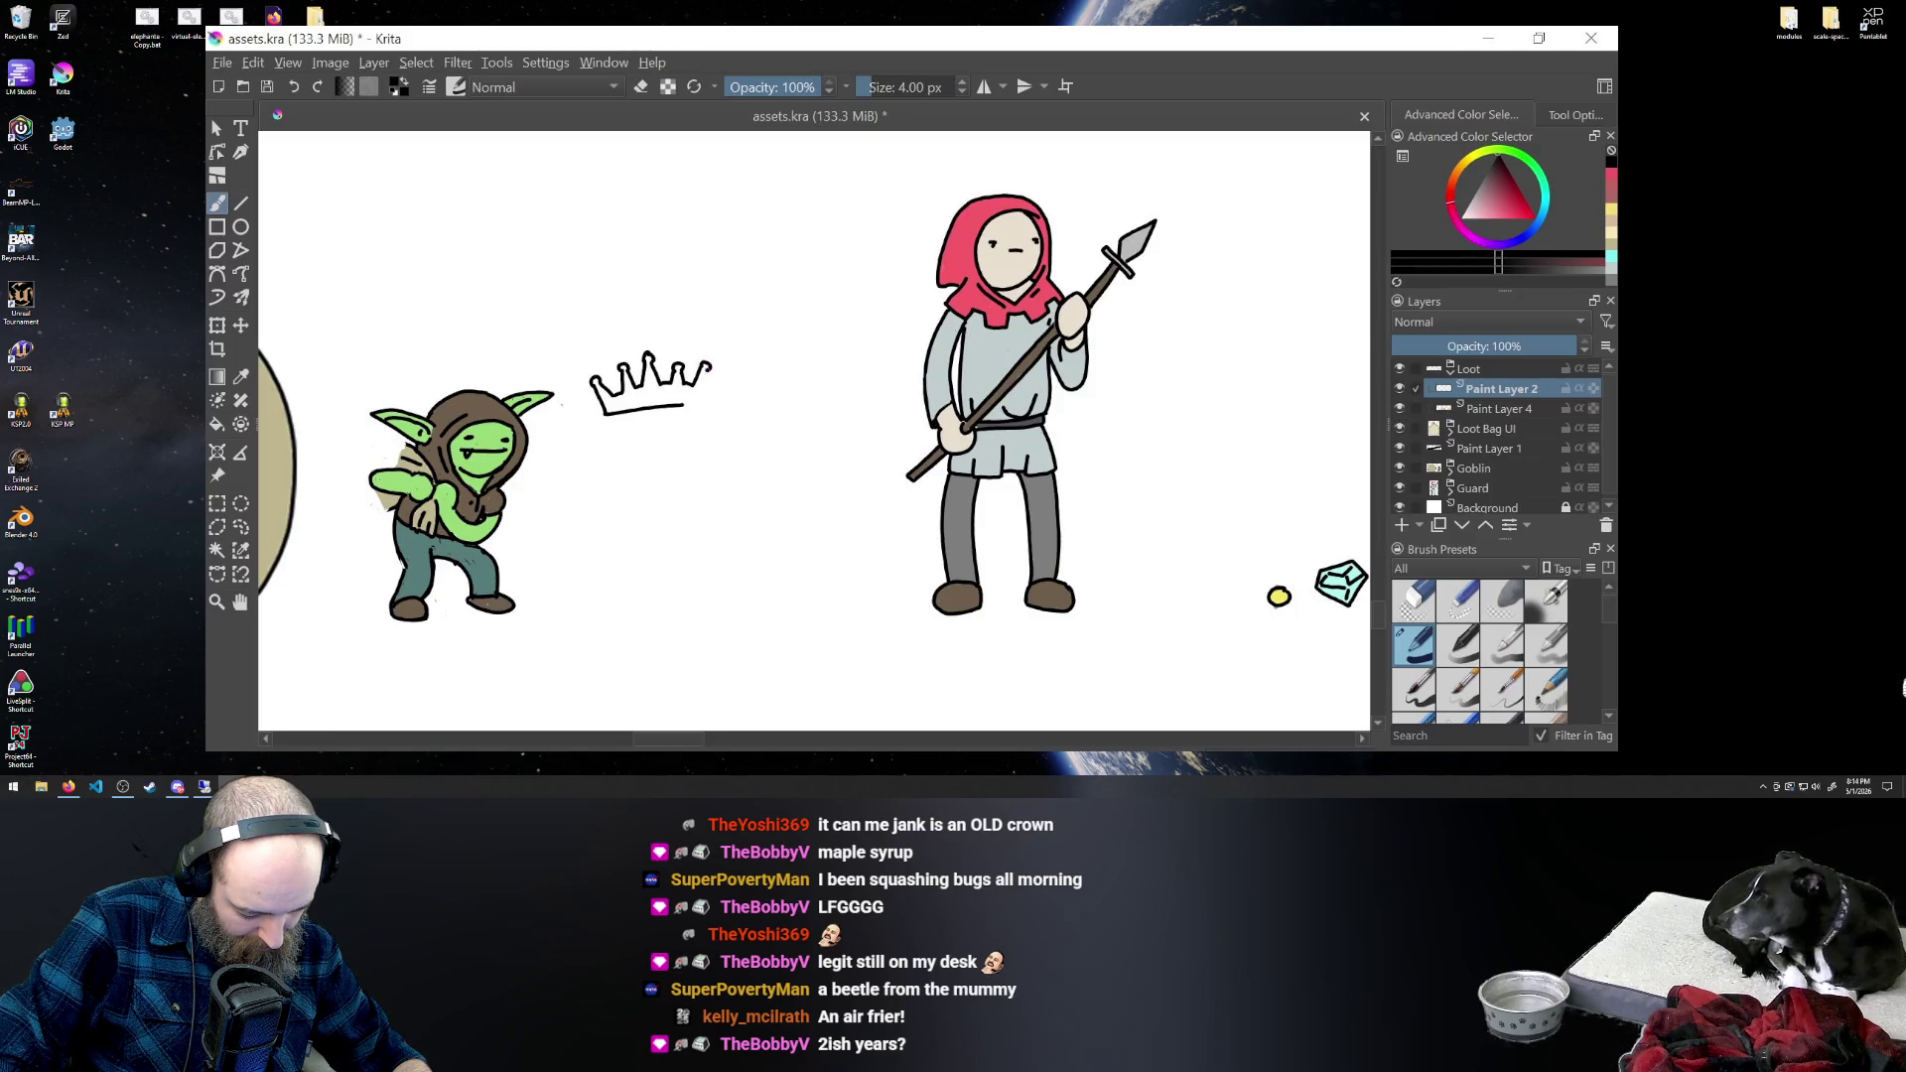
{"action": "left_click_drag", "start_coordinate": [711, 365], "coordinate": [705, 403]}
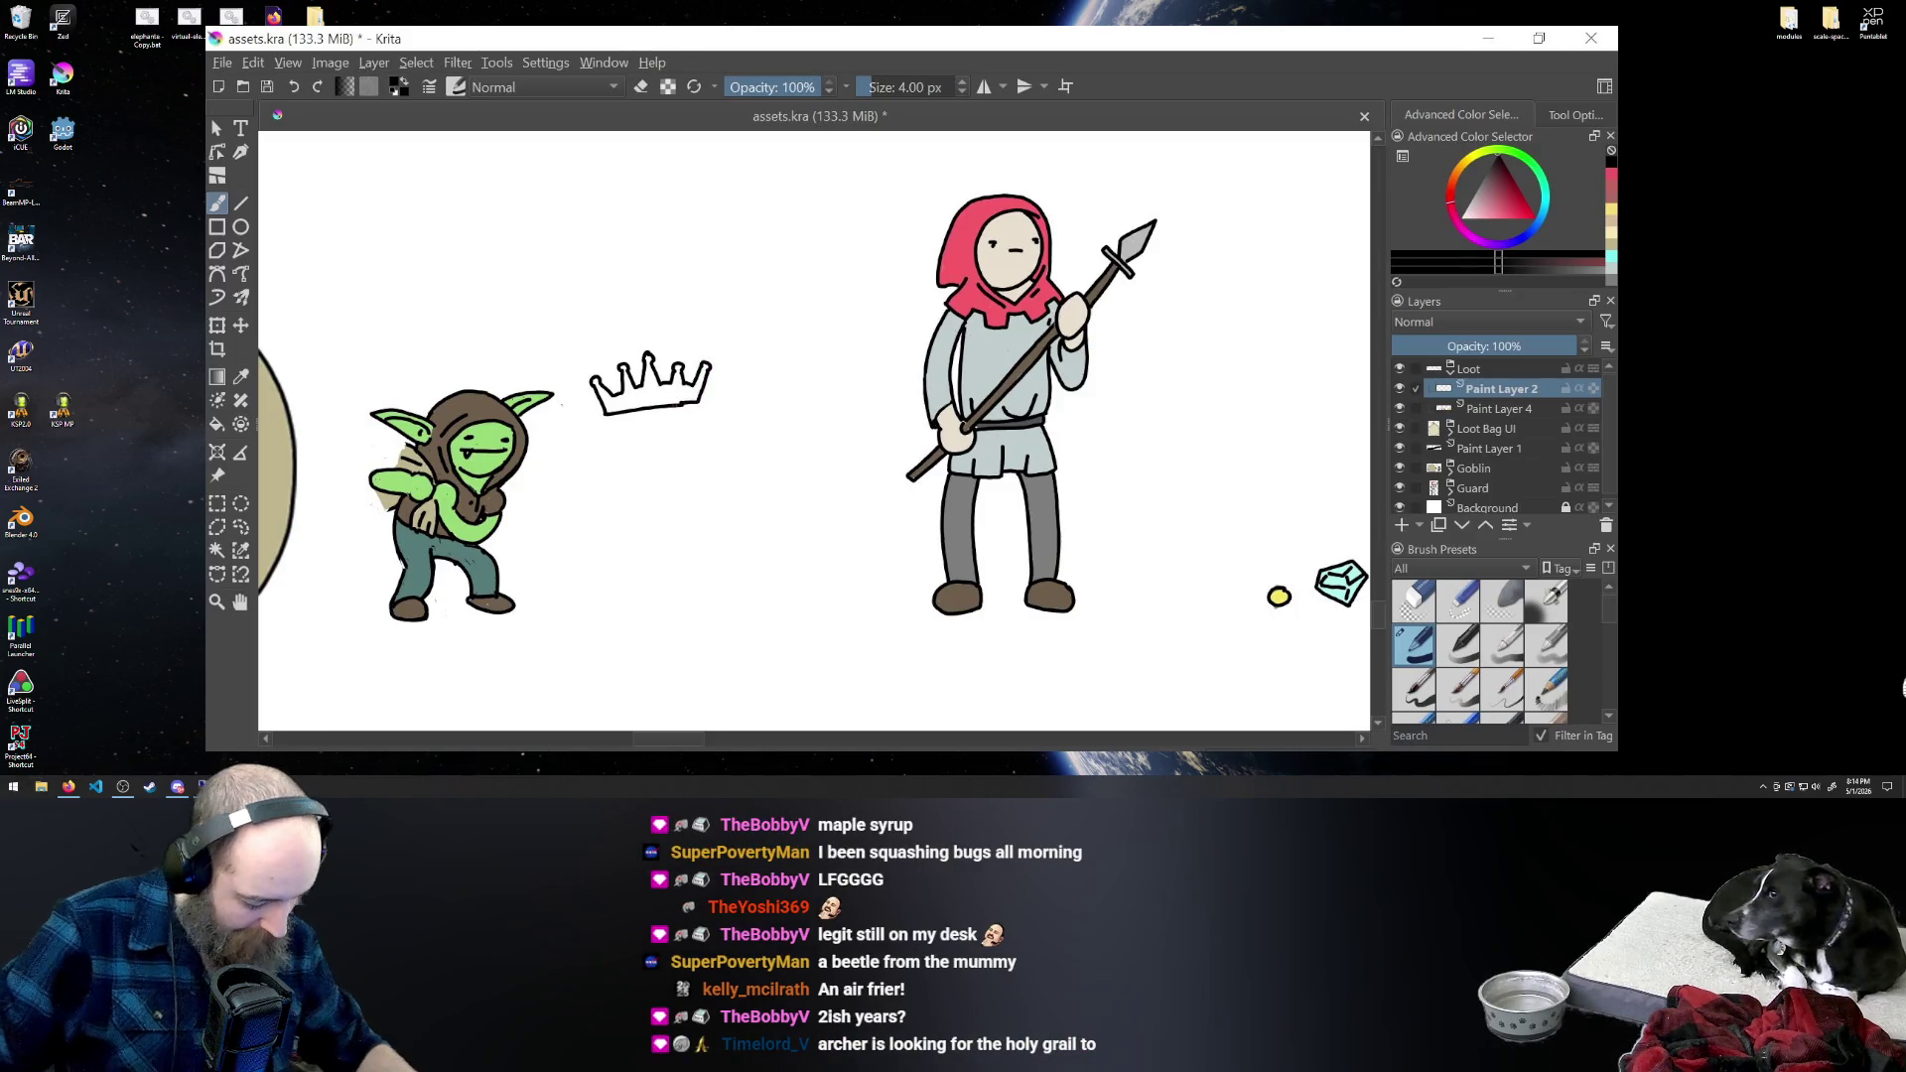
{"action": "key", "text": "ctrl+z"}
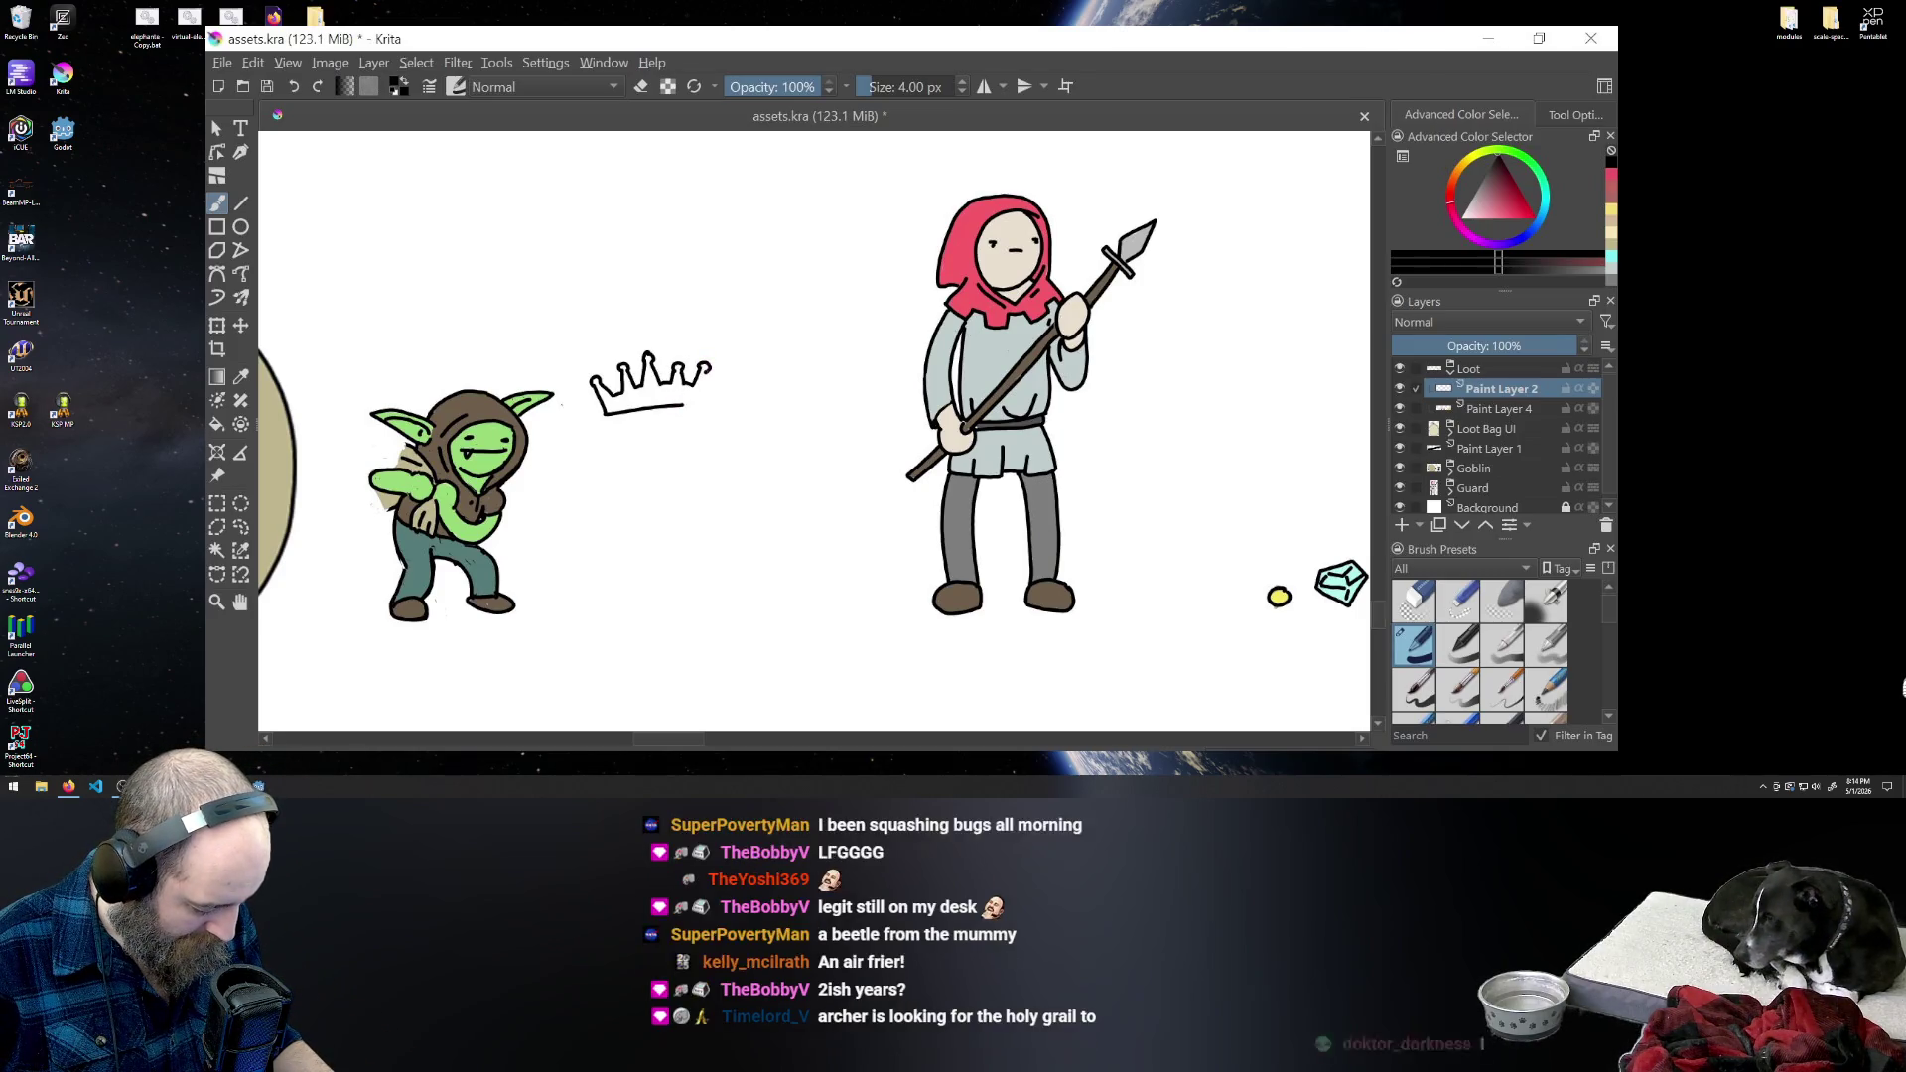
{"action": "left_click_drag", "start_coordinate": [711, 365], "coordinate": [699, 407]}
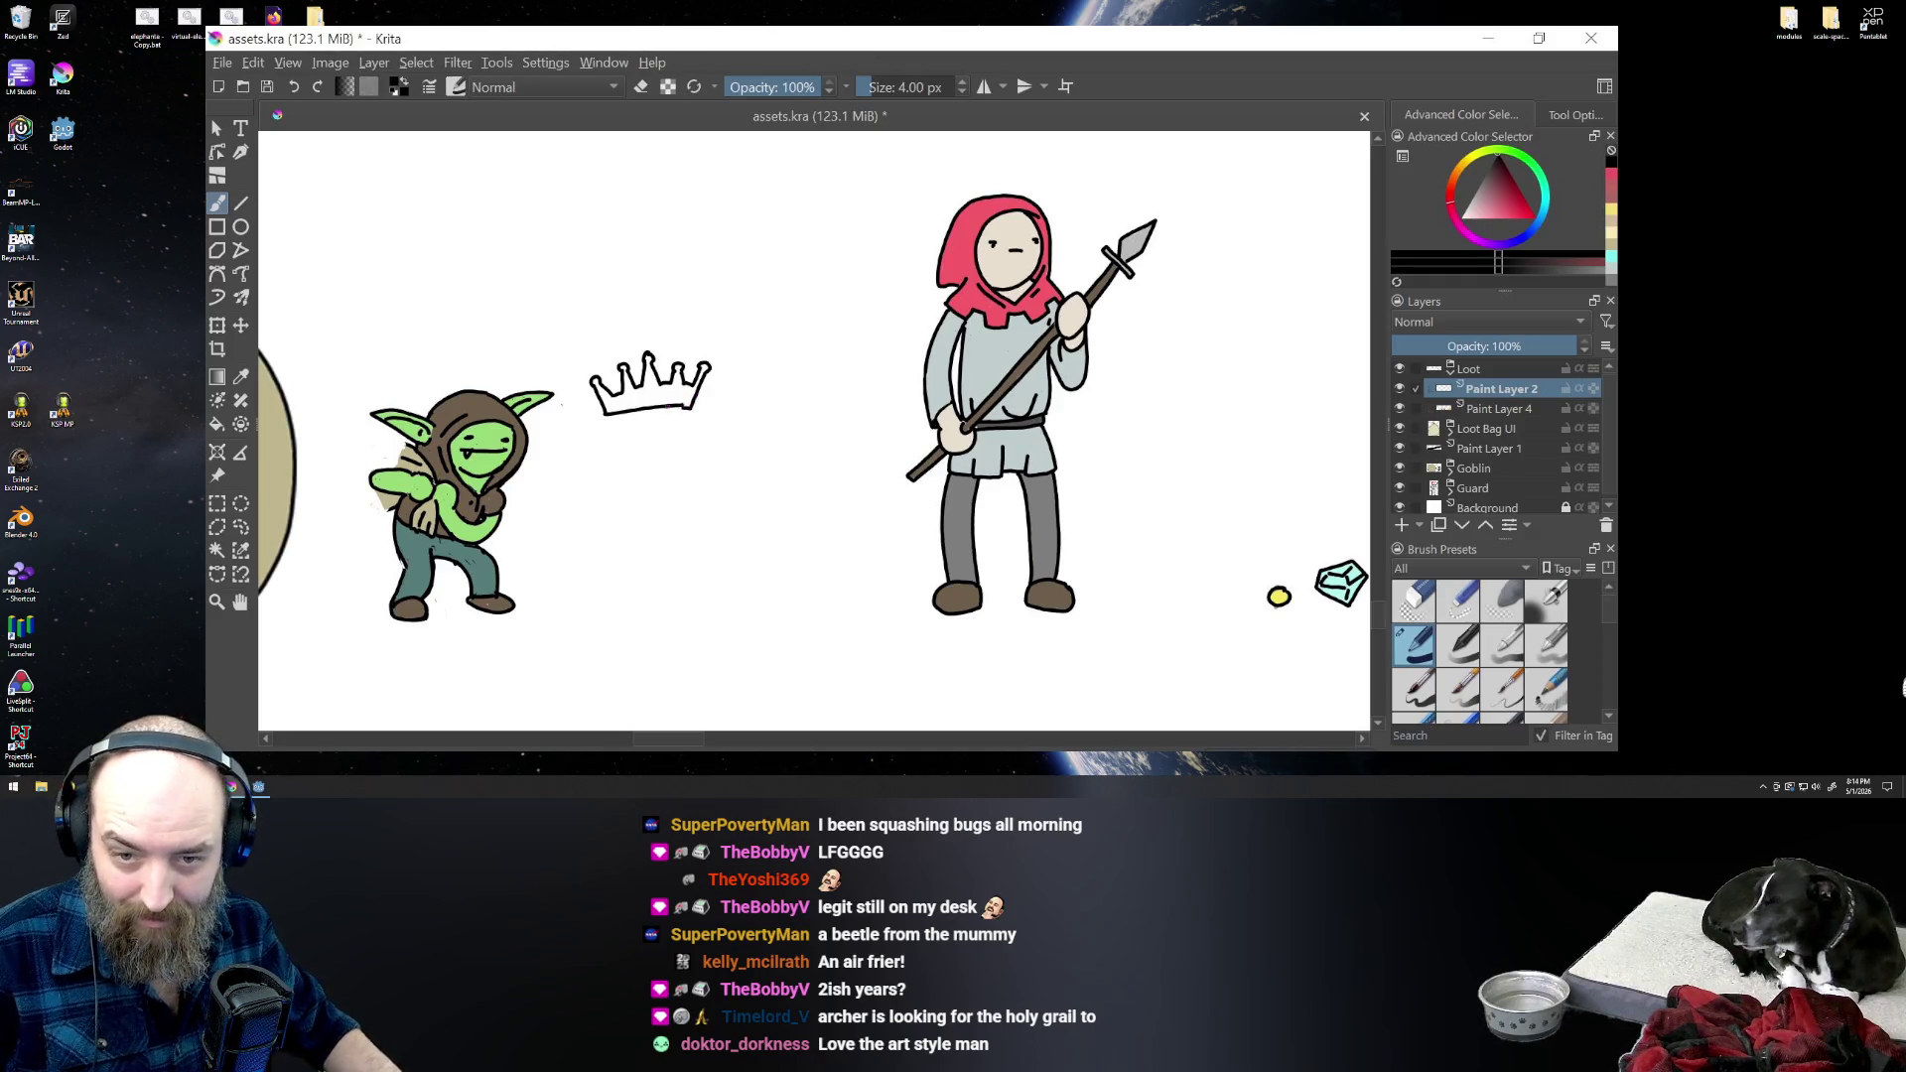
- Fix the right end of the crown and add small round jewels on its points
{"action": "key", "text": "ctrl+z"}
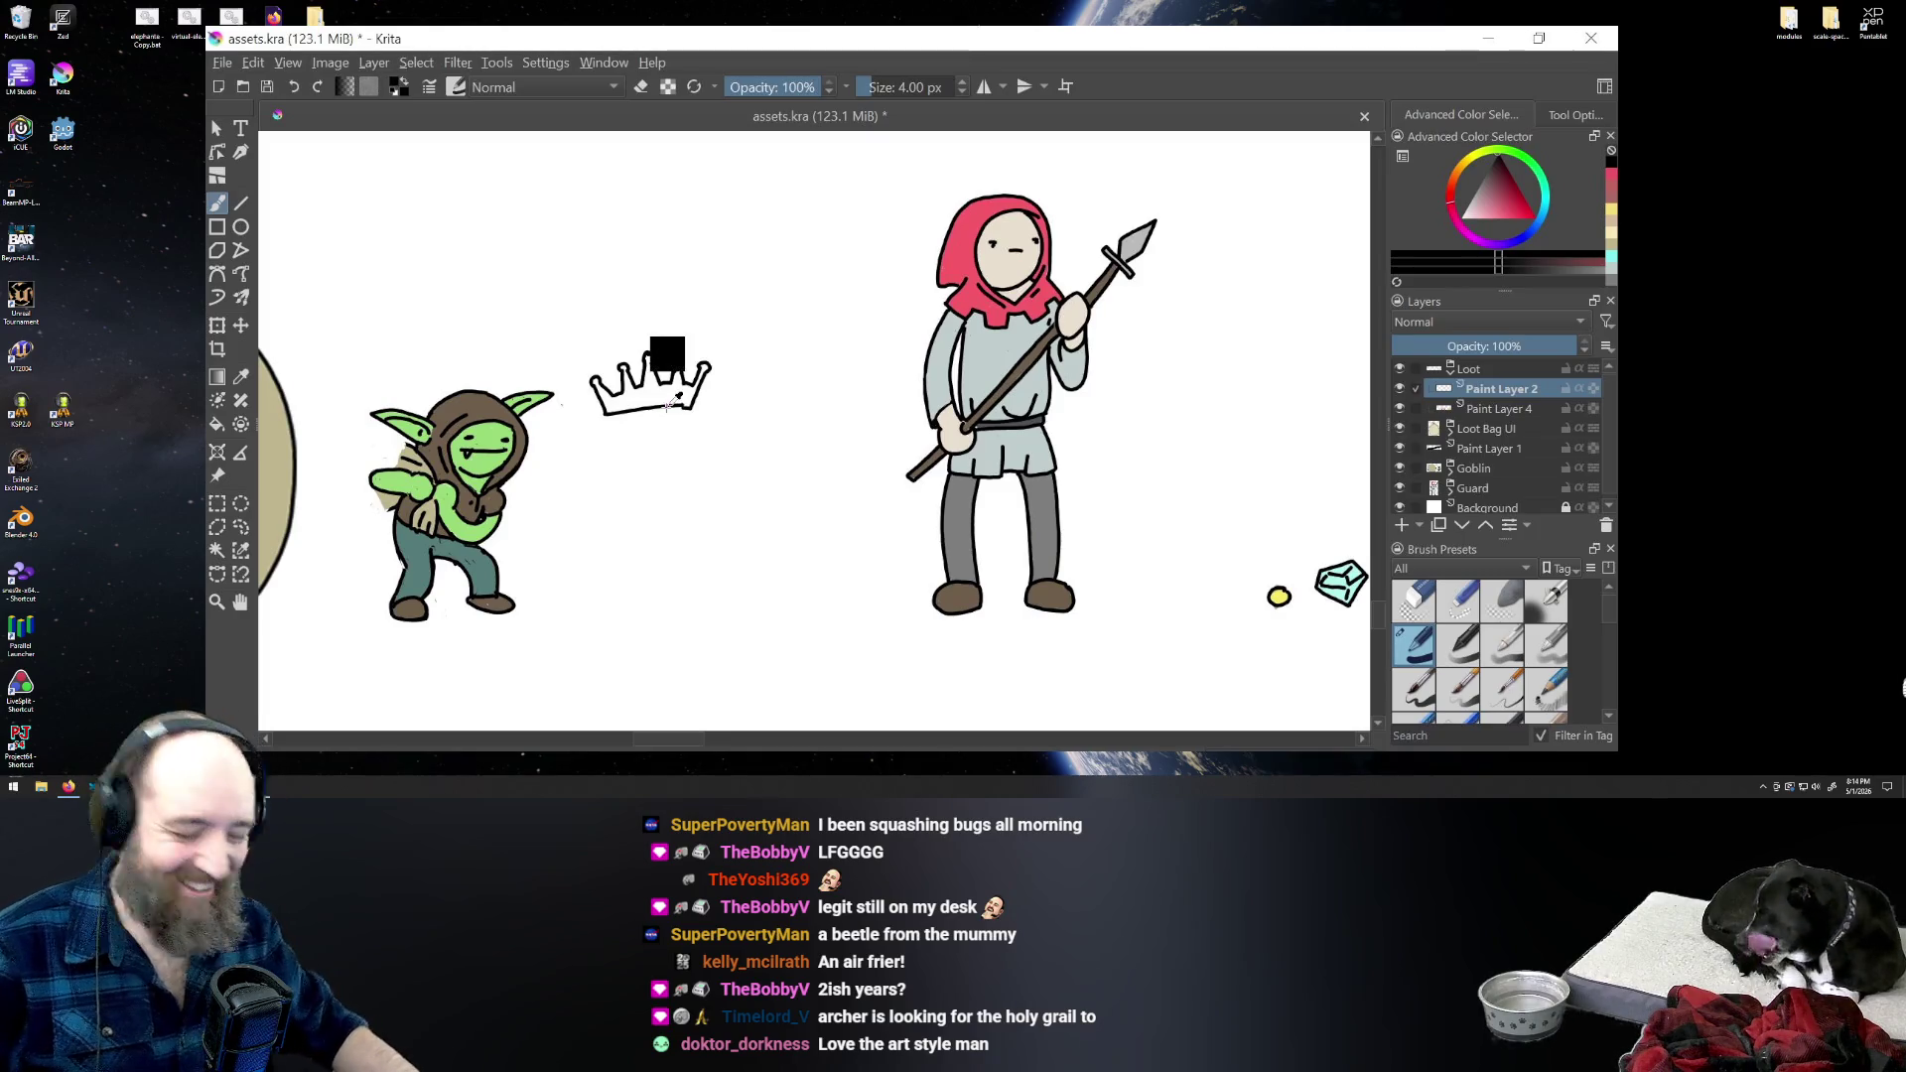
{"action": "key", "text": "ctrl+z"}
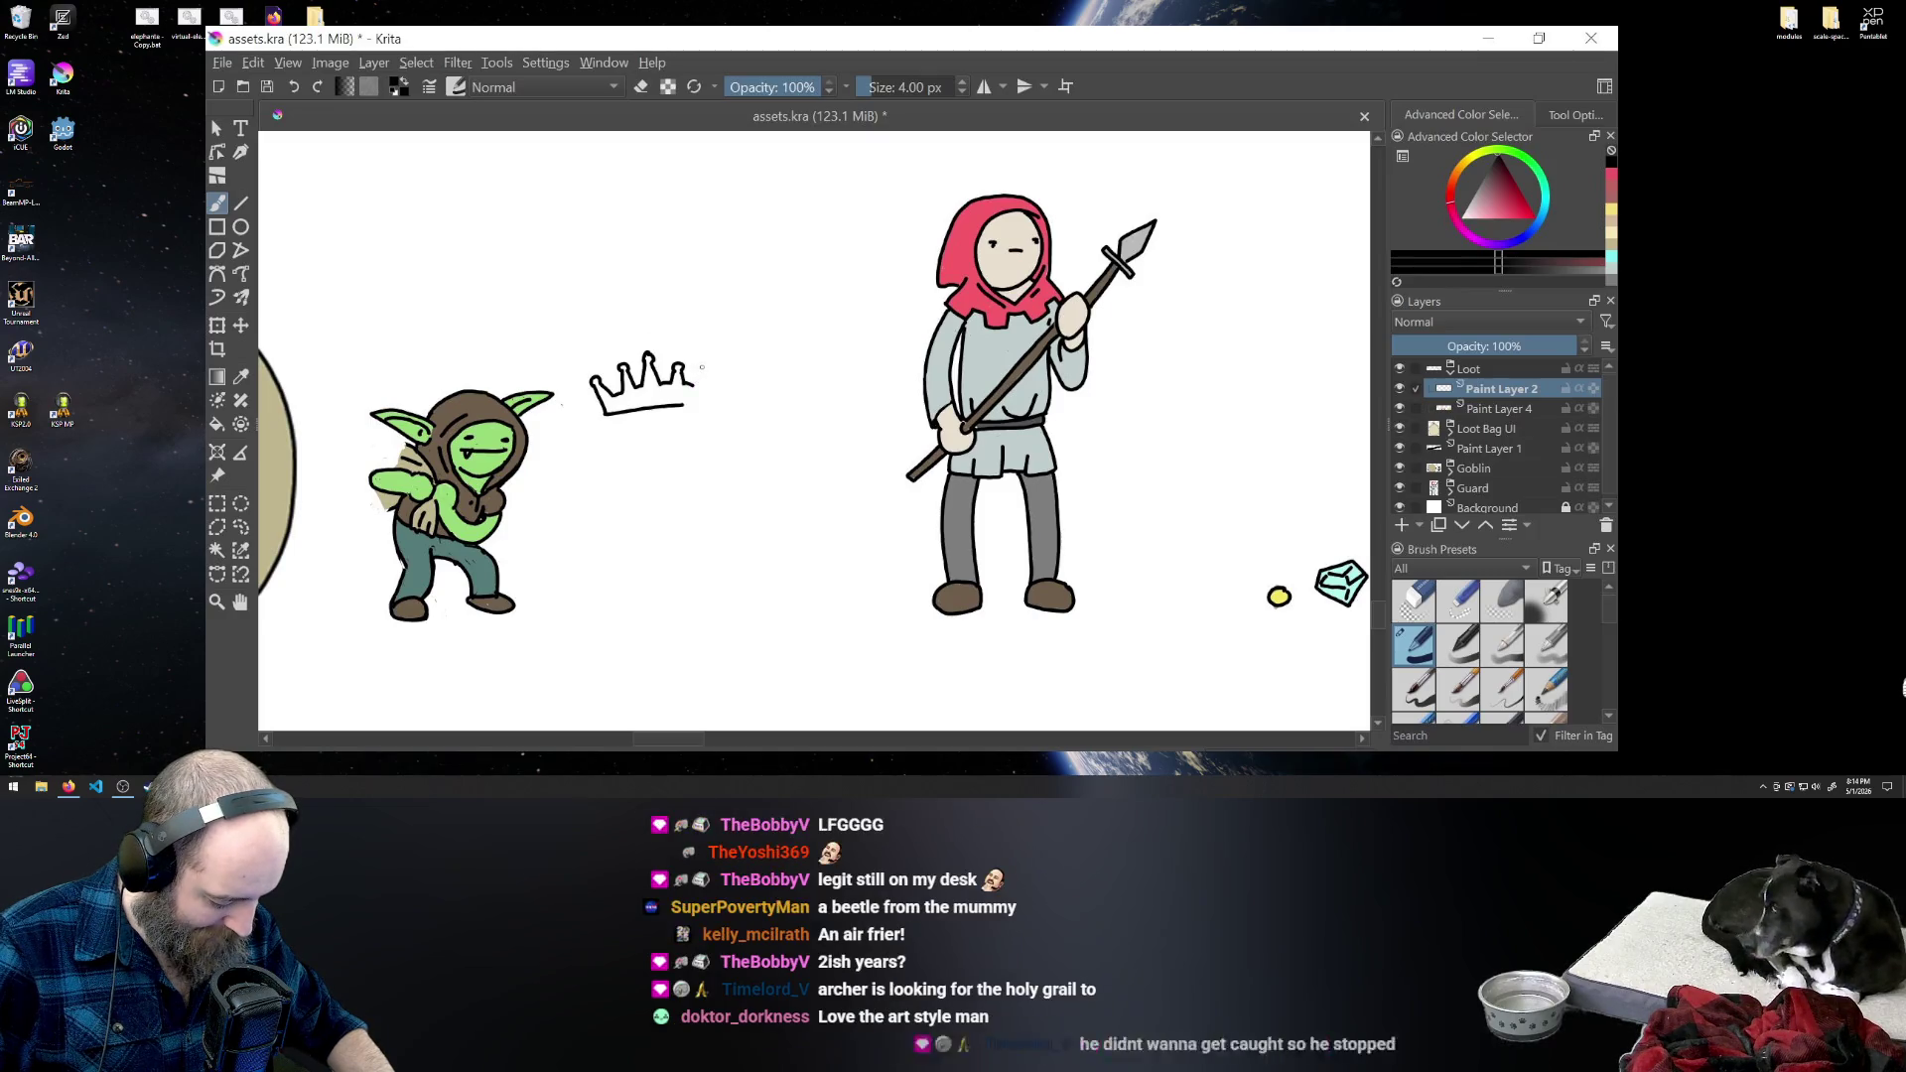
{"action": "mouse_move", "coordinate": [692, 385]}
{"action": "left_mouse_down"}
{"action": "mouse_move", "coordinate": [713, 362]}
{"action": "mouse_move", "coordinate": [698, 398]}
{"action": "left_mouse_up"}
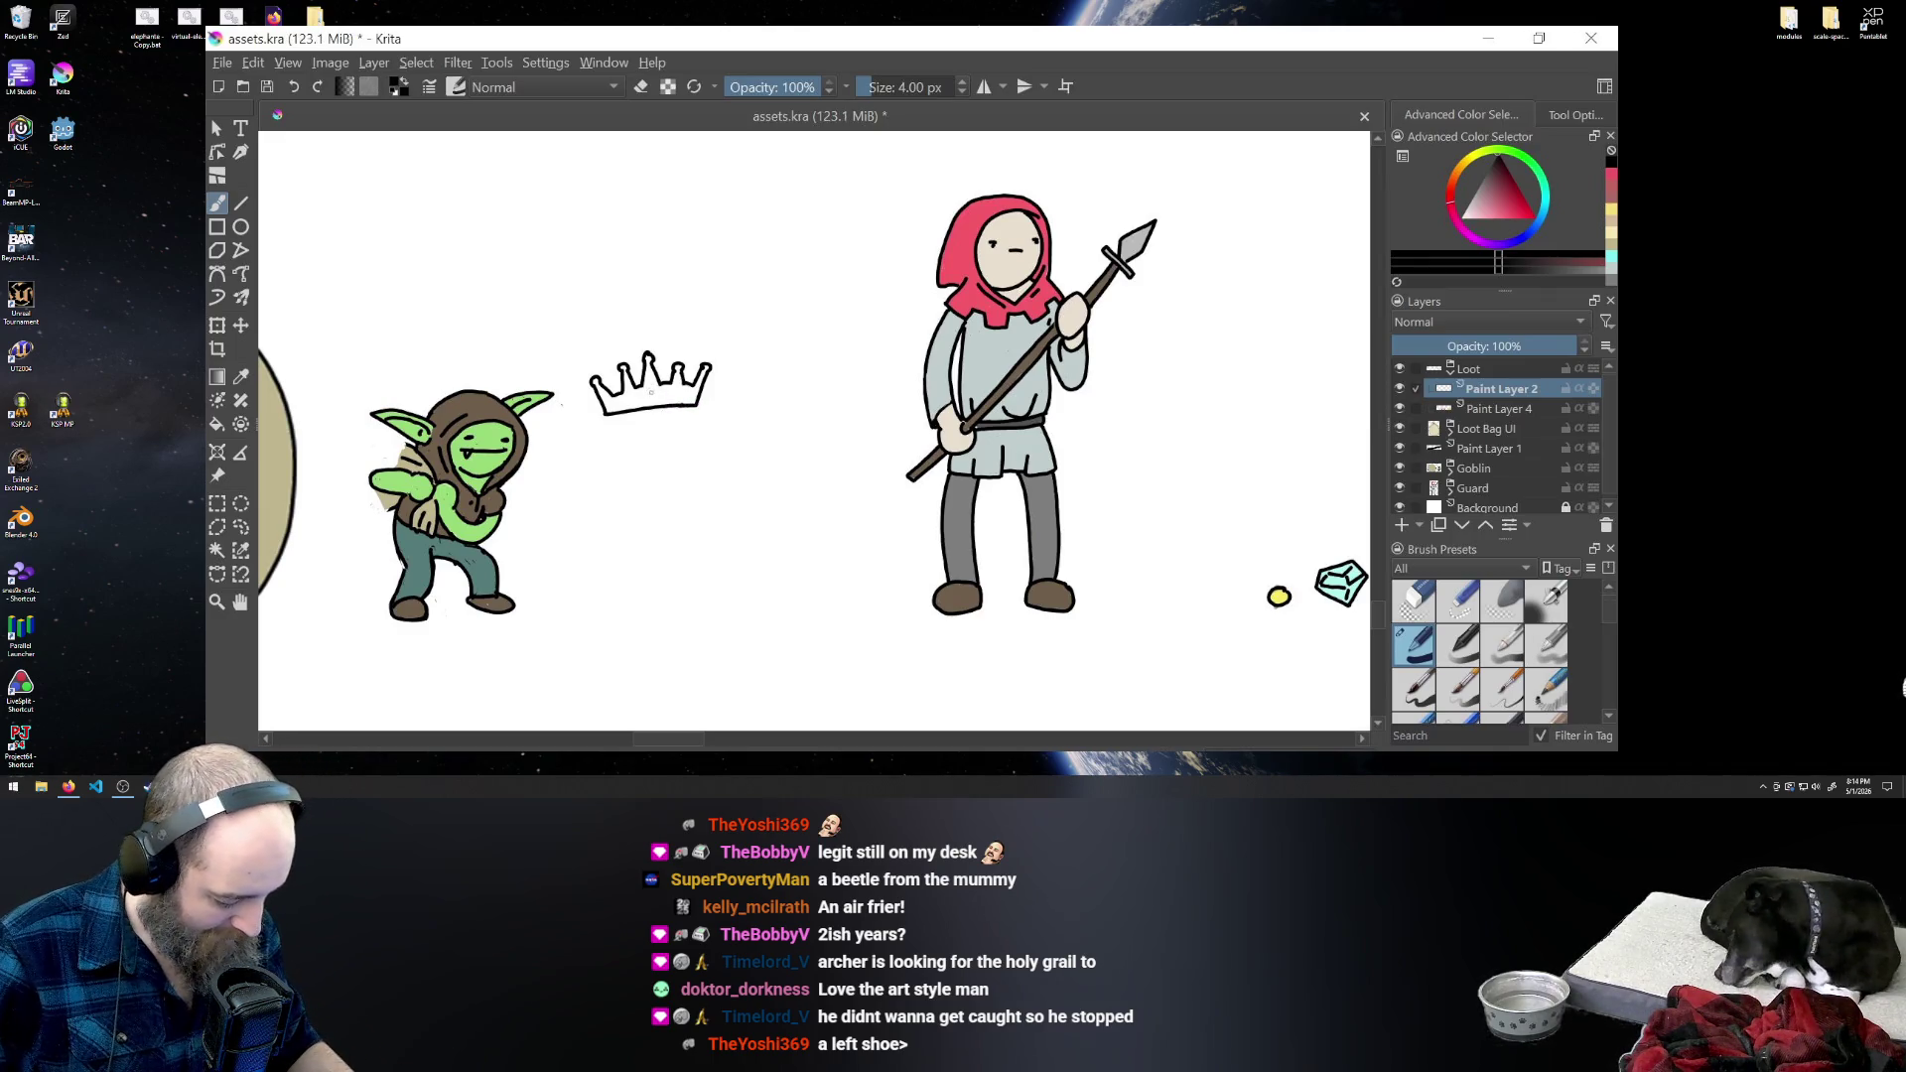
{"action": "mouse_move", "coordinate": [650, 387]}
{"action": "left_mouse_down"}
{"action": "mouse_move", "coordinate": [631, 401]}
{"action": "mouse_move", "coordinate": [676, 401]}
{"action": "left_mouse_up"}
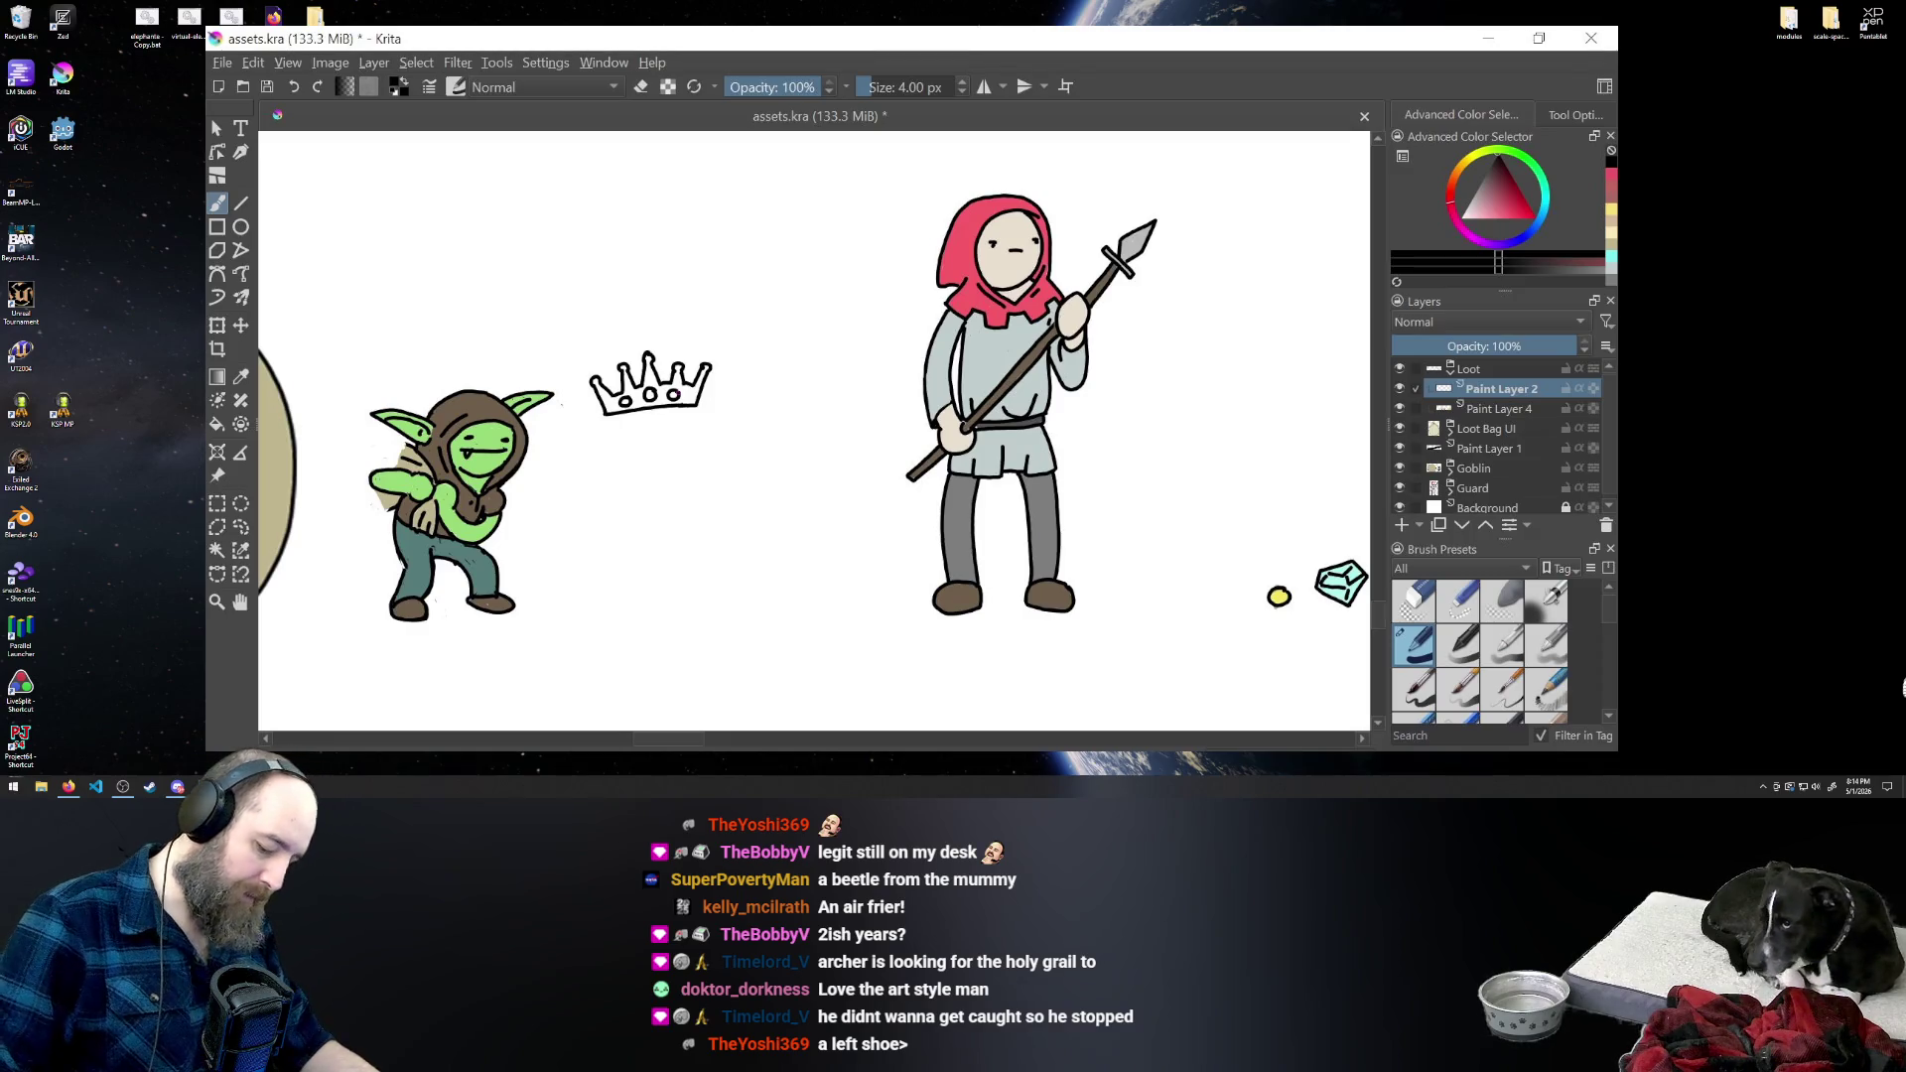
- Sample the yellow of the small round coin as the painting colour
{"action": "left_click", "coordinate": [244, 377]}
{"action": "left_click", "coordinate": [1279, 596]}
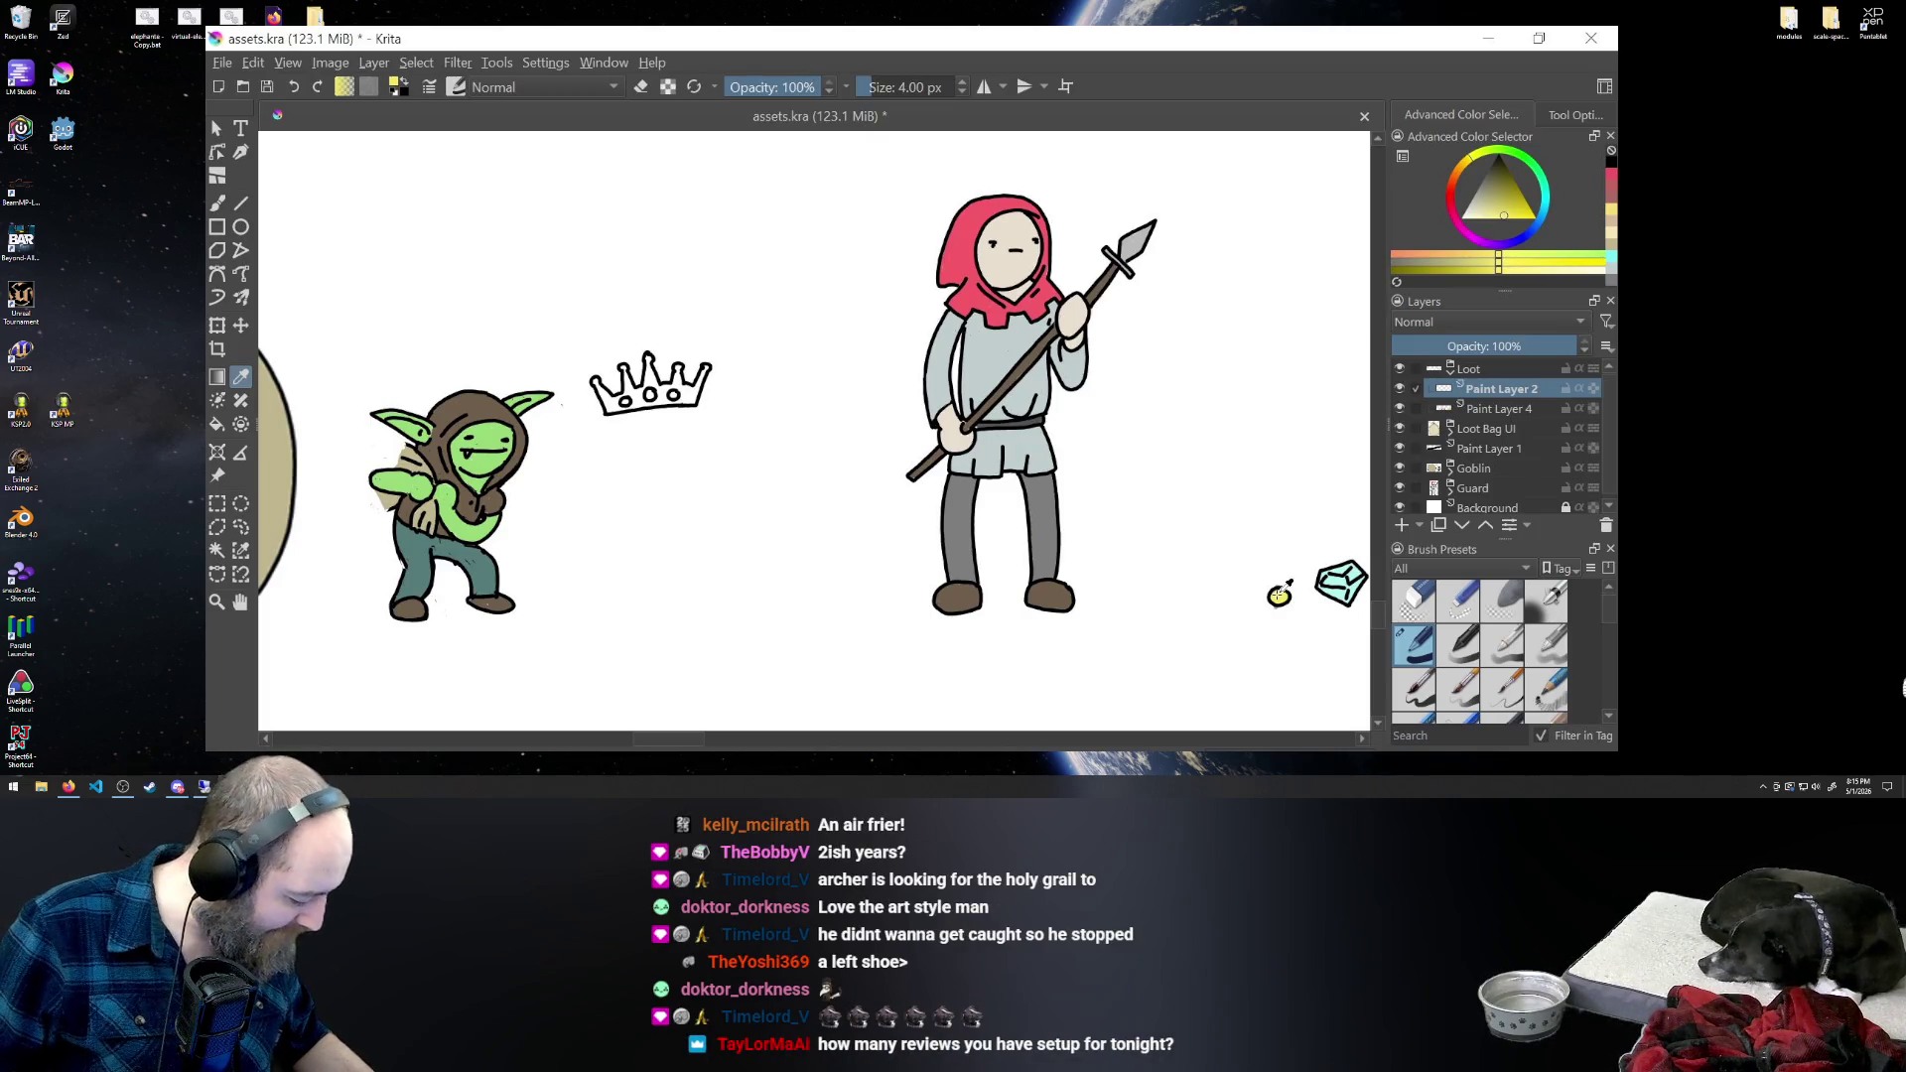
{"action": "left_click", "coordinate": [217, 206]}
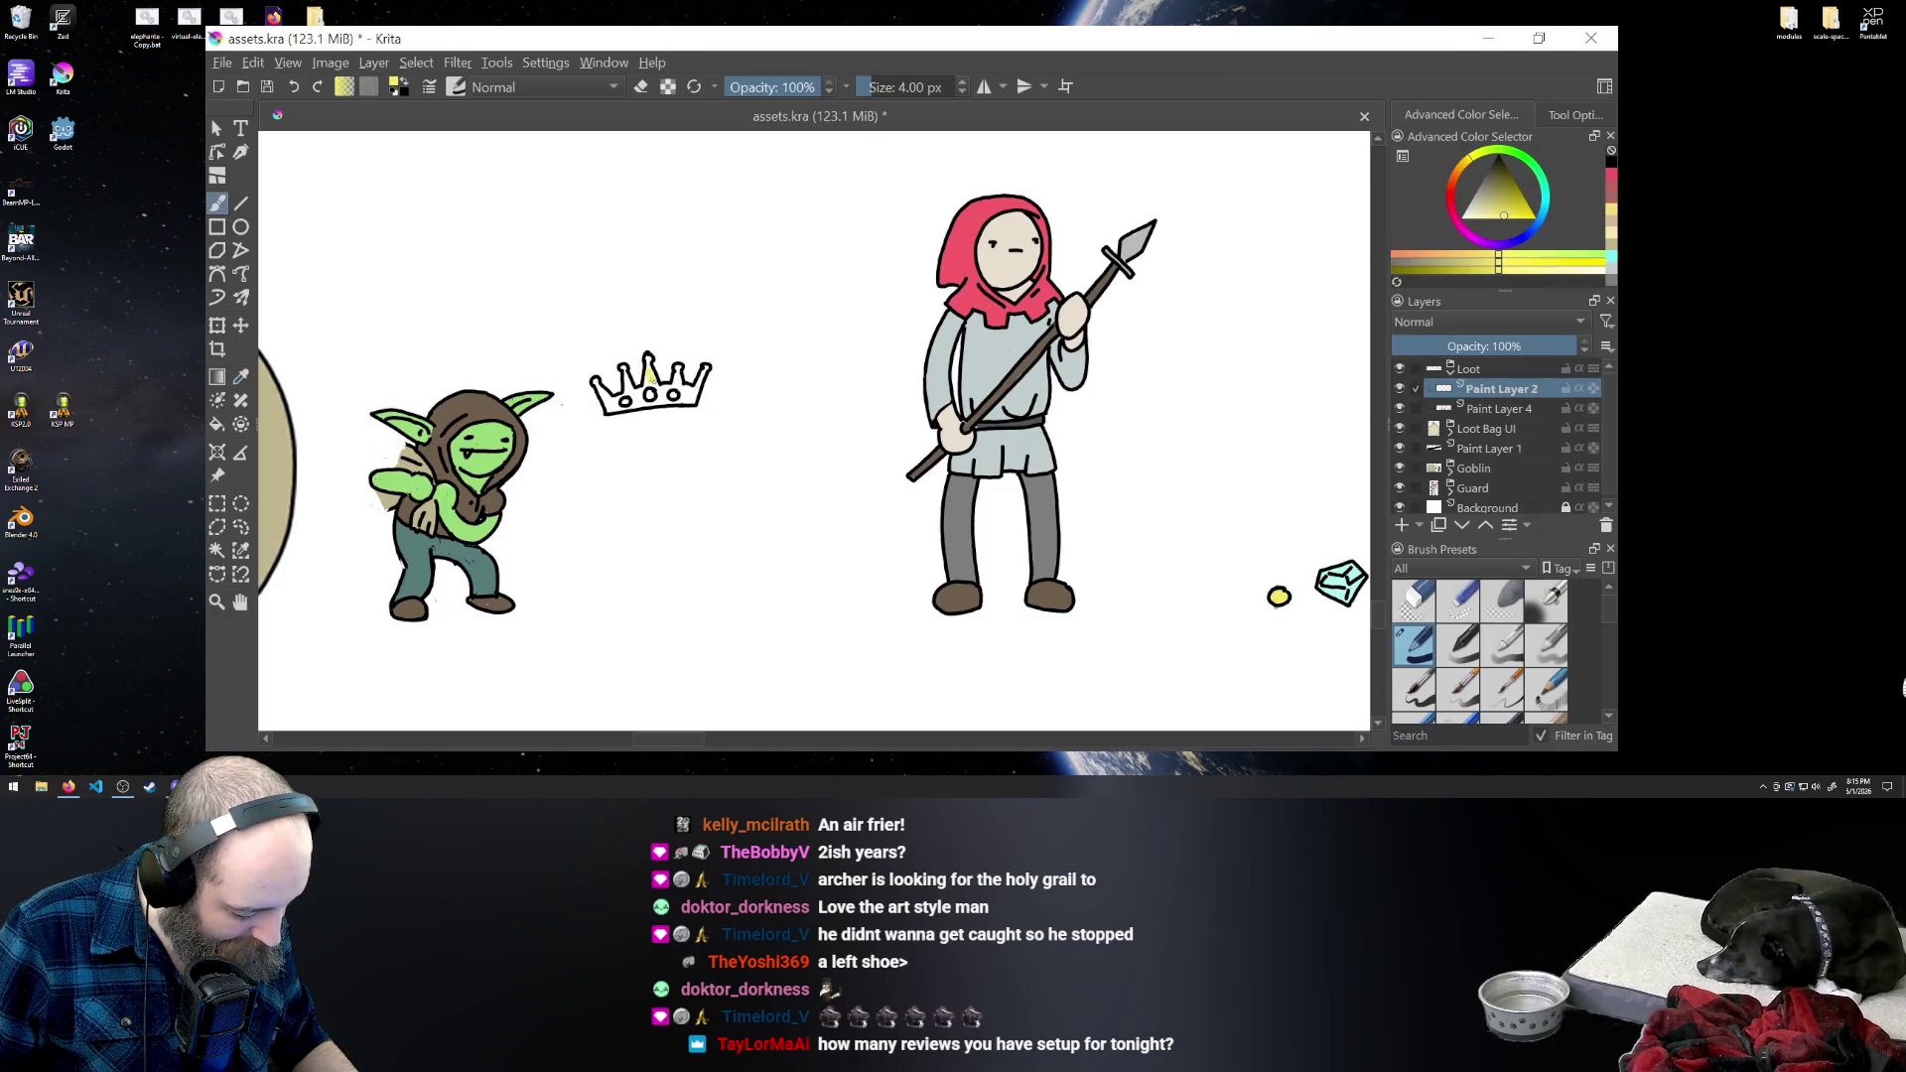
{"action": "left_click_drag", "start_coordinate": [648, 361], "coordinate": [647, 381]}
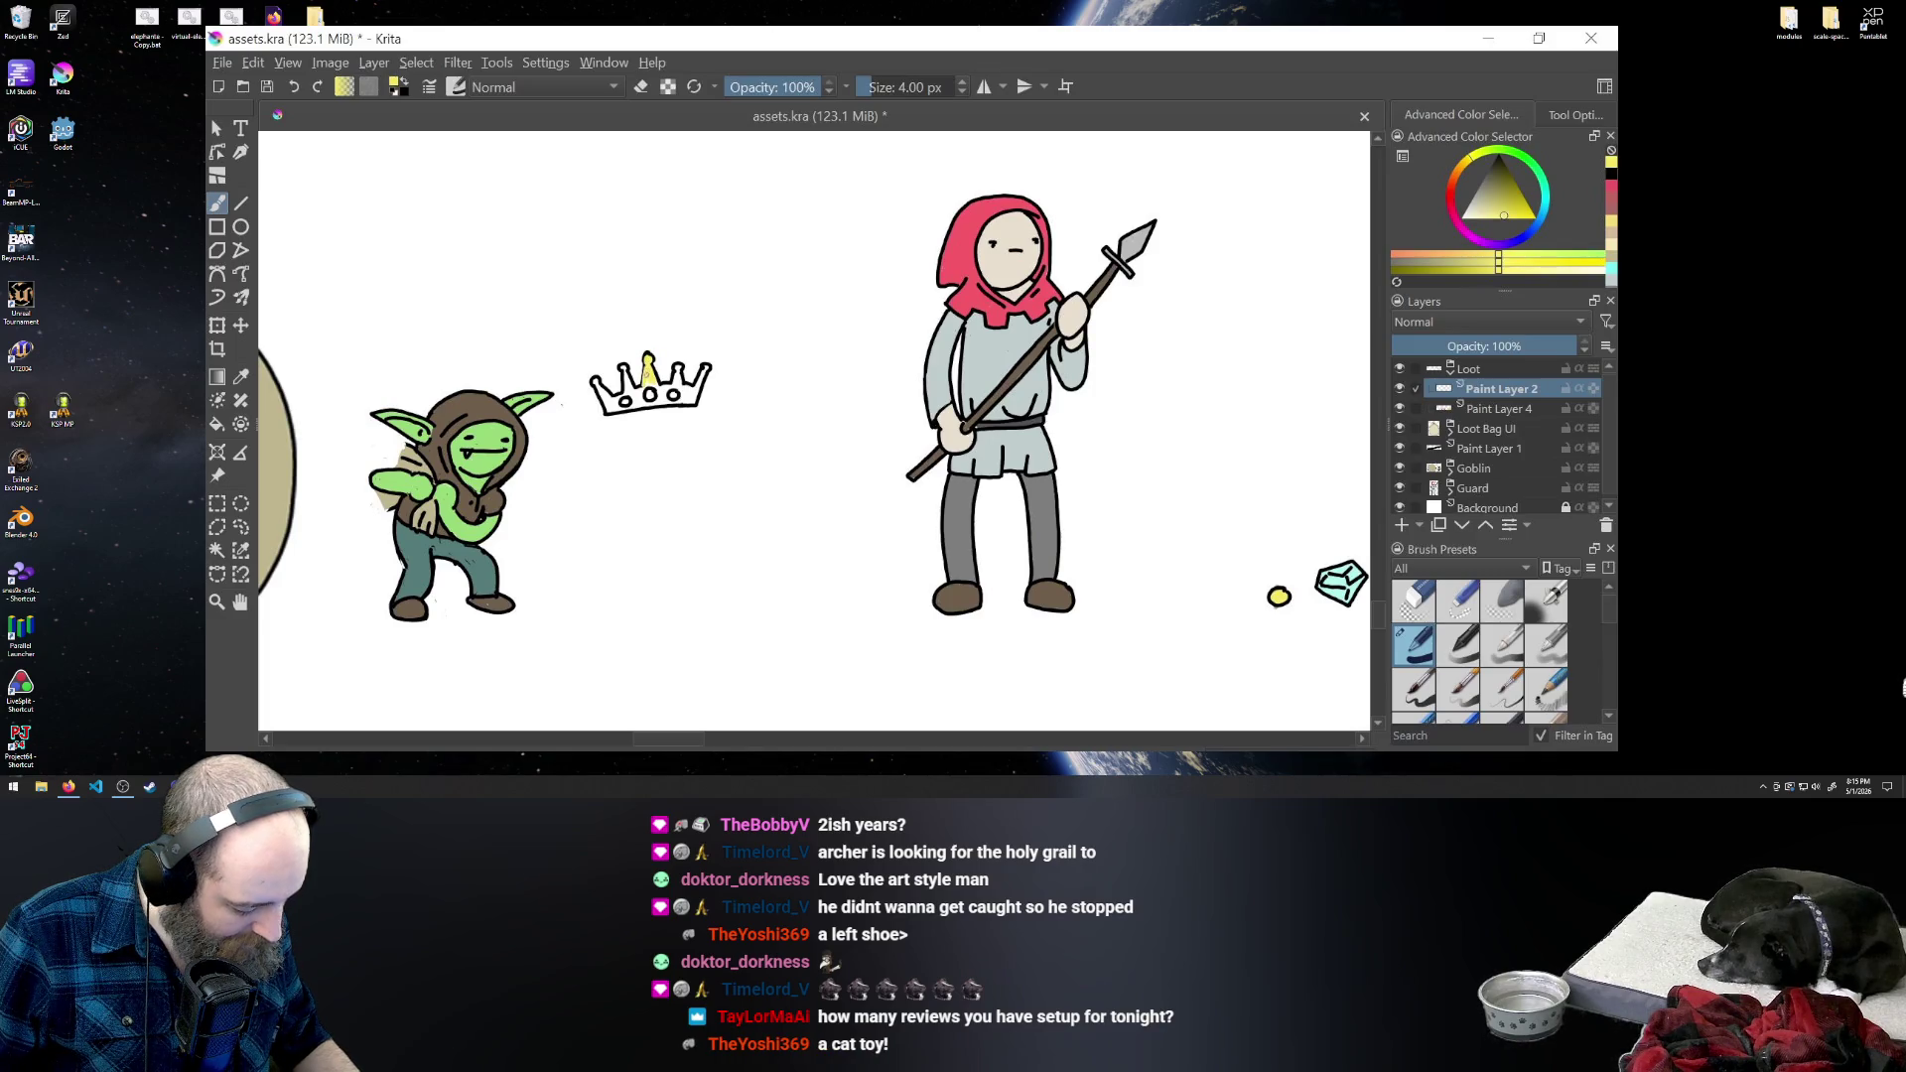
{"action": "key", "text": "ctrl+z"}
{"action": "key", "text": "ctrl+z"}
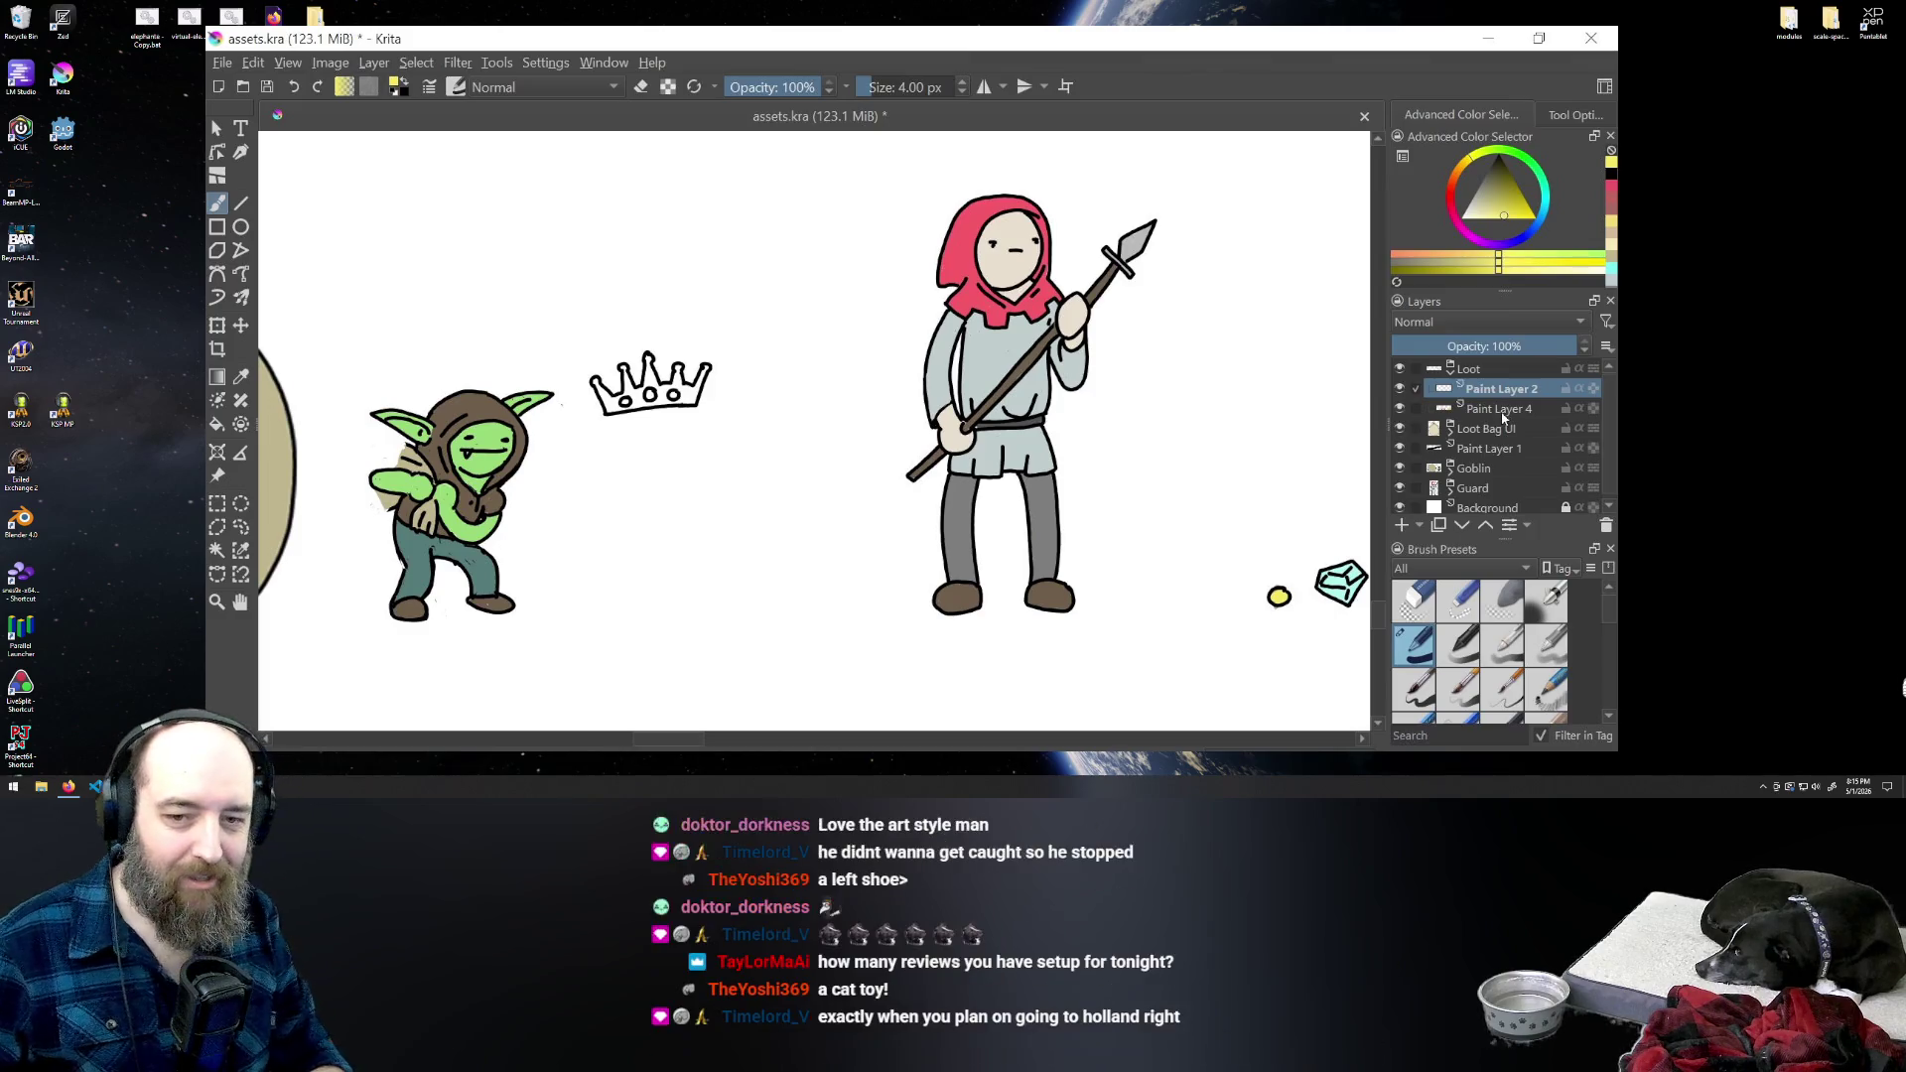
{"action": "mouse_move", "coordinate": [1503, 418]}
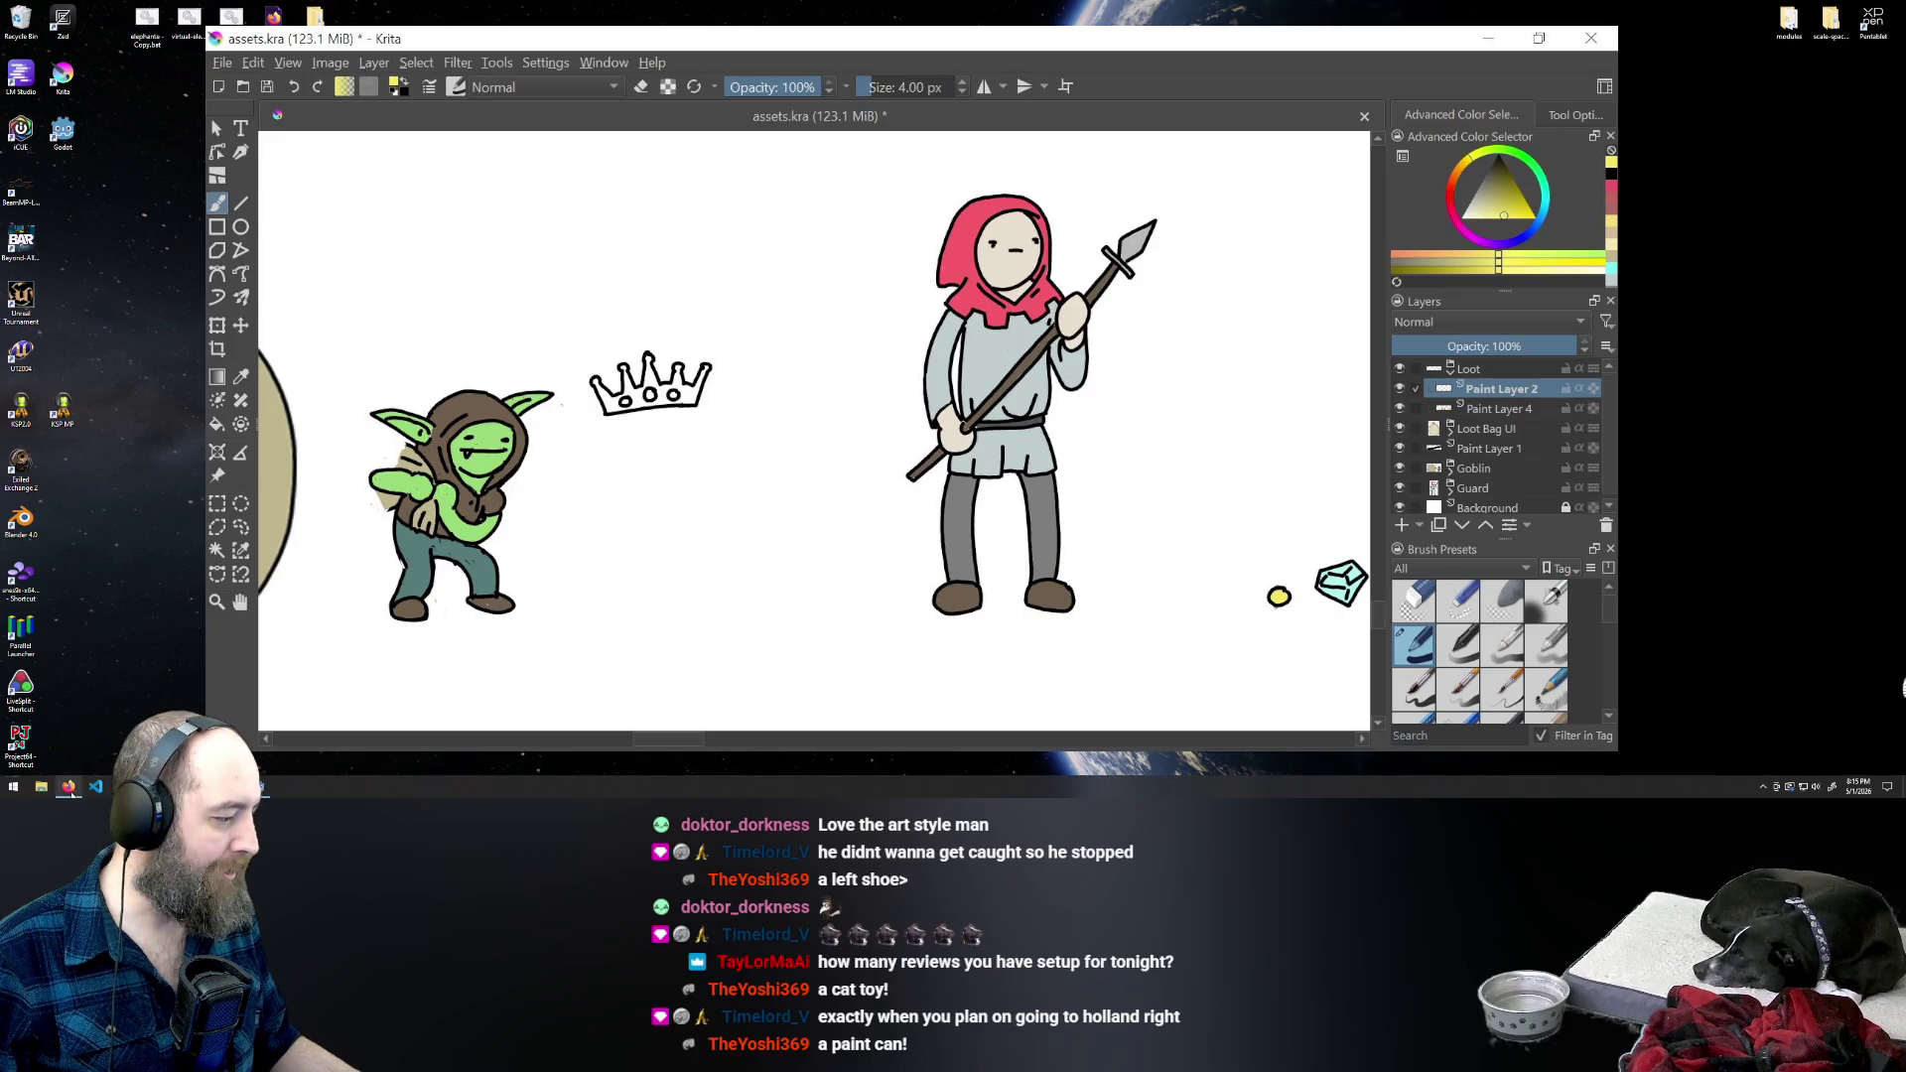
- Make Paint Layer 4 under the crown line art active and start painting yellow in the left spike
{"action": "left_click", "coordinate": [70, 789]}
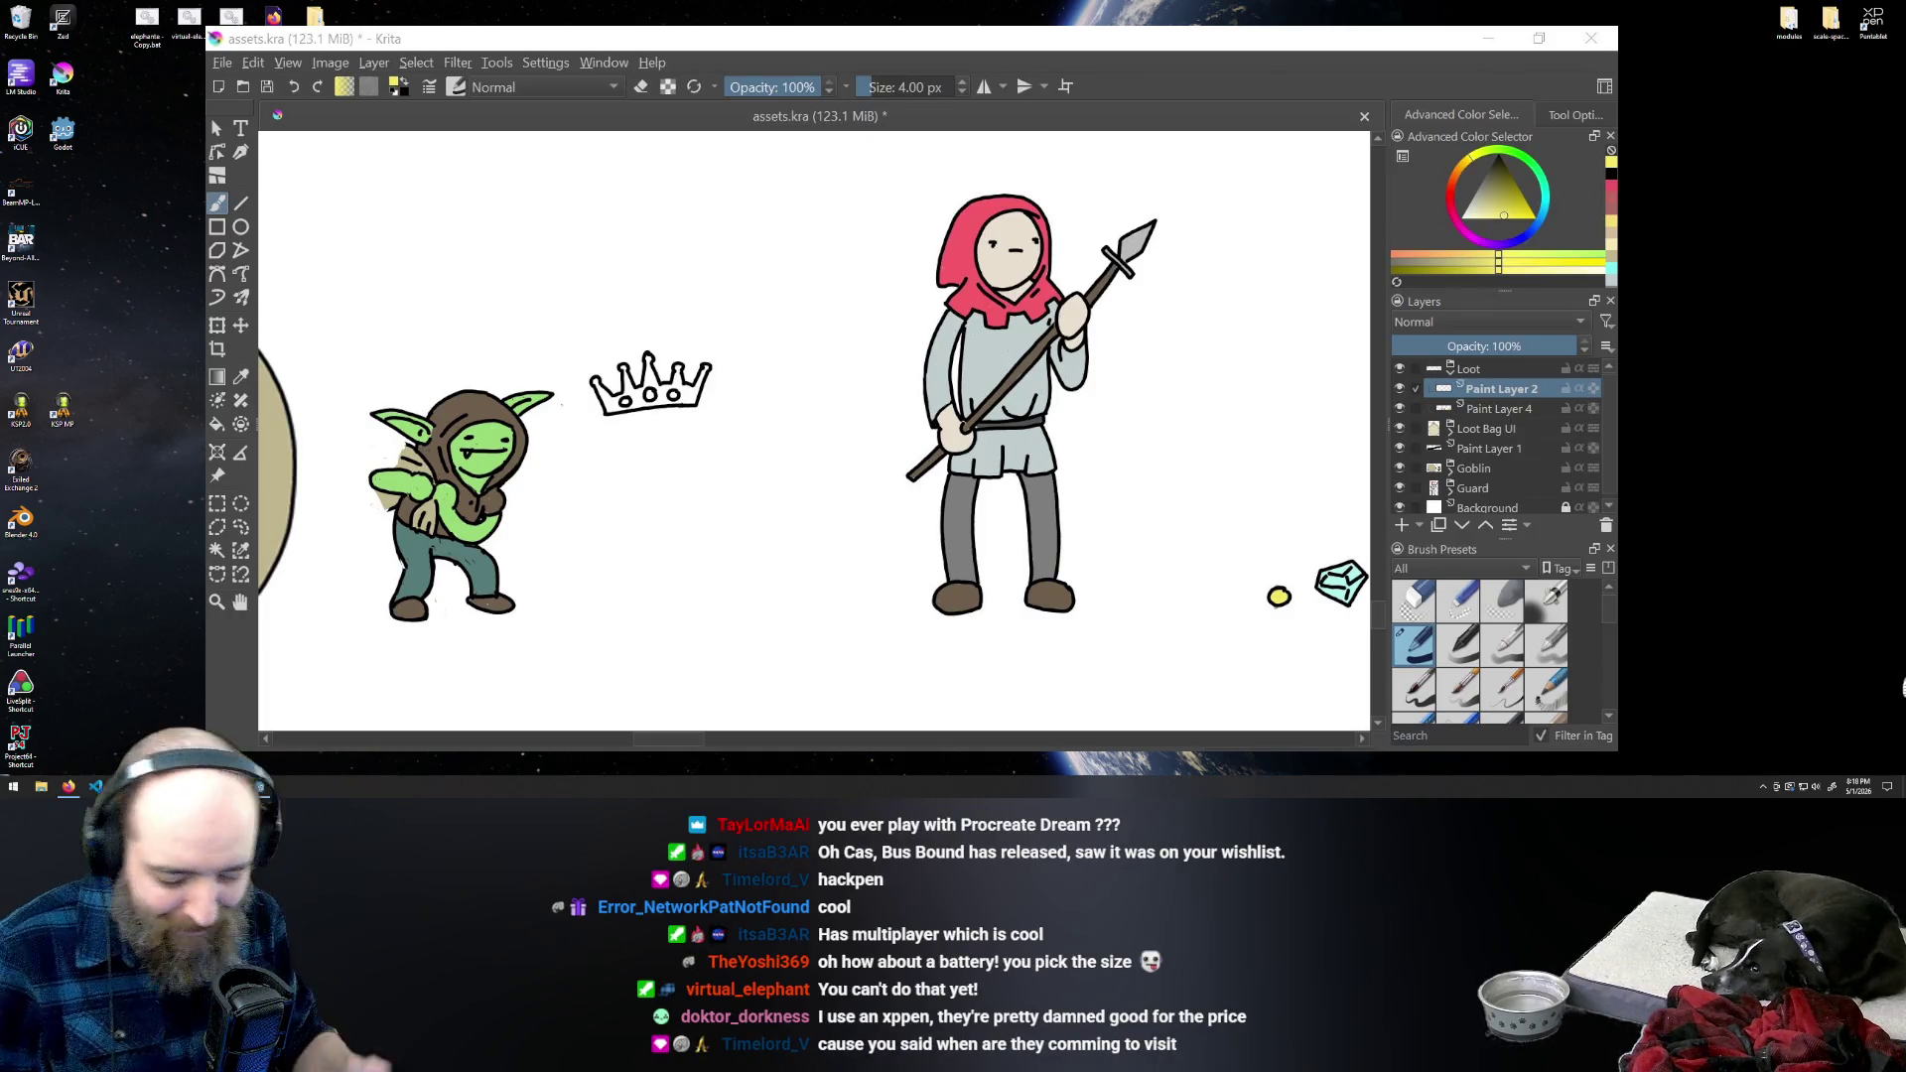
{"action": "left_click", "coordinate": [1492, 408]}
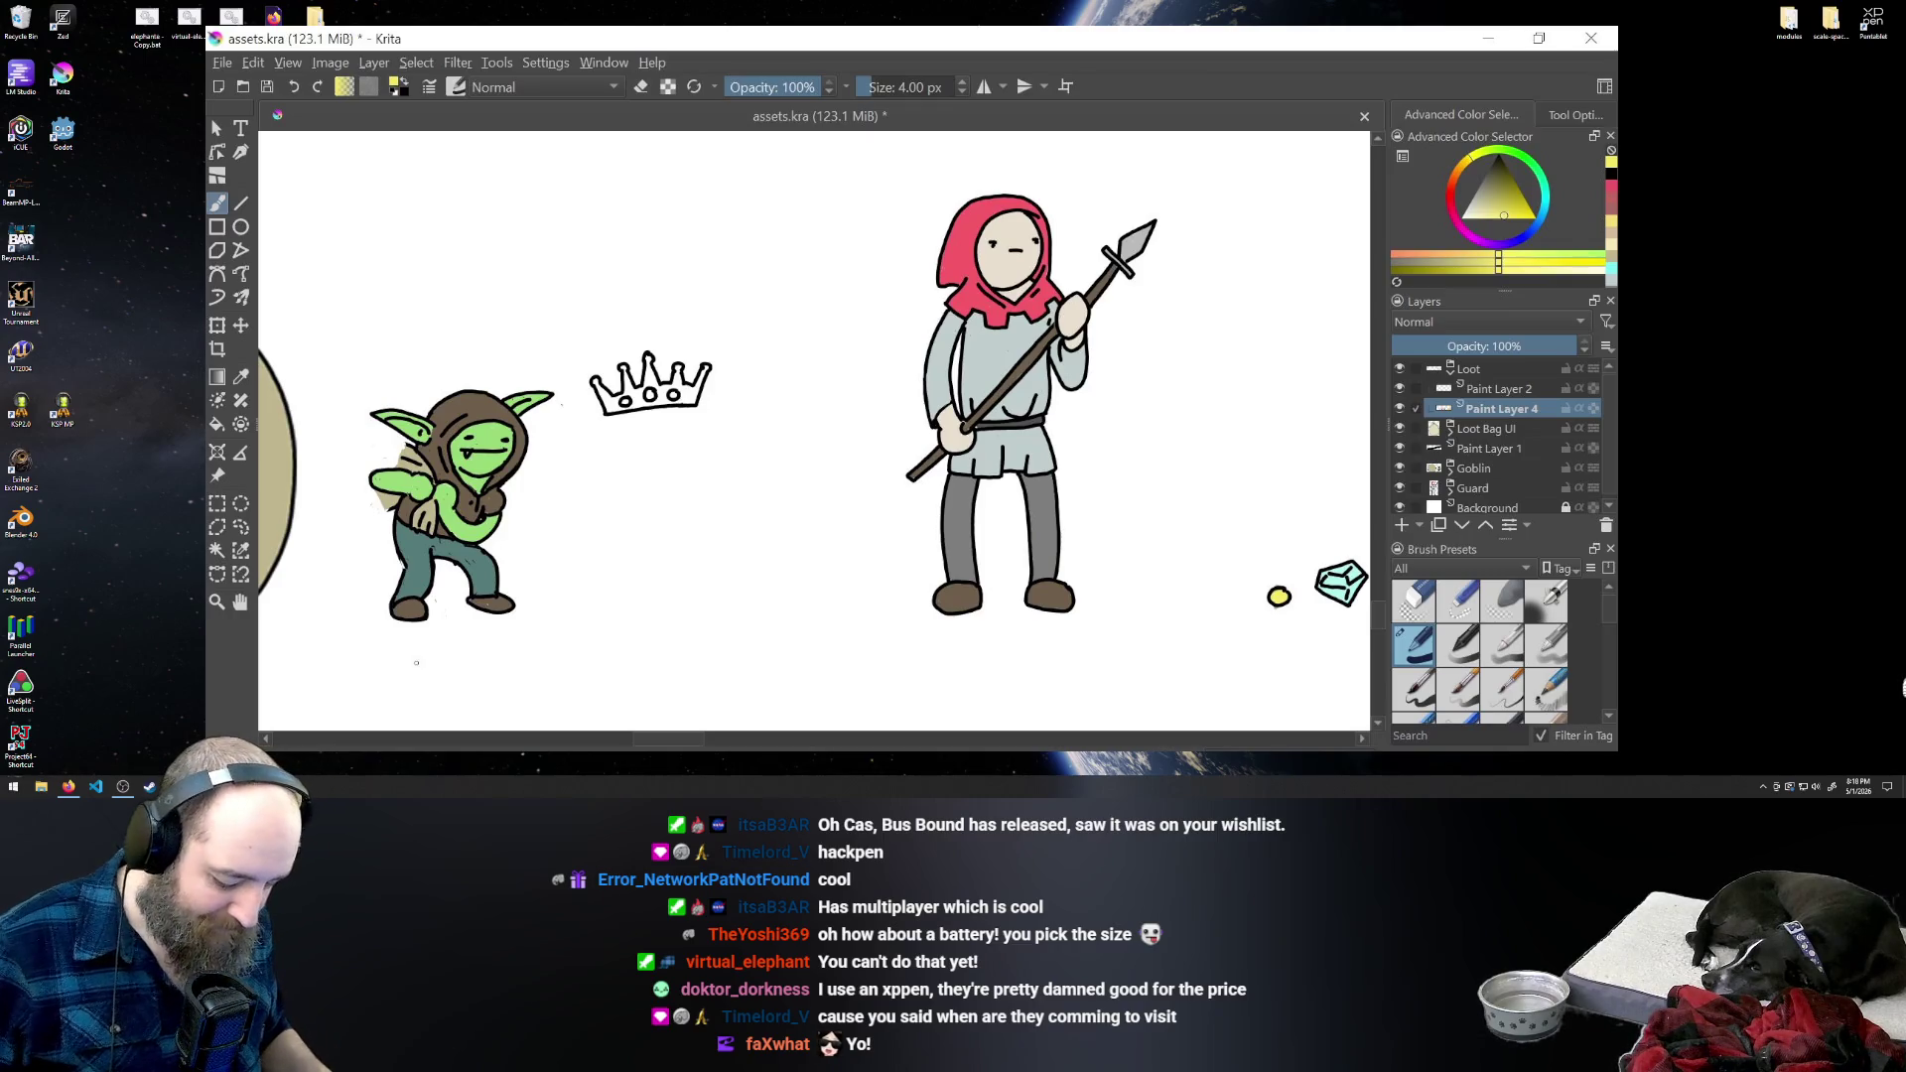
{"action": "left_click_drag", "start_coordinate": [603, 393], "coordinate": [610, 408]}
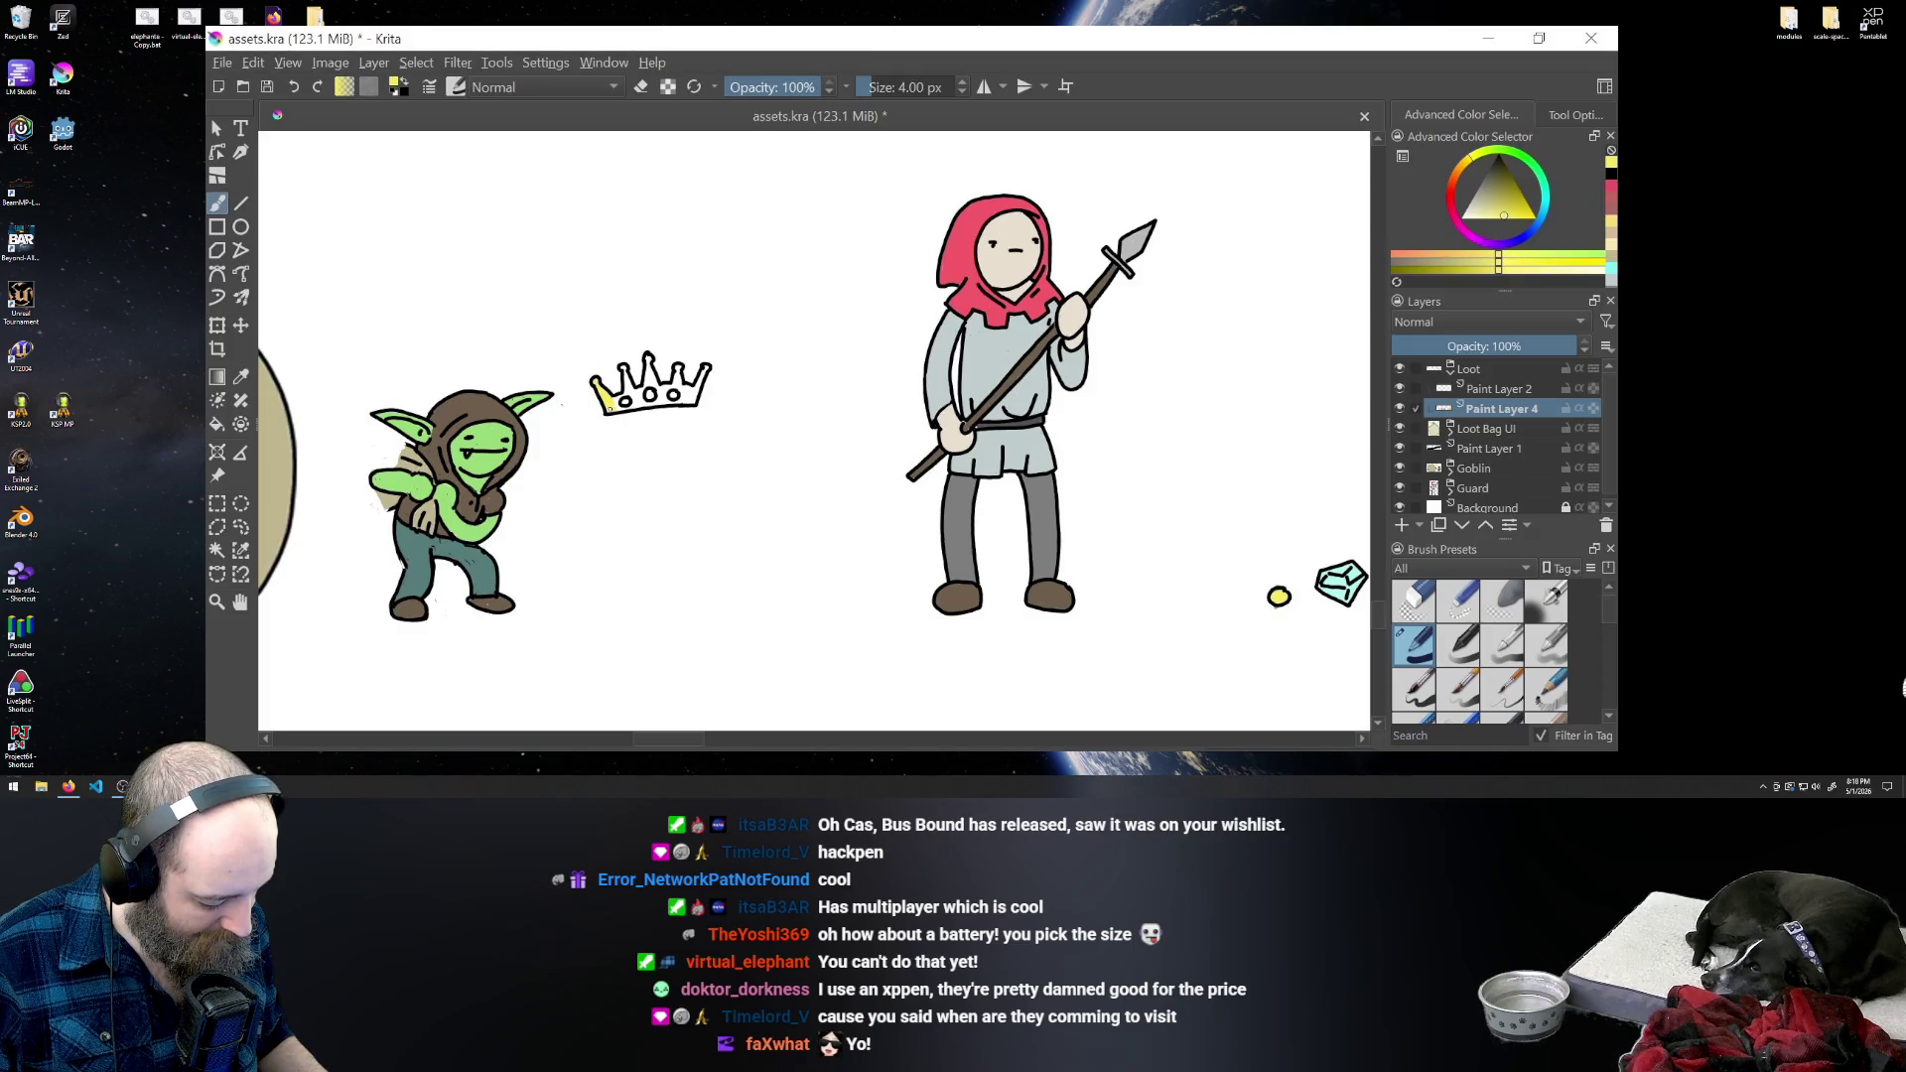
- Fill the crown's spikes and band with yellow beneath the black outline
{"action": "left_click_drag", "start_coordinate": [612, 407], "coordinate": [627, 377]}
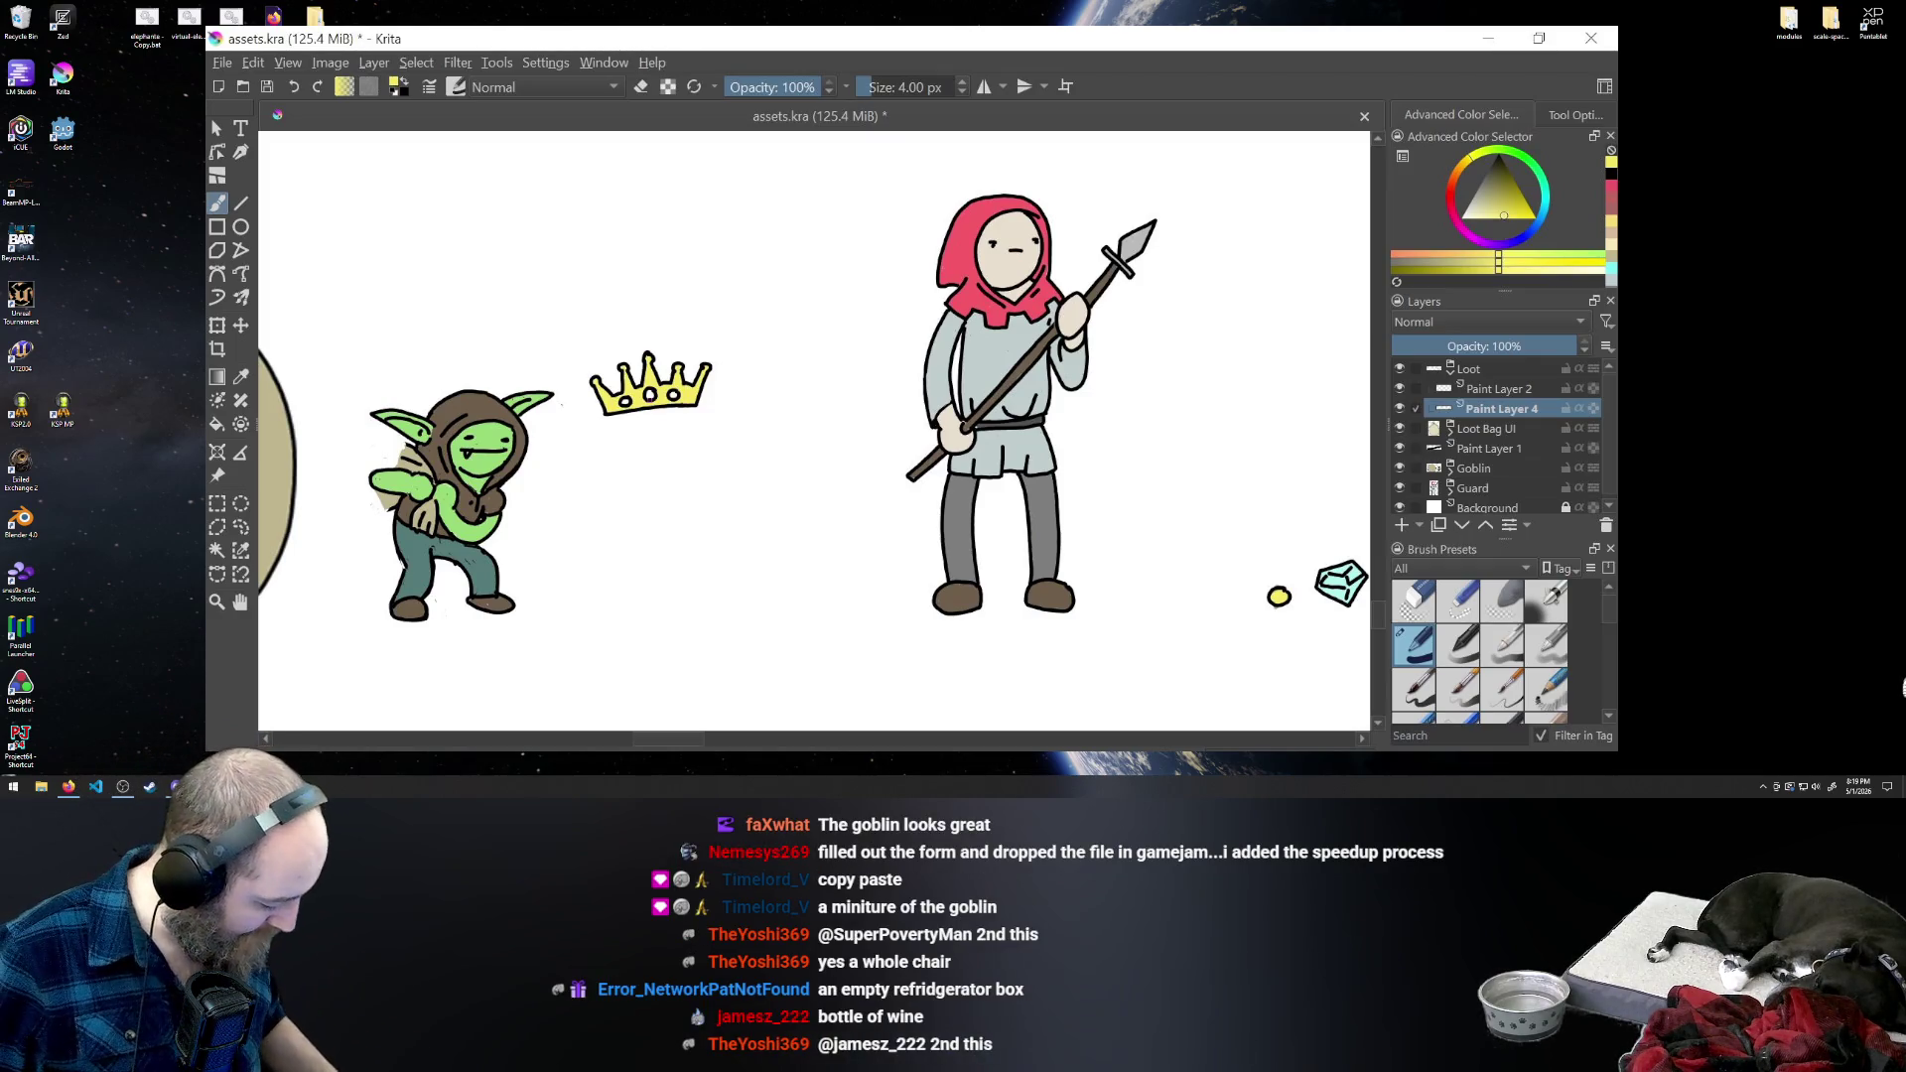
{"action": "key", "text": "space"}
- Sample the red gem's colour from the loot row, pan back to the crown, and resume brushing
{"action": "mouse_move", "coordinate": [992, 613]}
{"action": "left_mouse_down"}
{"action": "mouse_move", "coordinate": [618, 576]}
{"action": "mouse_move", "coordinate": [643, 574]}
{"action": "left_mouse_up"}
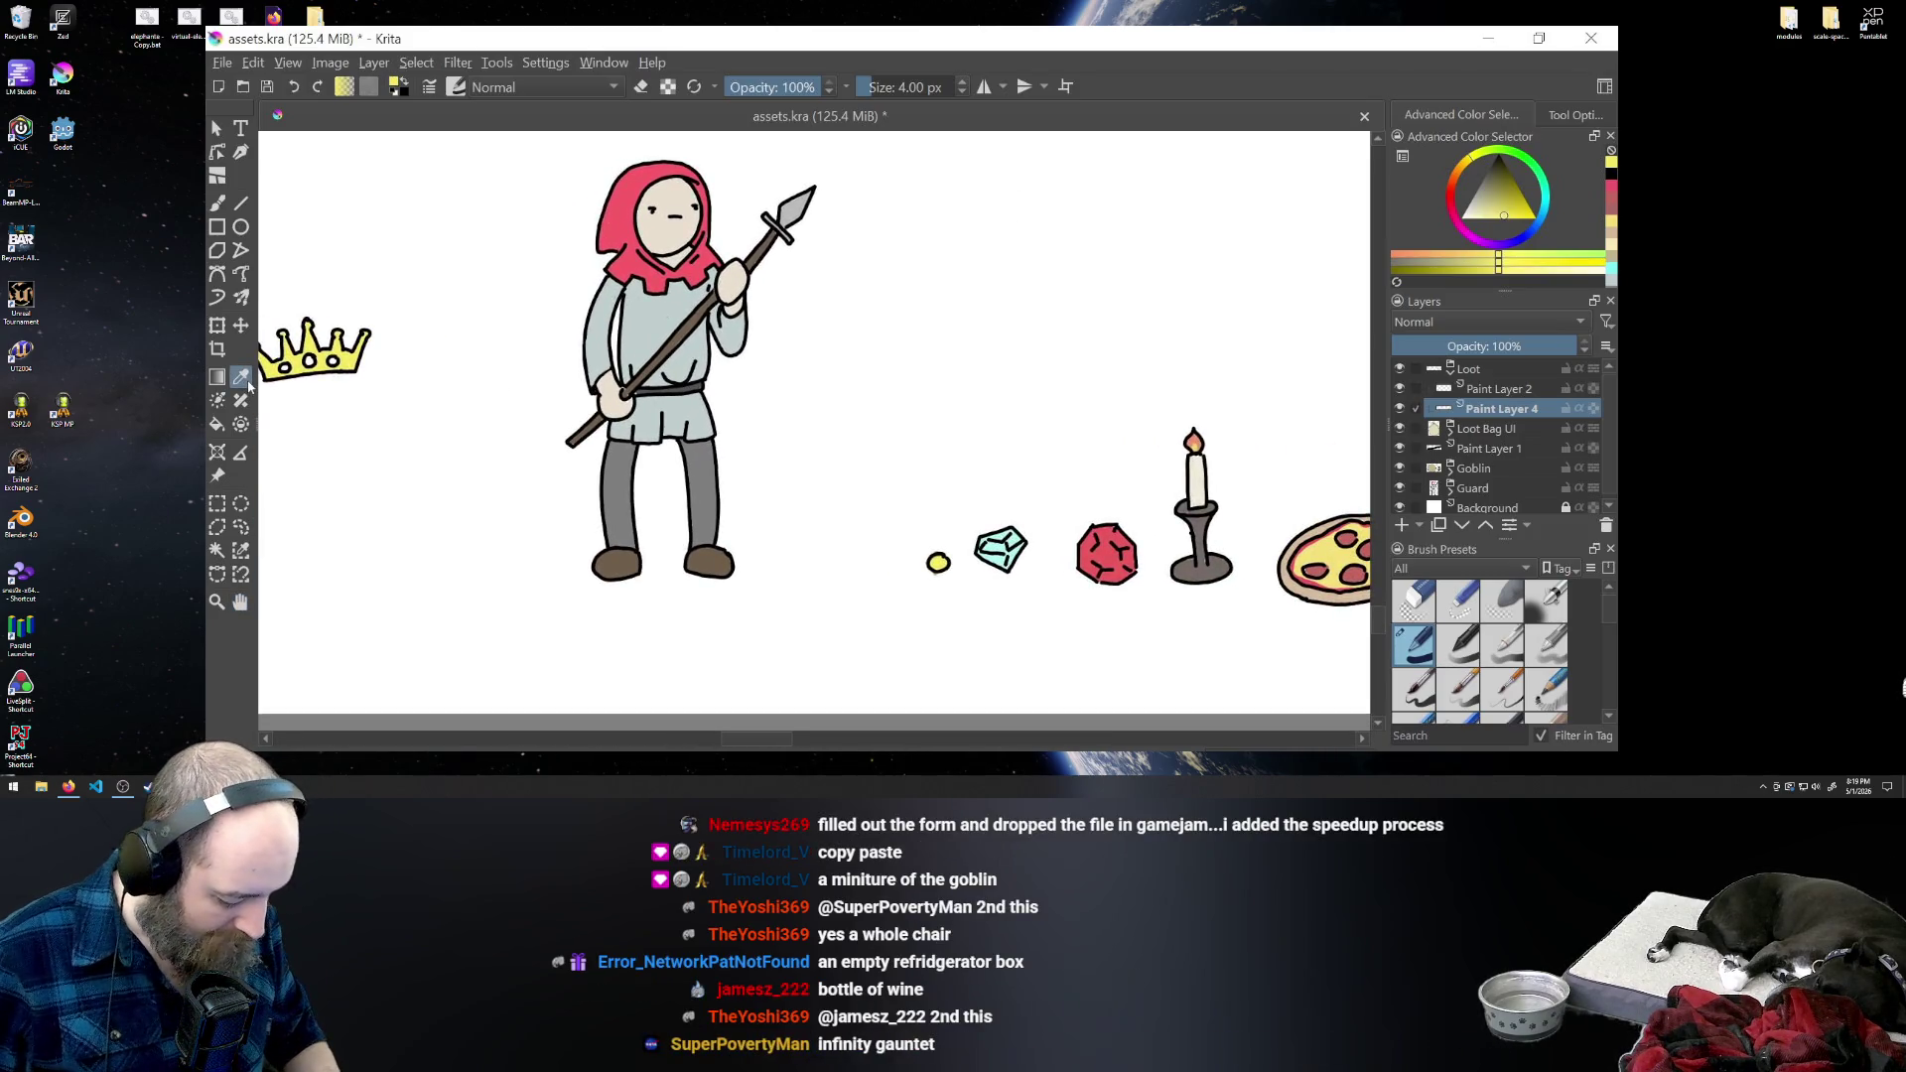
{"action": "key", "text": "p"}
{"action": "left_click", "coordinate": [1107, 541]}
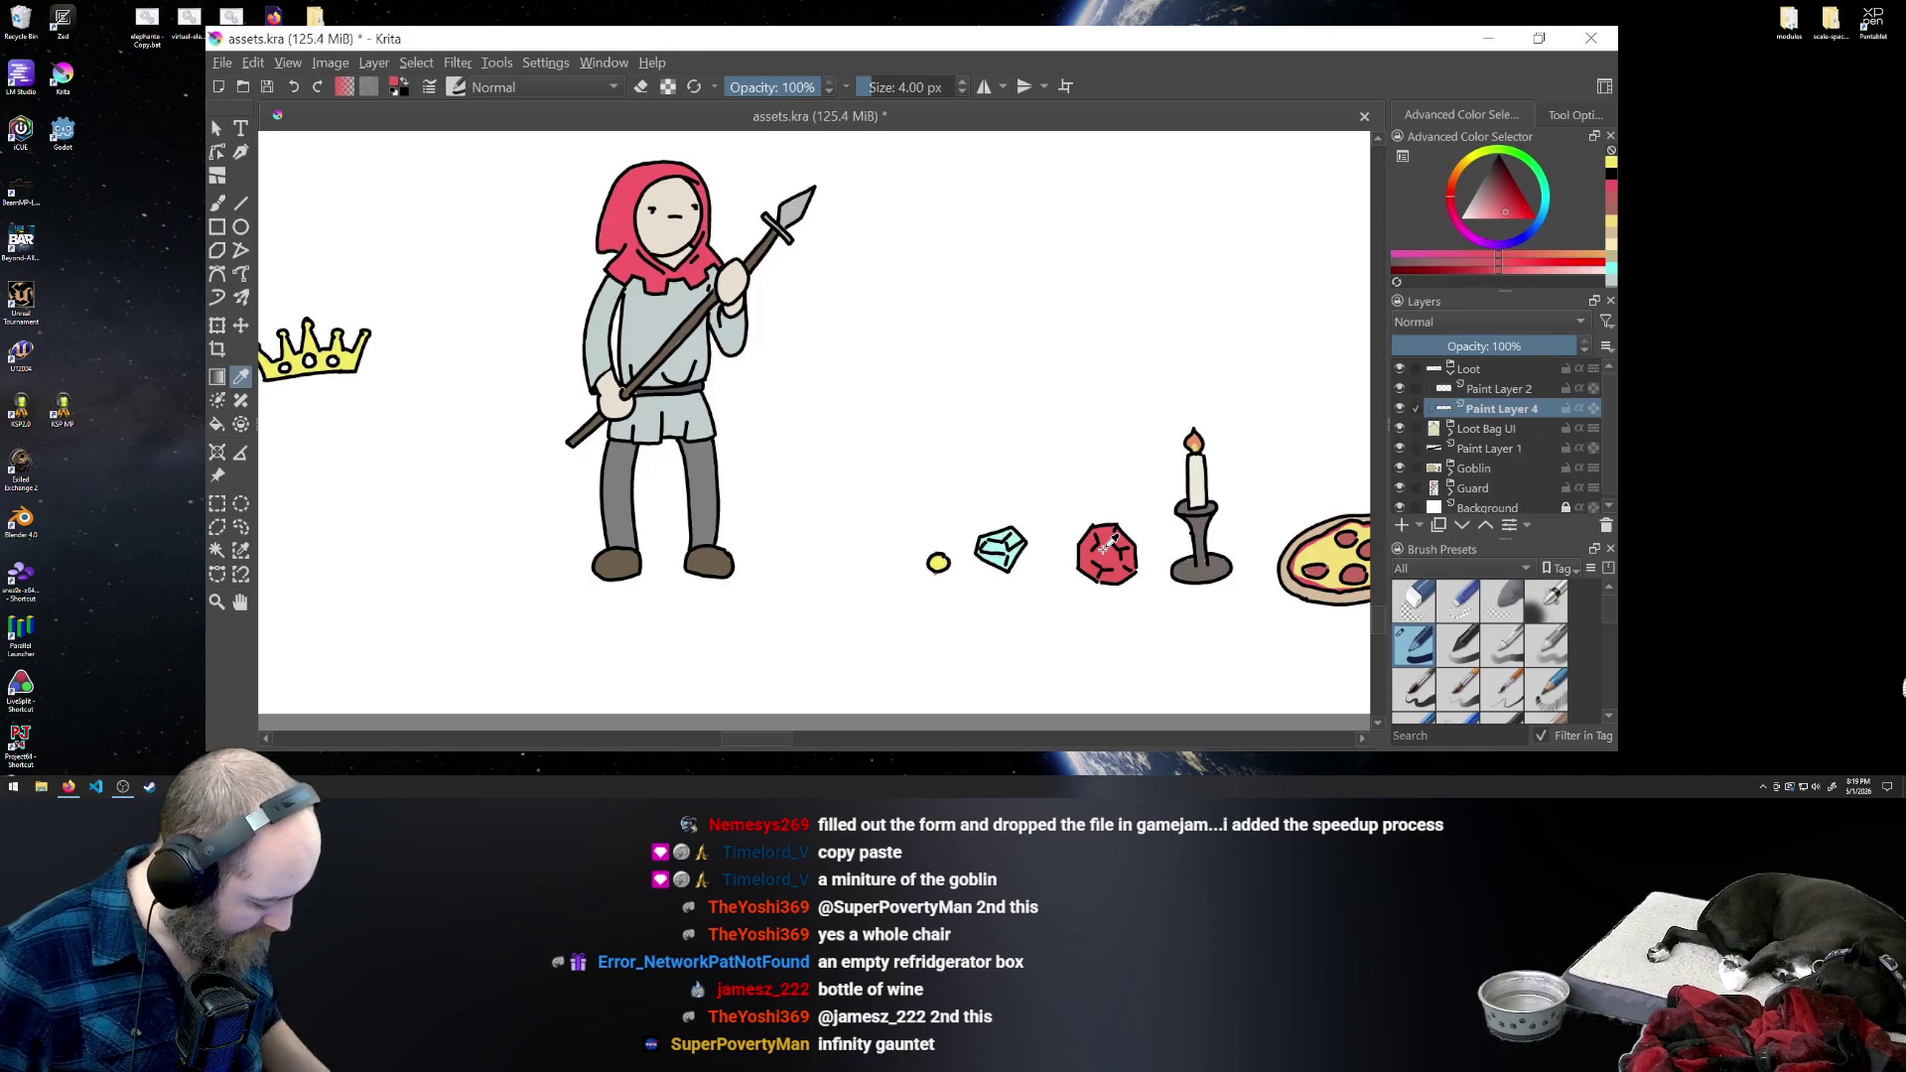
{"action": "left_click_drag", "start_coordinate": [744, 740], "coordinate": [627, 740]}
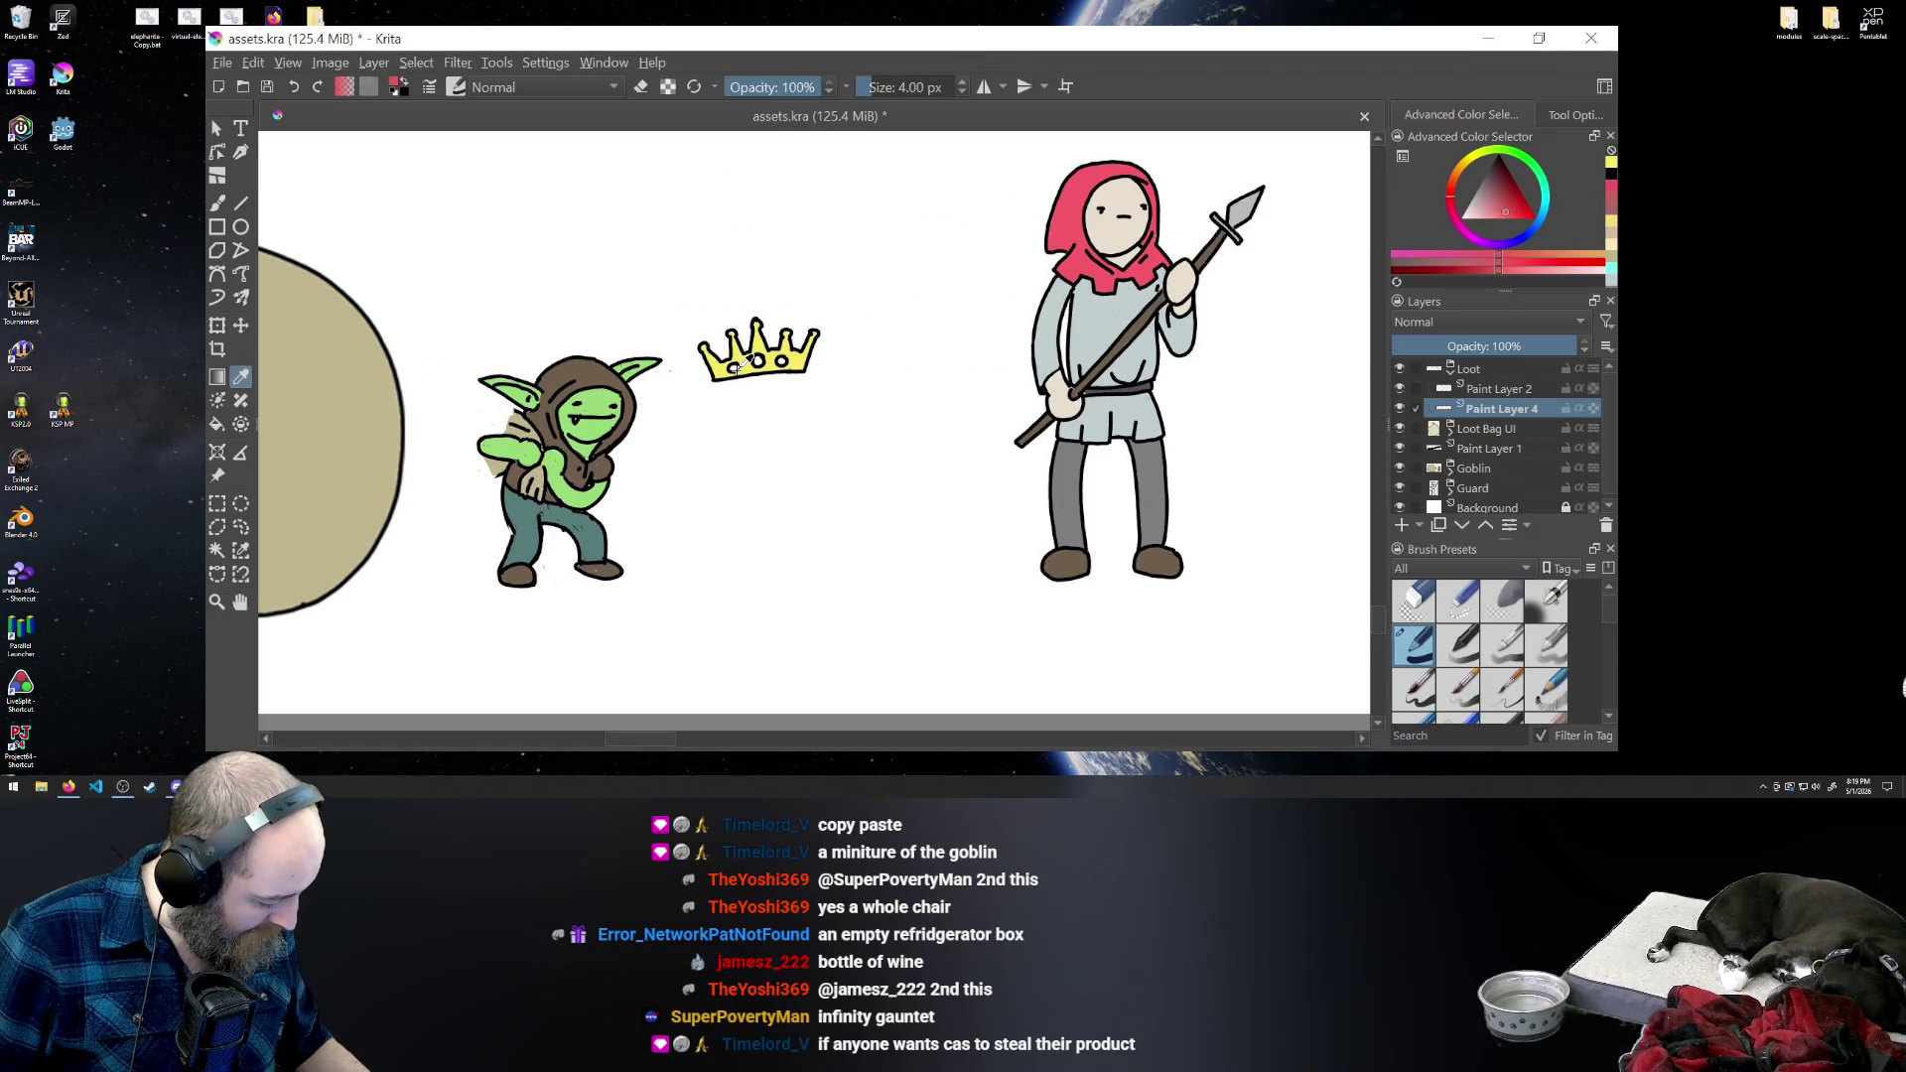
{"action": "left_click", "coordinate": [217, 202]}
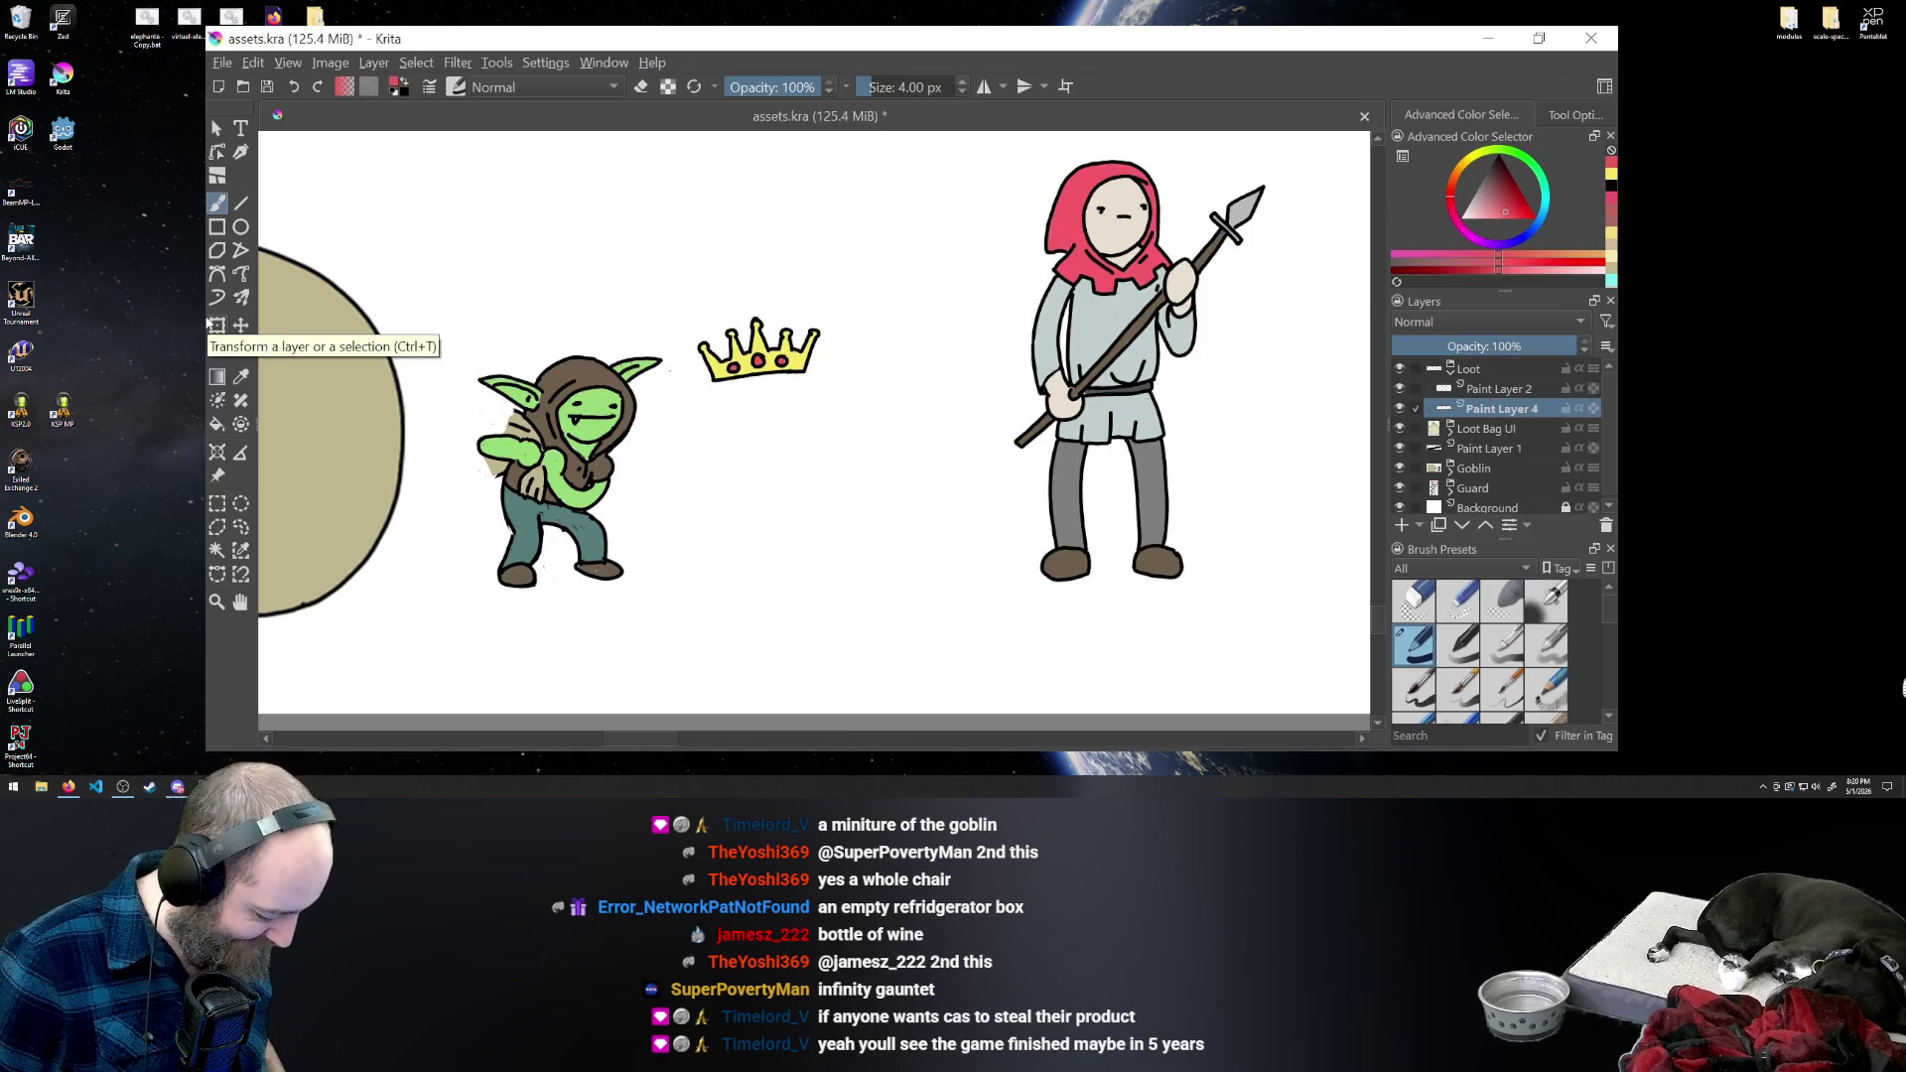
- Add Paint Layer 2 to the layer selection and draw a rectangular selection around the crown
{"action": "left_click_drag", "start_coordinate": [635, 738], "coordinate": [661, 740]}
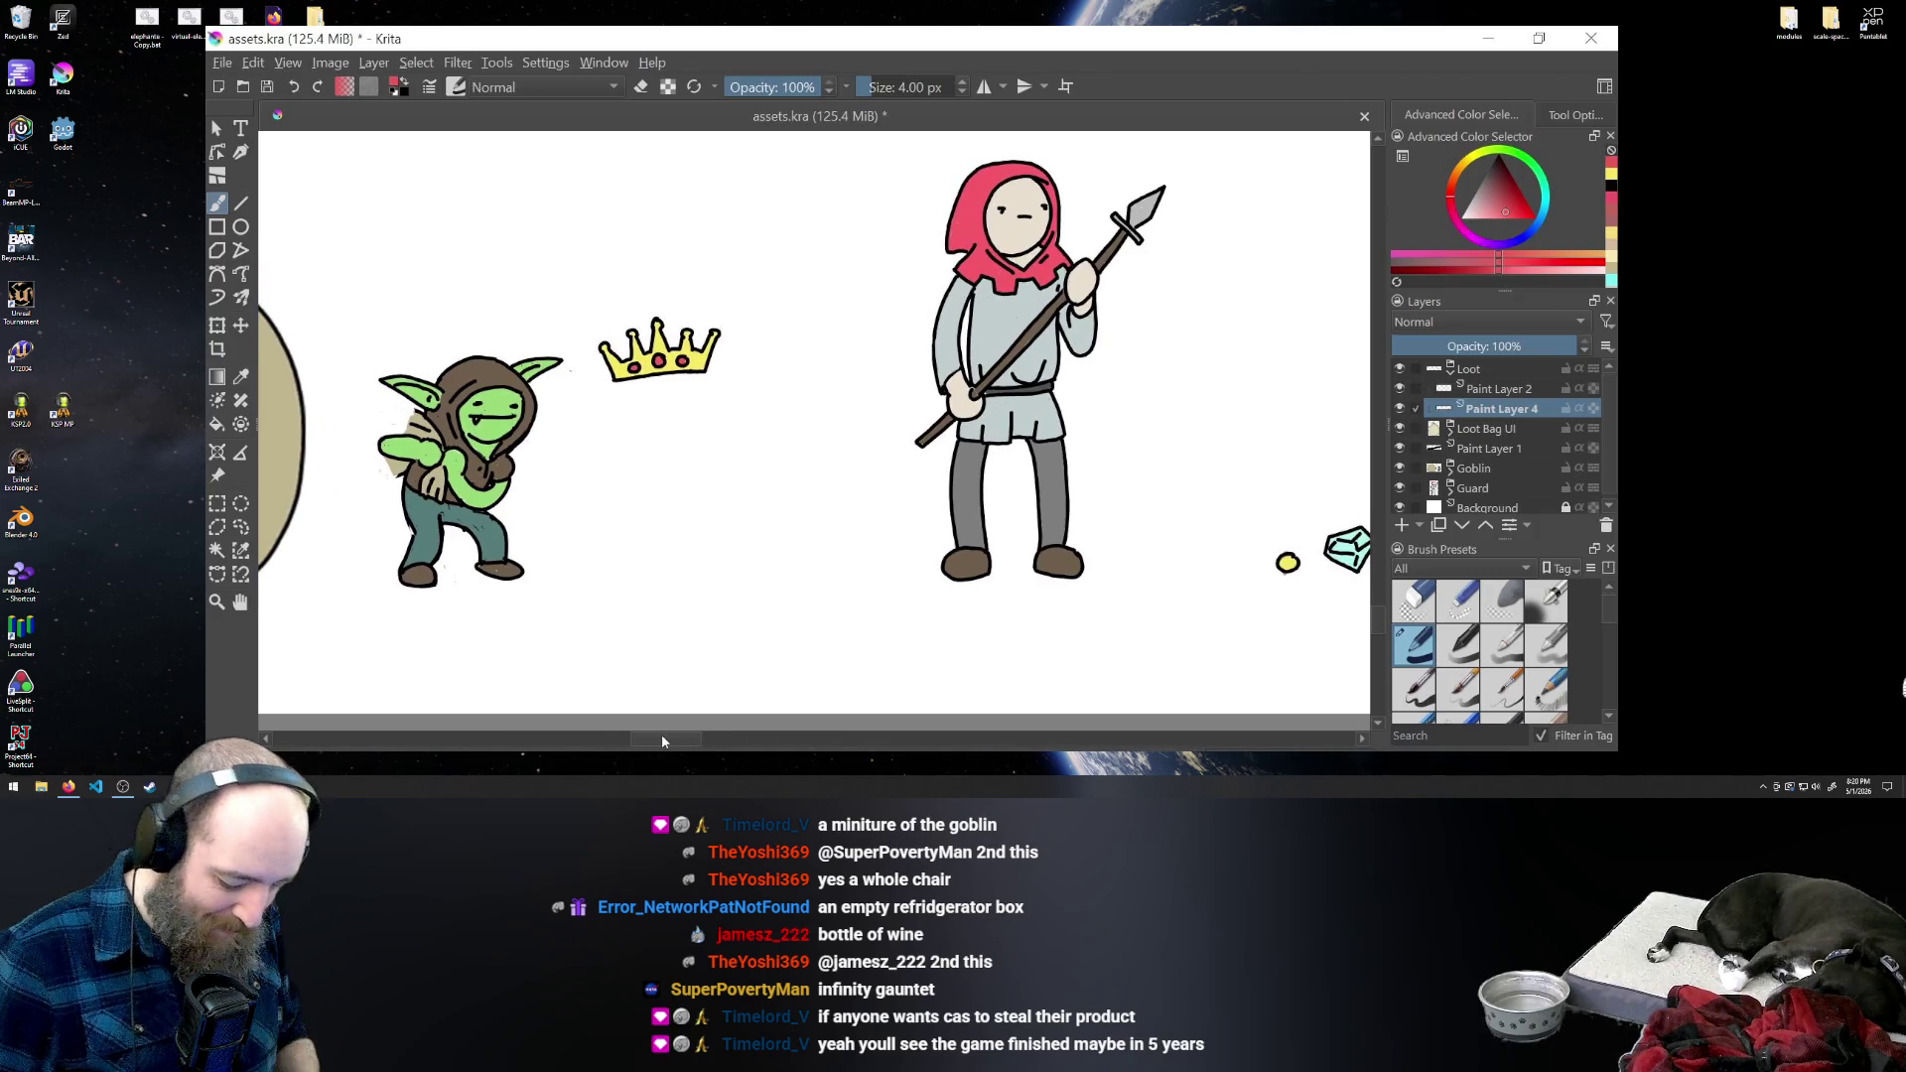
{"action": "left_click", "coordinate": [1473, 390], "text": "ctrl"}
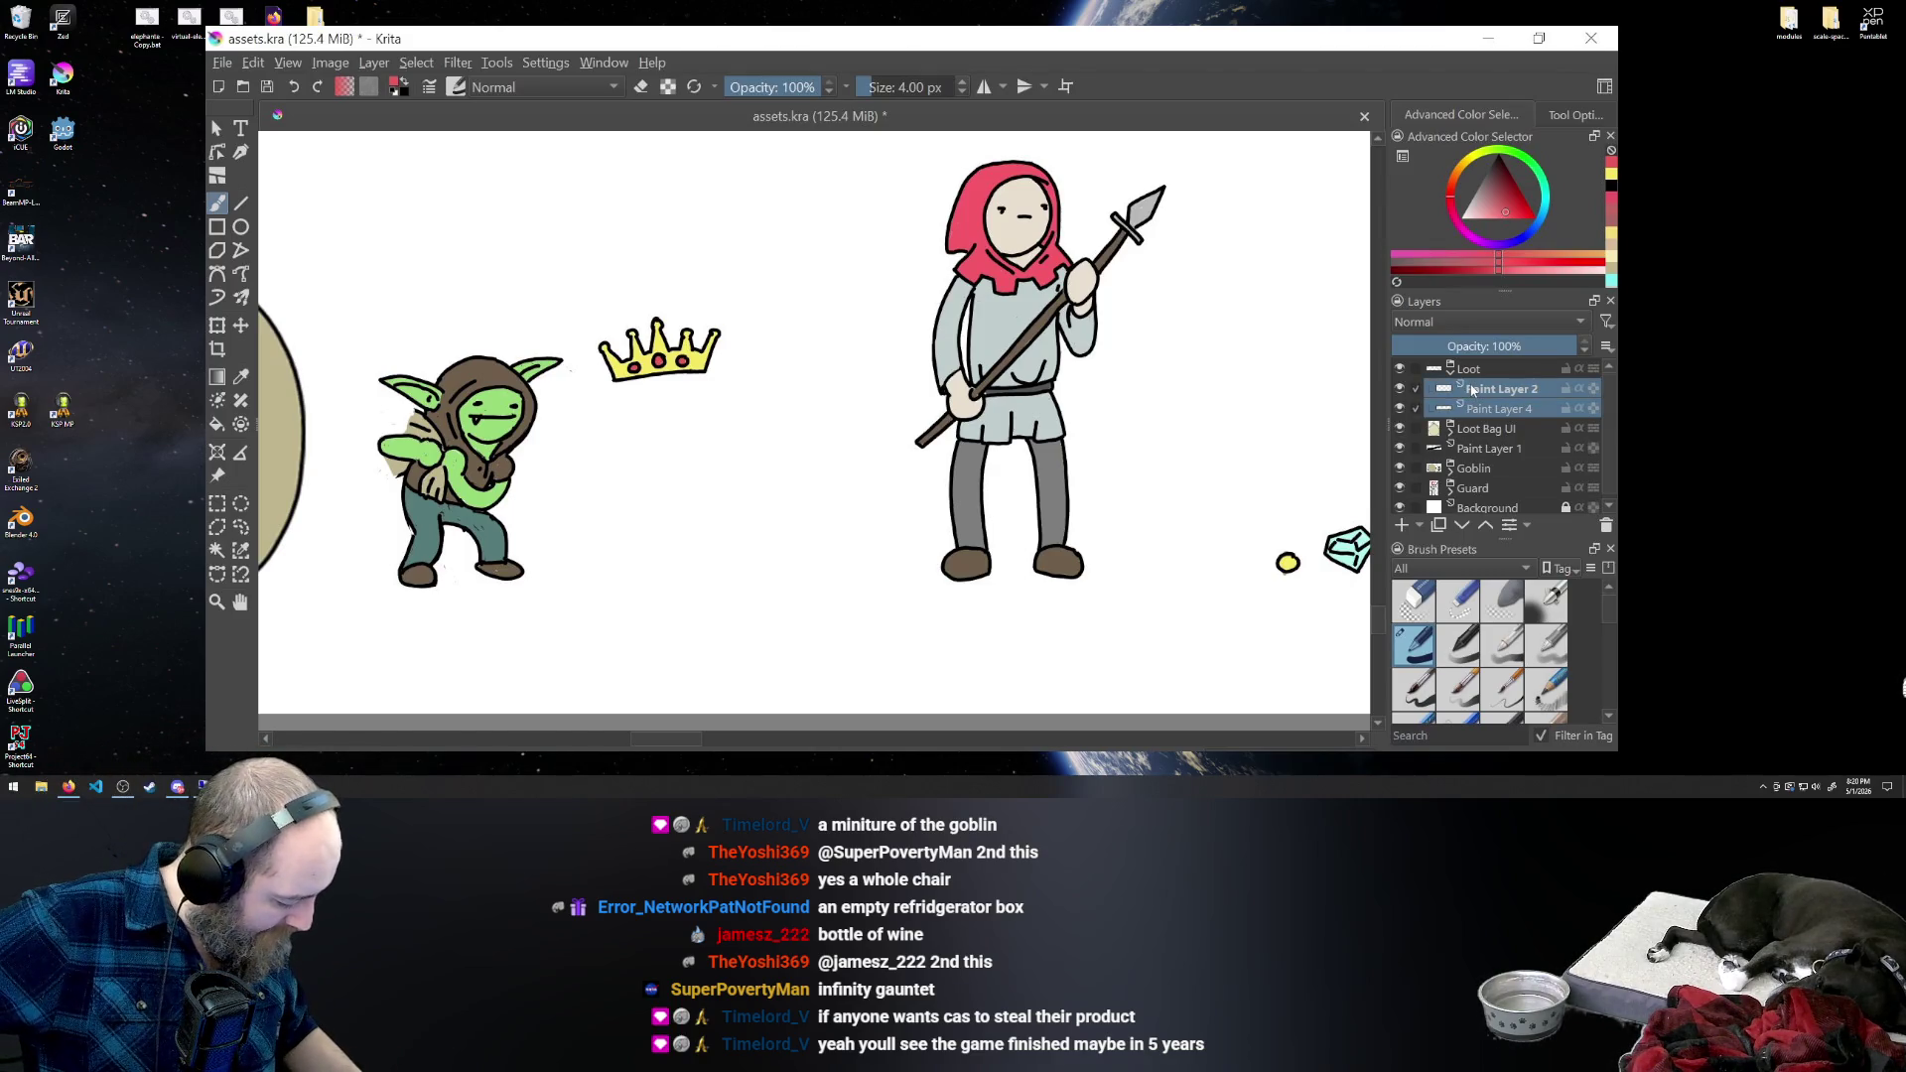
{"action": "key", "text": "ctrl+r"}
{"action": "left_click_drag", "start_coordinate": [586, 304], "coordinate": [783, 438]}
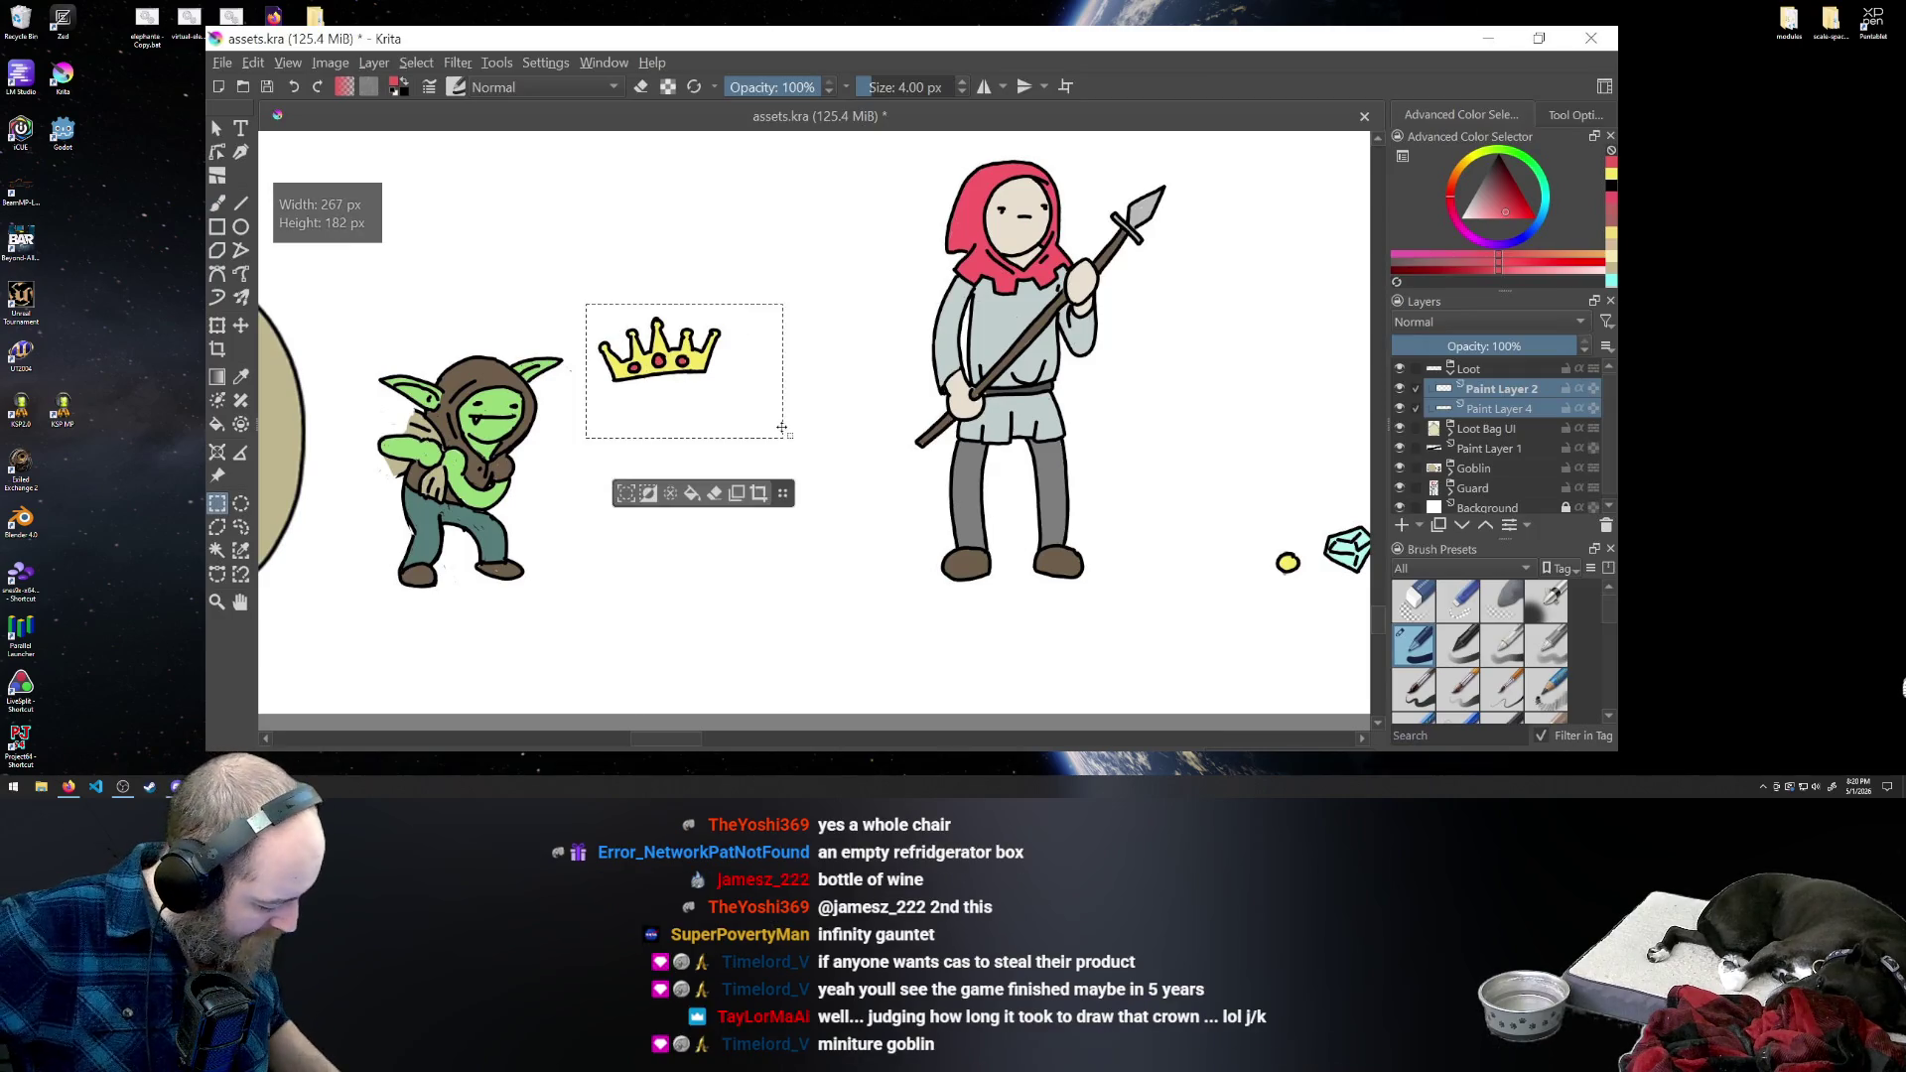
- Test-move the crown to the right of the guard, then undo the move
{"action": "left_click", "coordinate": [242, 327]}
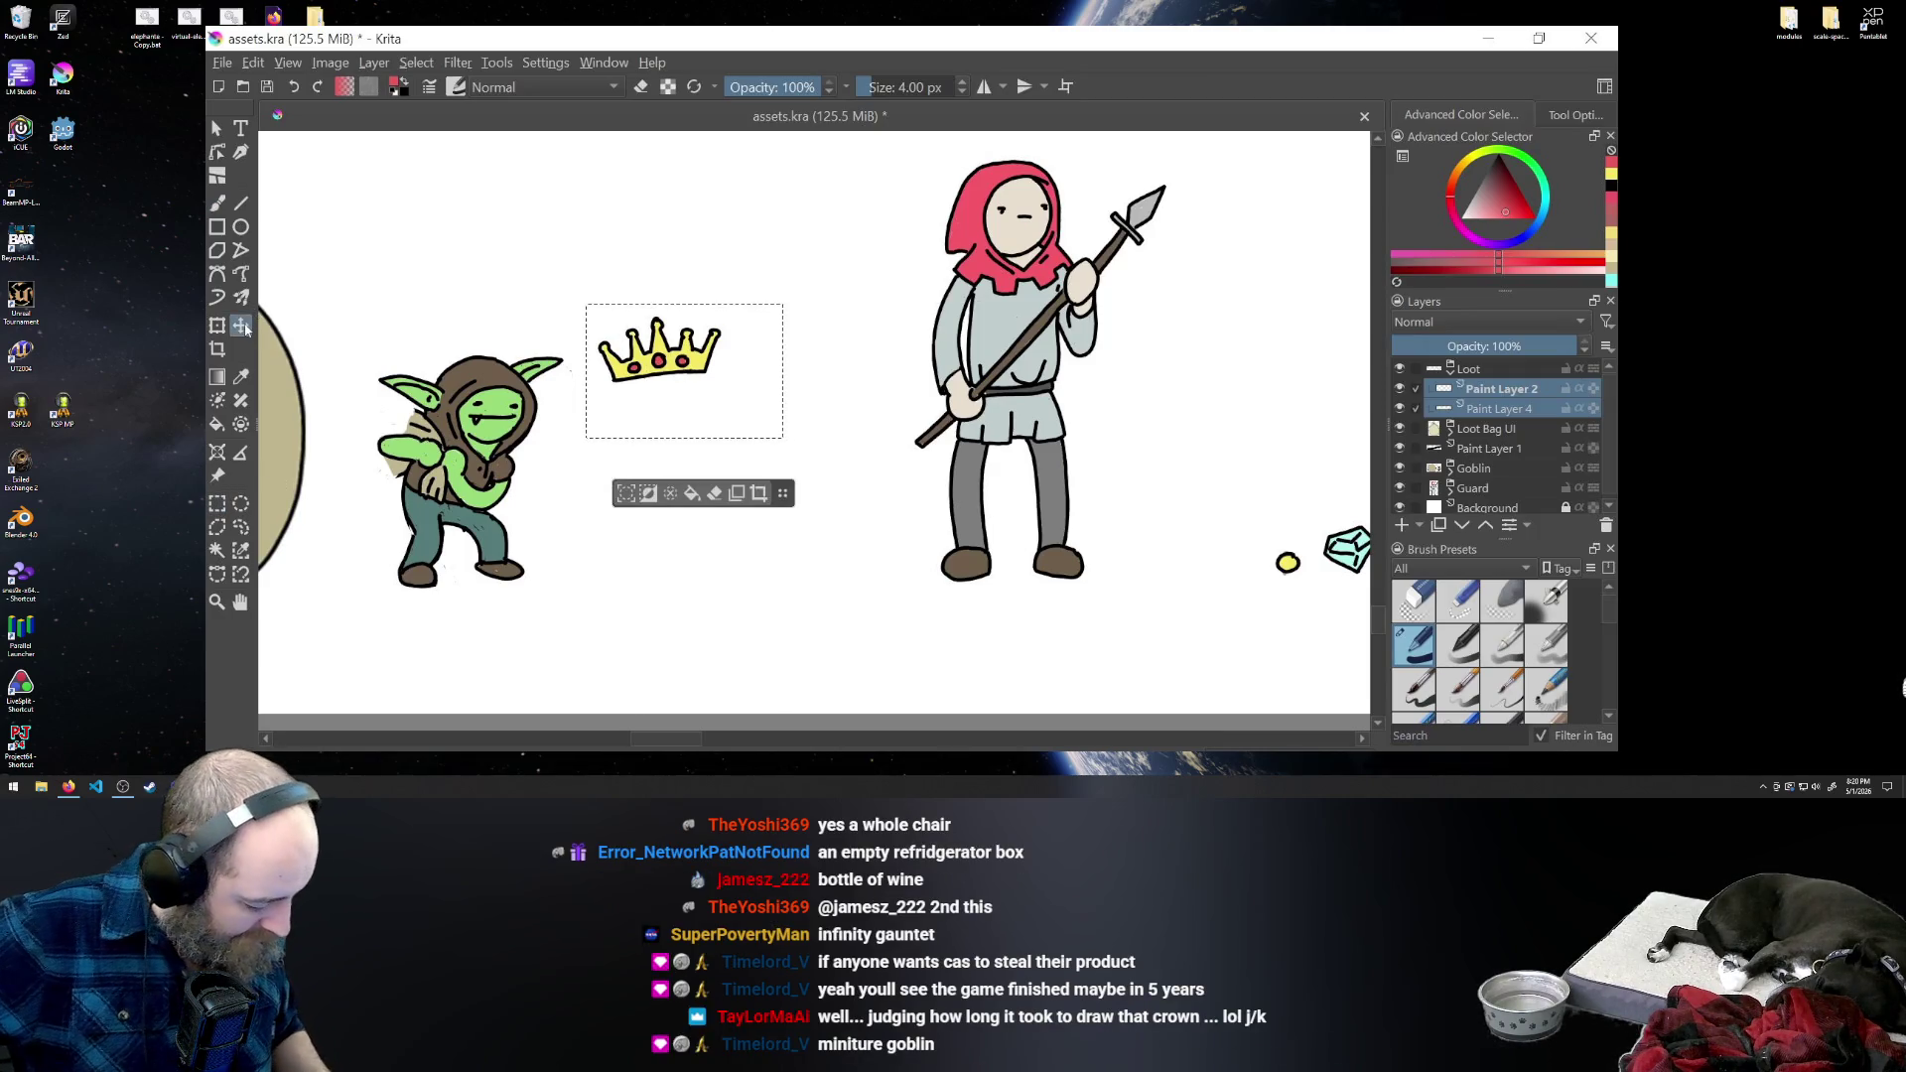
{"action": "mouse_move", "coordinate": [629, 370]}
{"action": "left_mouse_down"}
{"action": "mouse_move", "coordinate": [1139, 459]}
{"action": "mouse_move", "coordinate": [1198, 494]}
{"action": "left_mouse_up"}
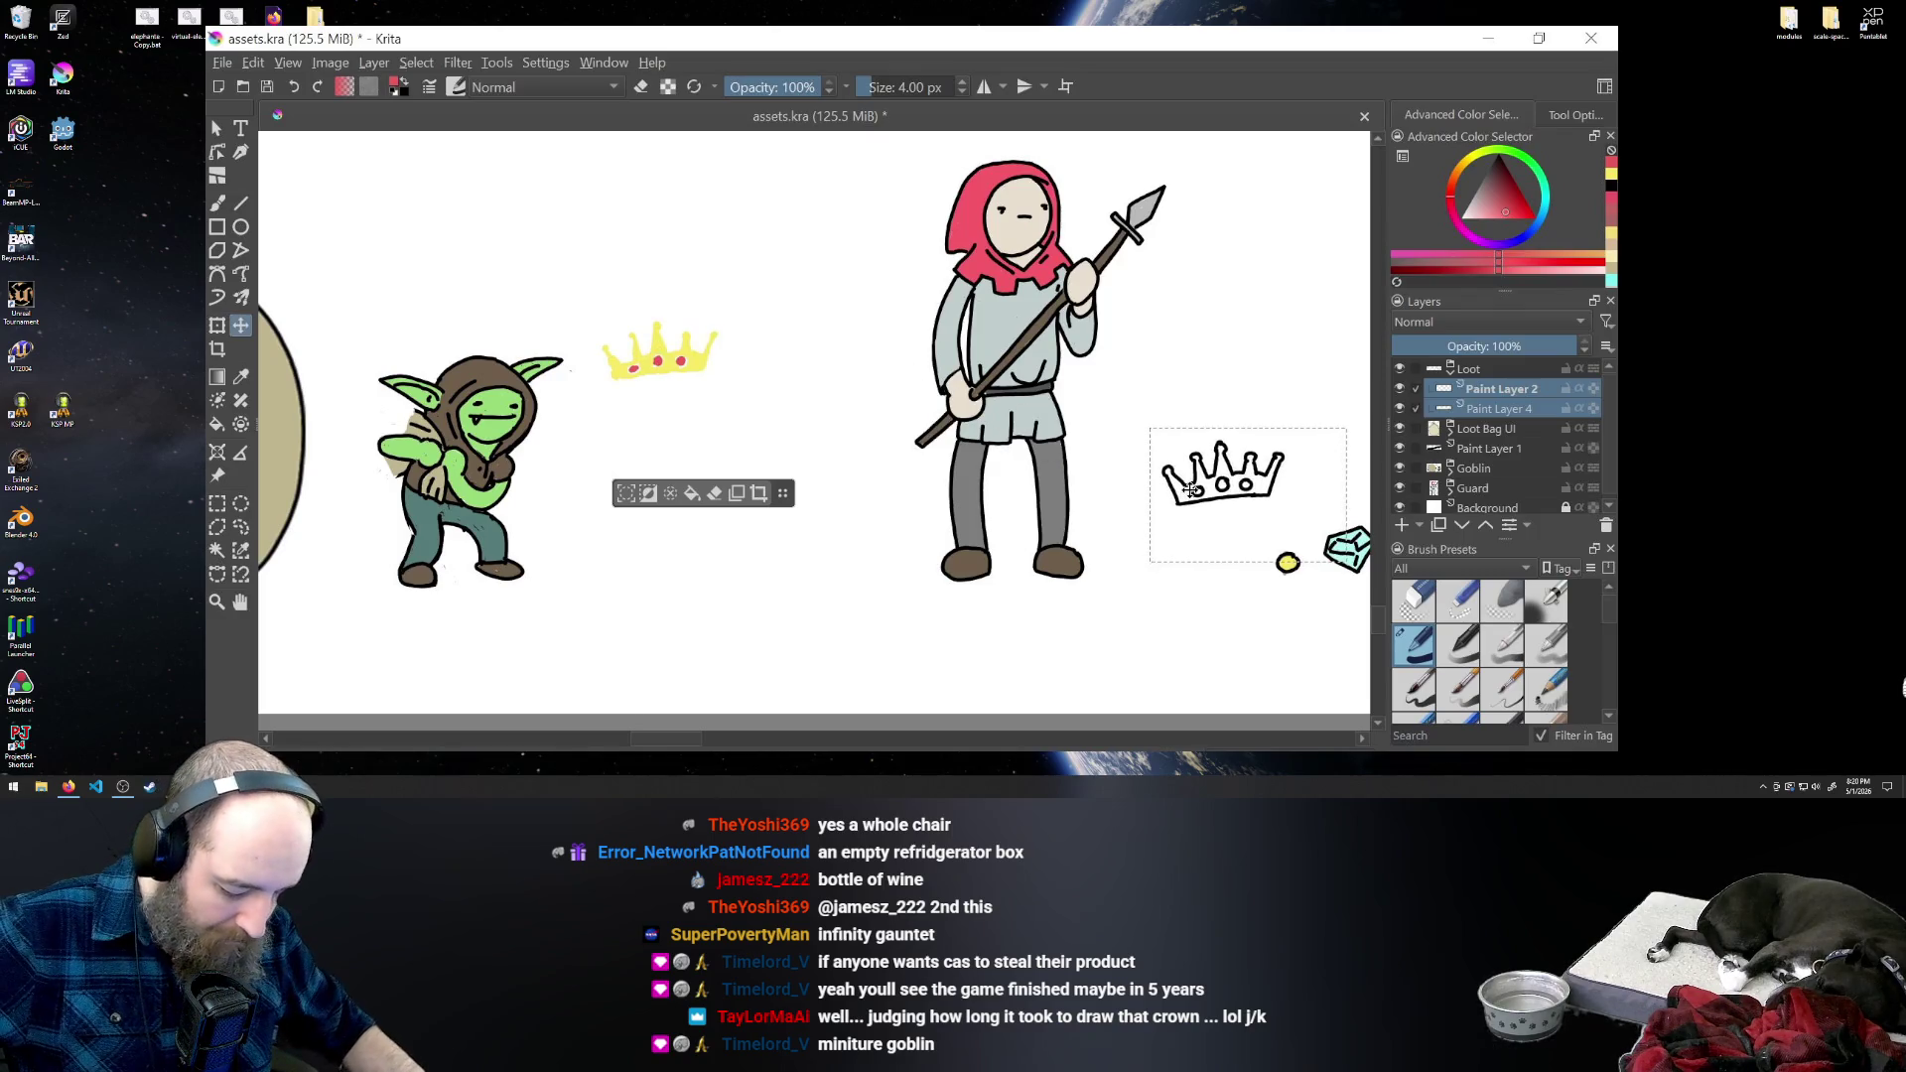
{"action": "key", "text": "ctrl+z"}
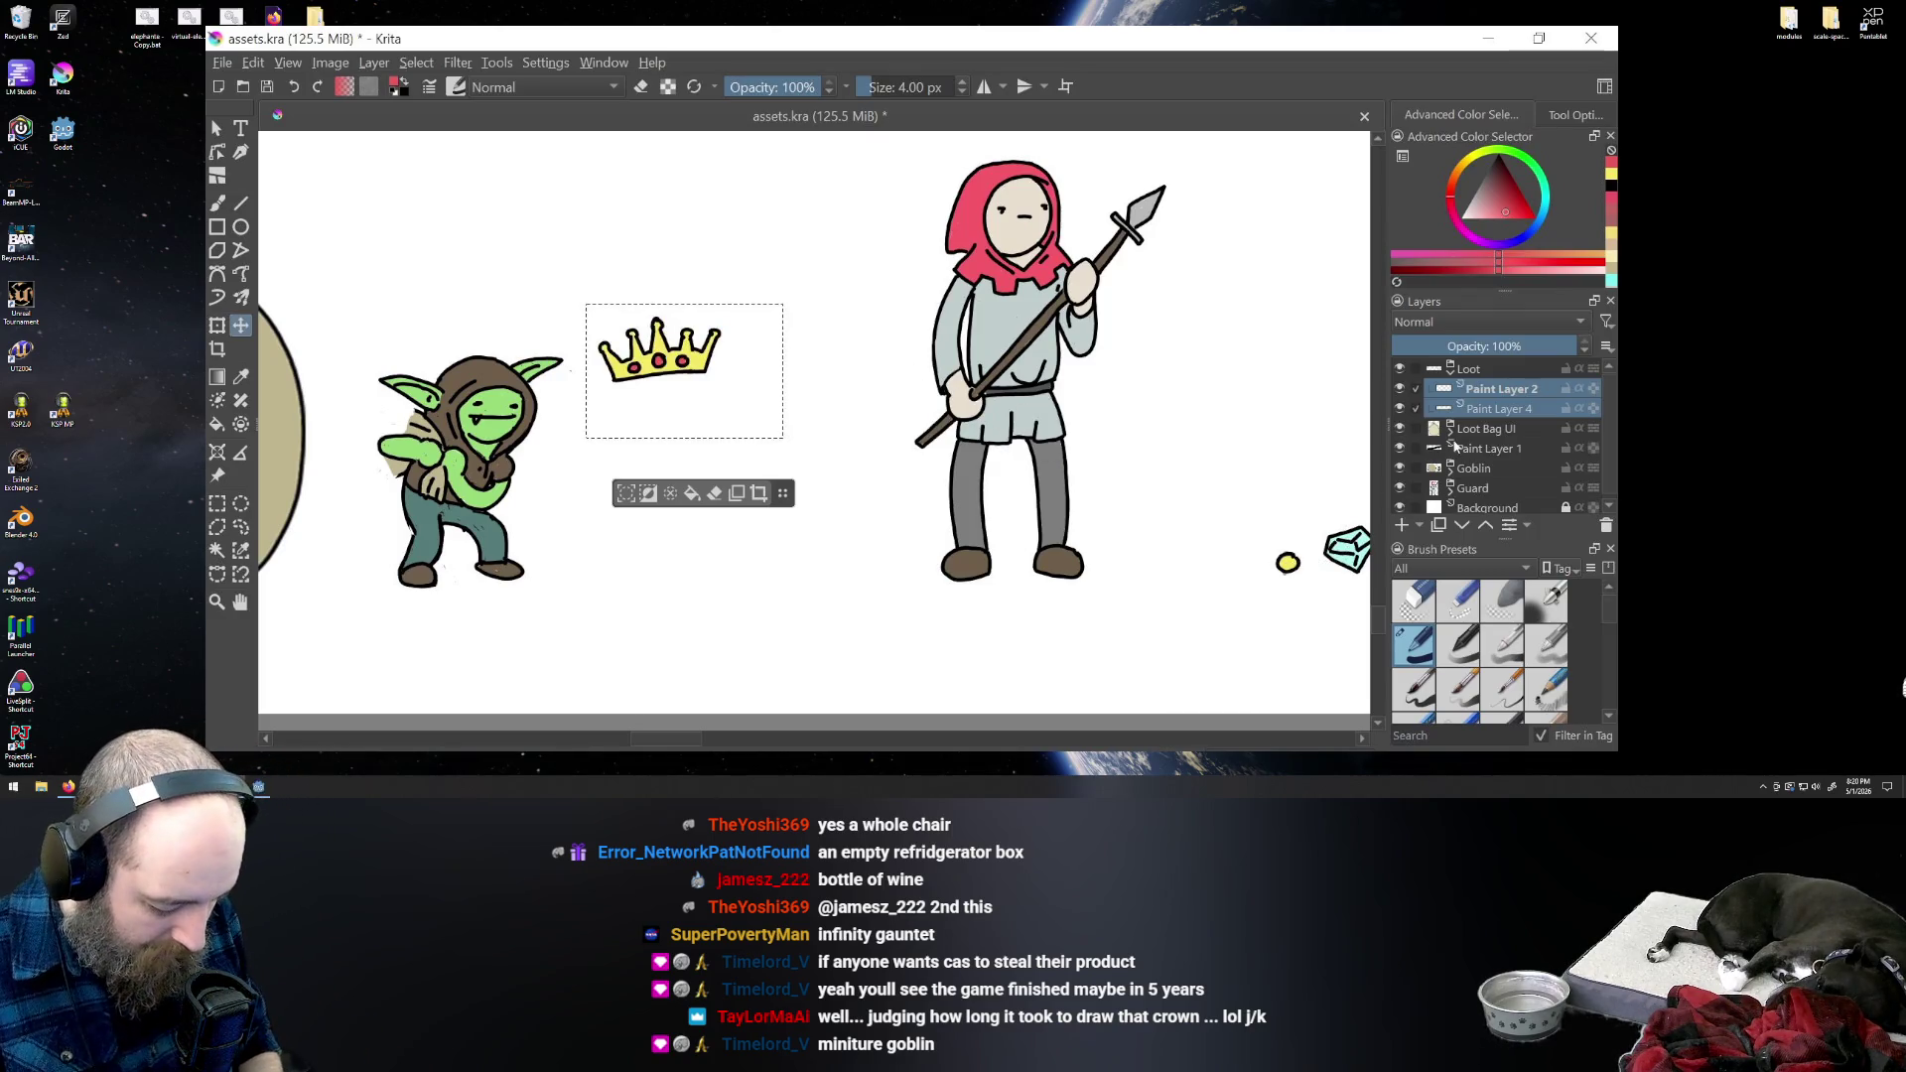
- Reselect Paint Layers 2 and 4 together, checking the crown by toggling Paint Layer 2's visibility
{"action": "left_click", "coordinate": [1415, 388]}
{"action": "left_click", "coordinate": [1414, 389]}
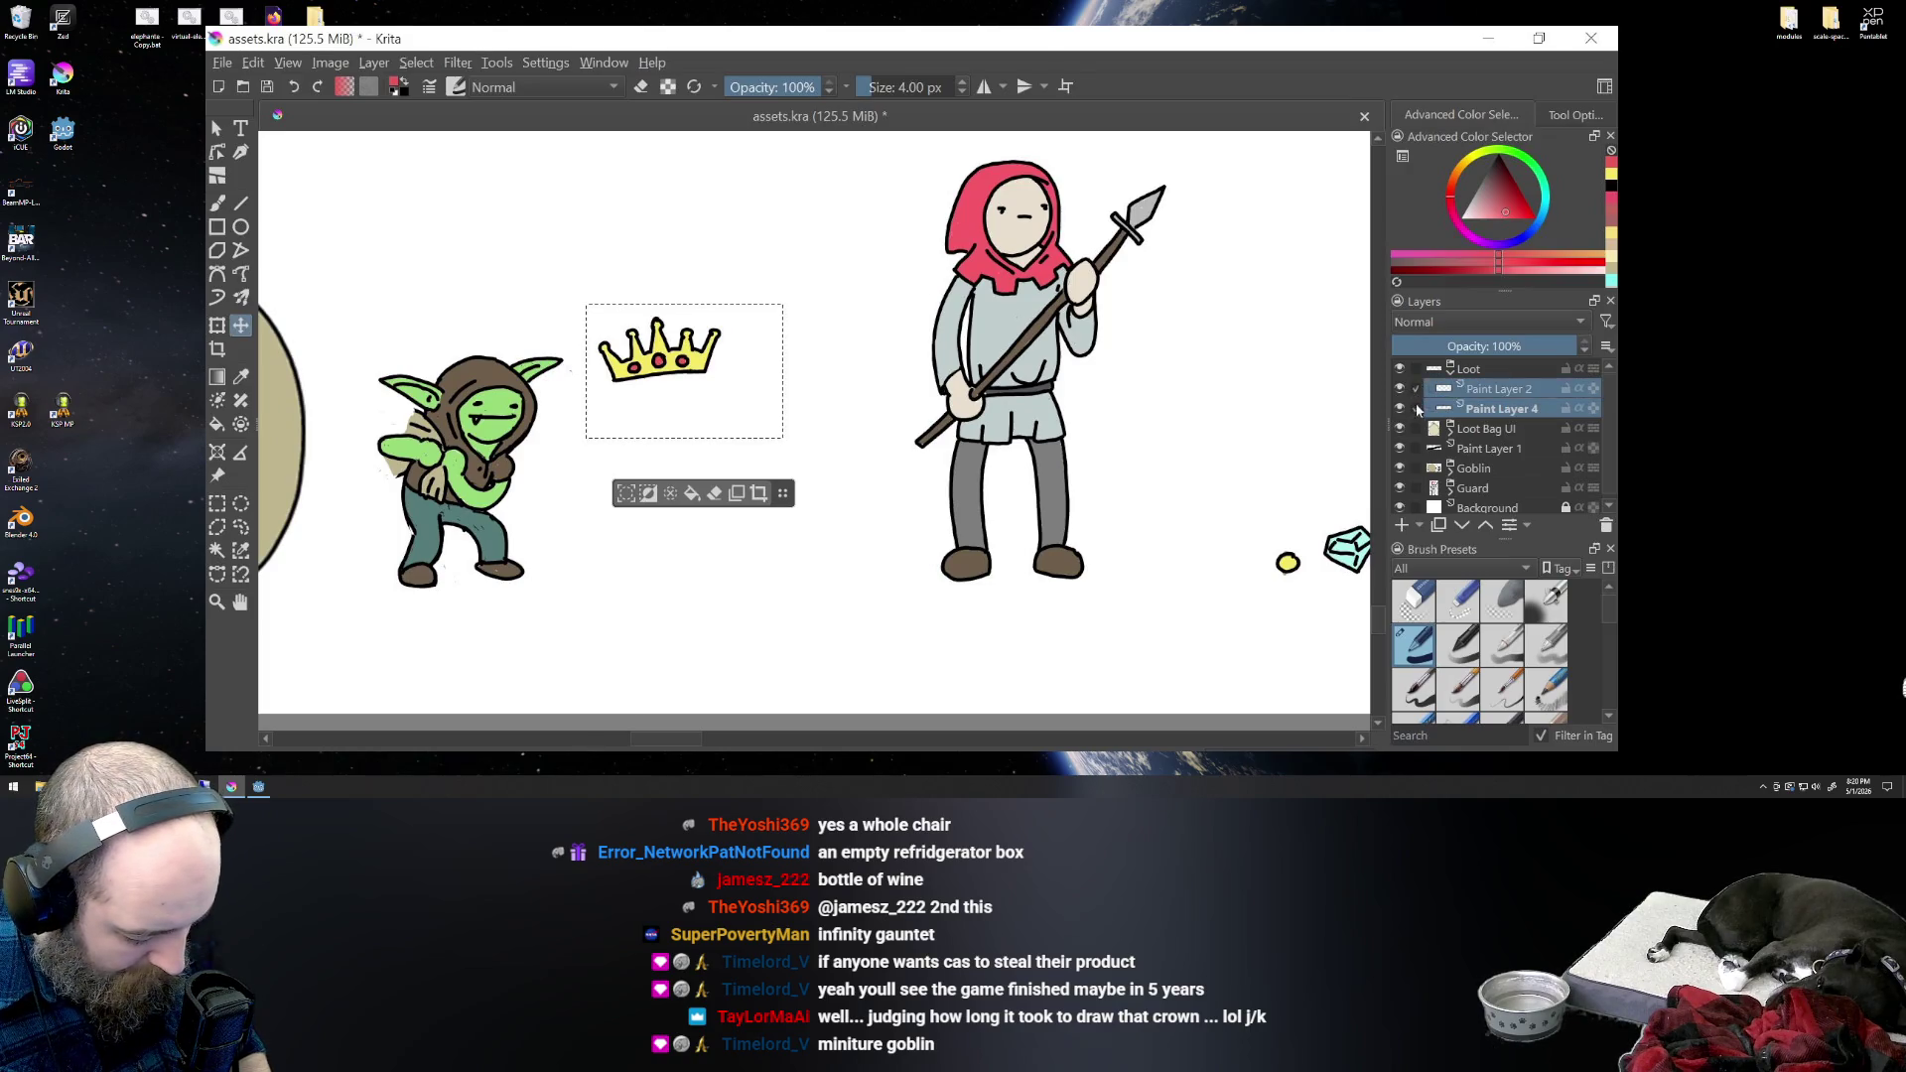
{"action": "left_click", "coordinate": [1415, 408]}
{"action": "left_click", "coordinate": [1415, 408]}
{"action": "left_click", "coordinate": [1400, 408]}
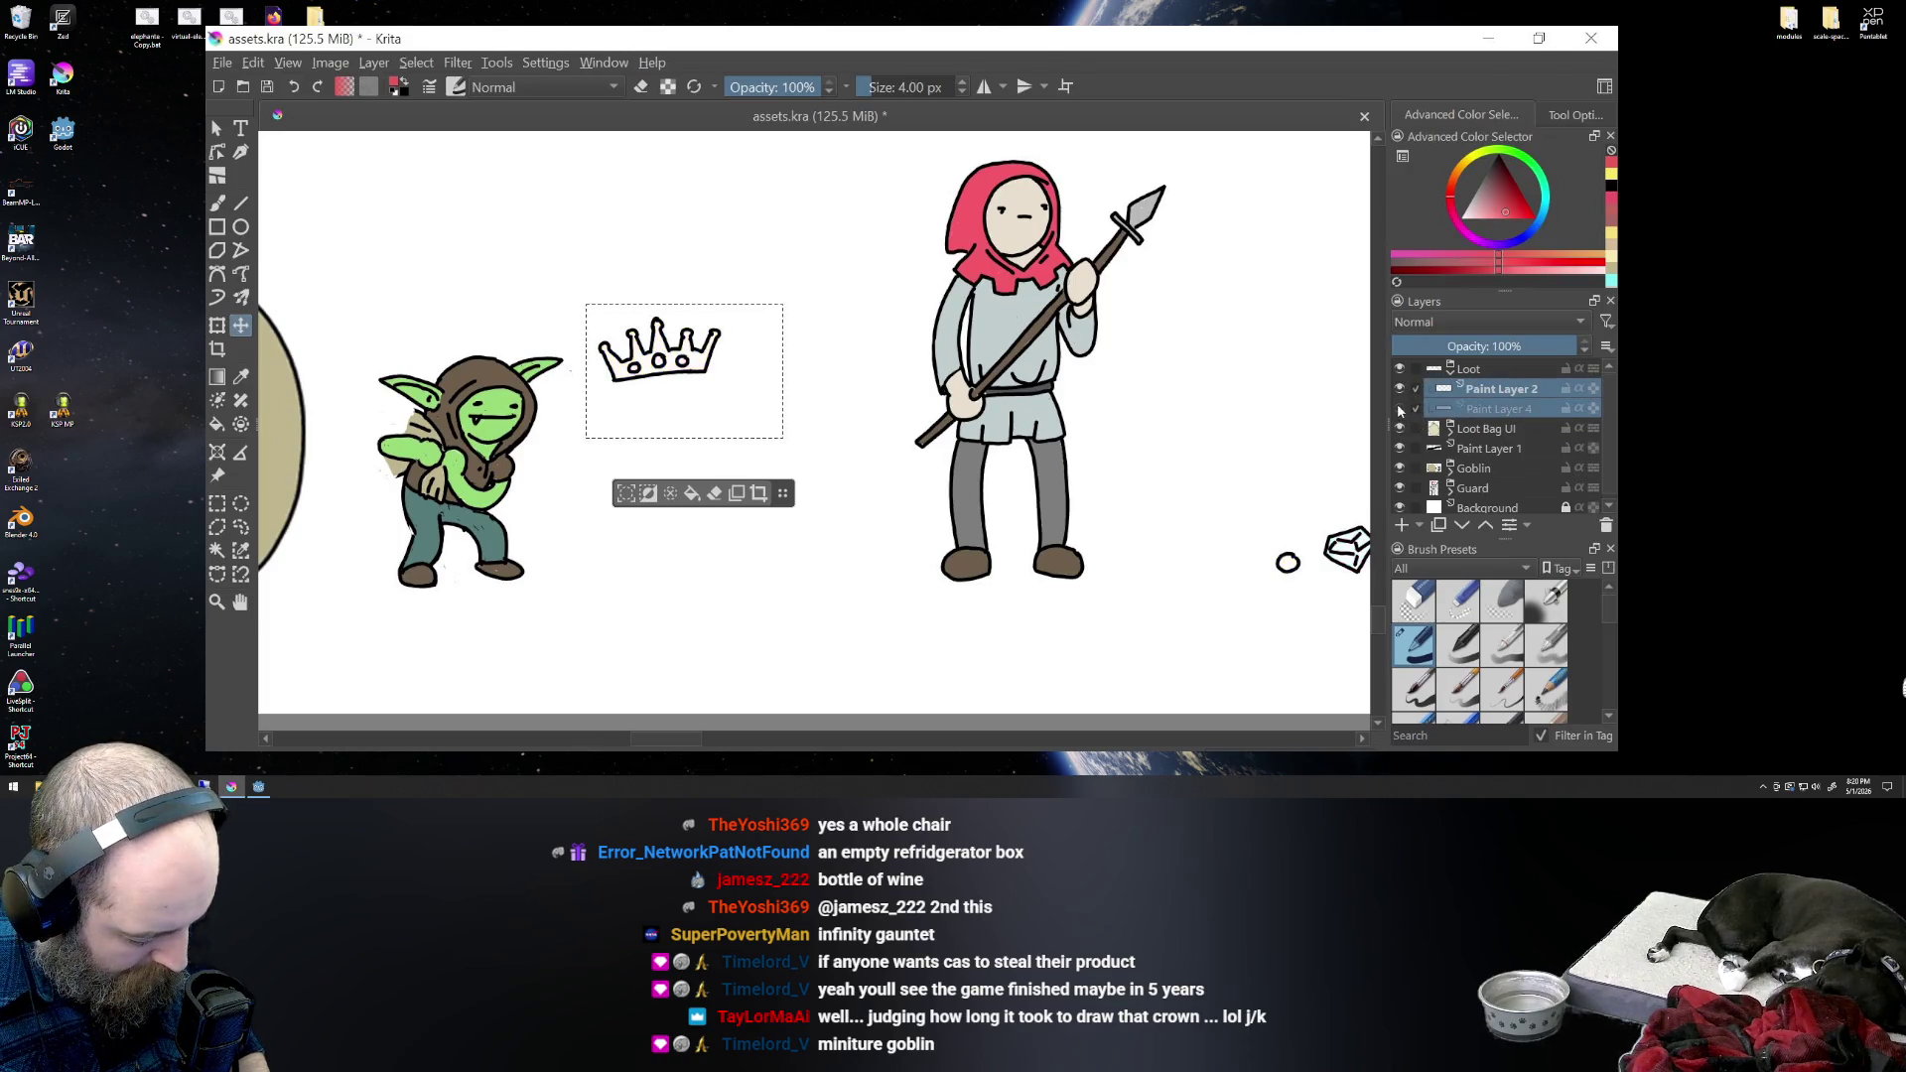
{"action": "left_click", "coordinate": [1400, 408]}
{"action": "left_click", "coordinate": [1399, 388]}
{"action": "left_click", "coordinate": [1400, 389]}
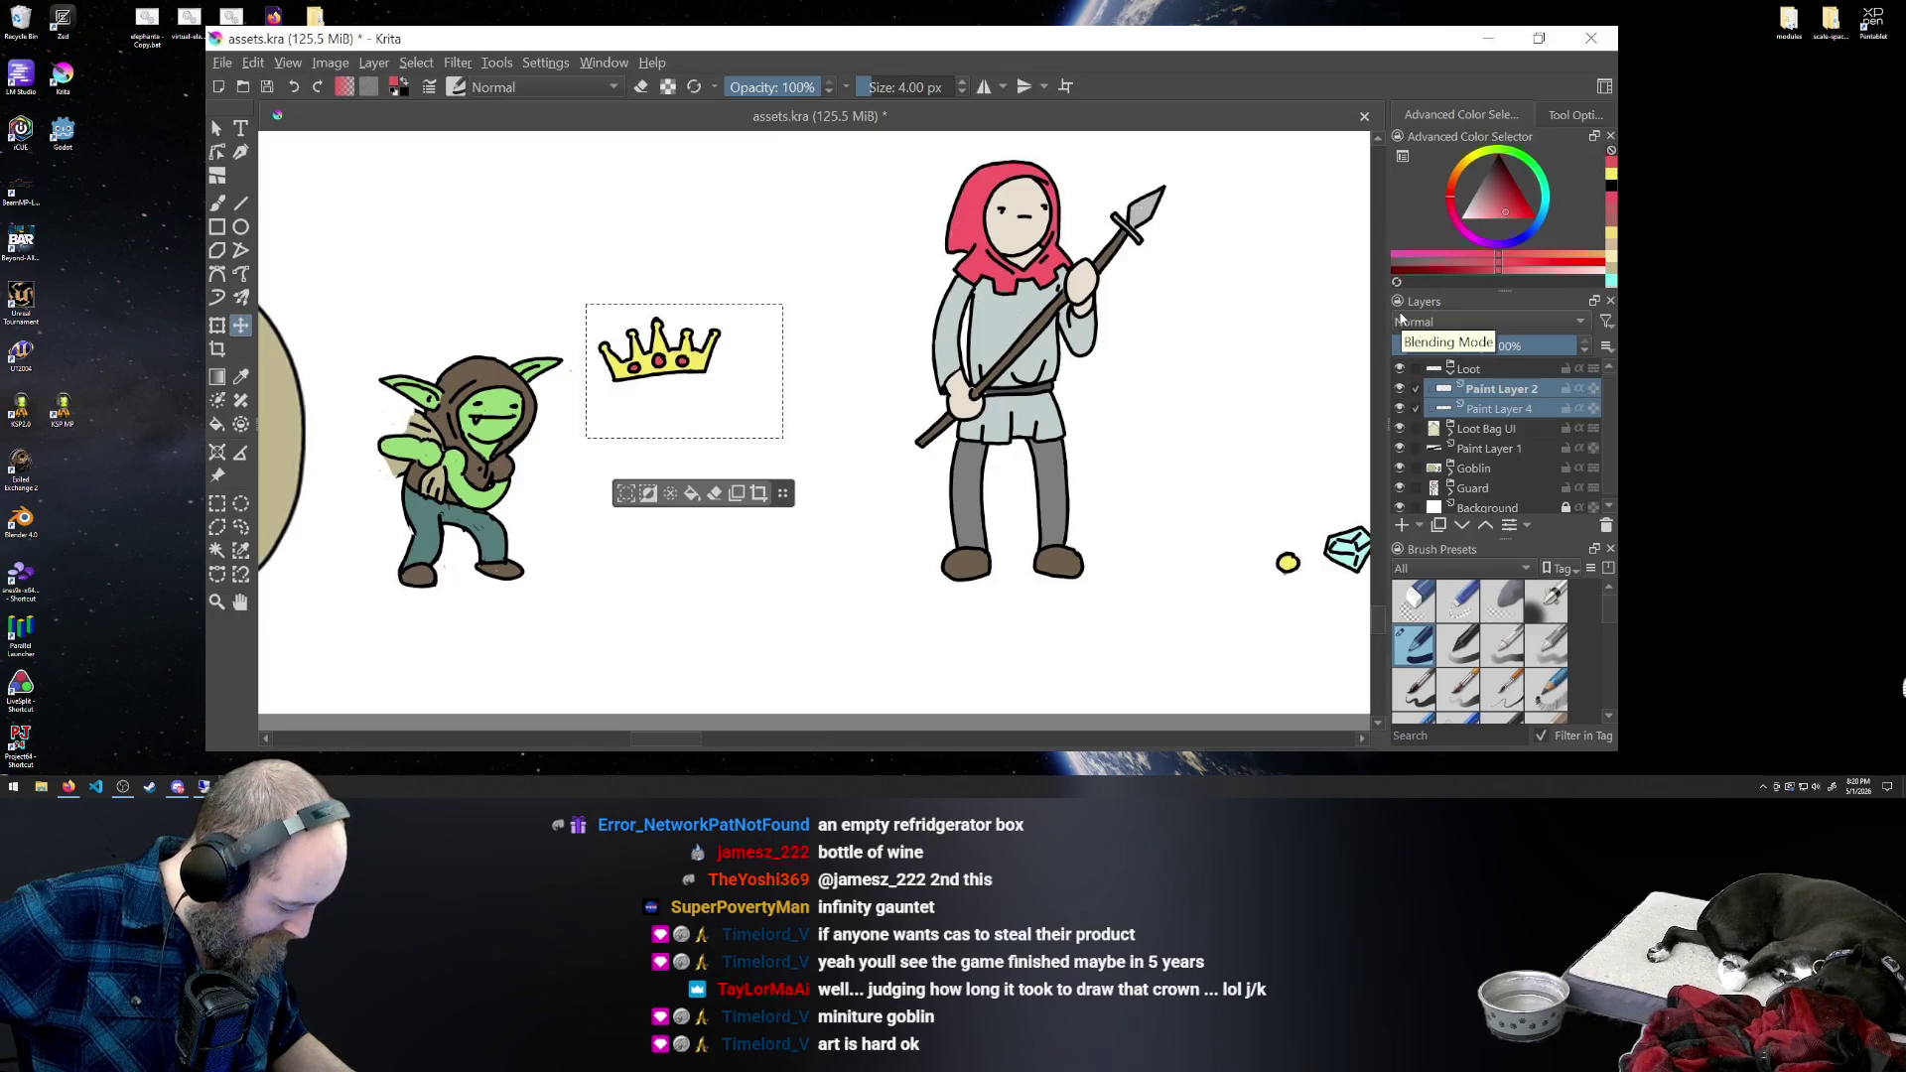
{"action": "left_click", "coordinate": [217, 327]}
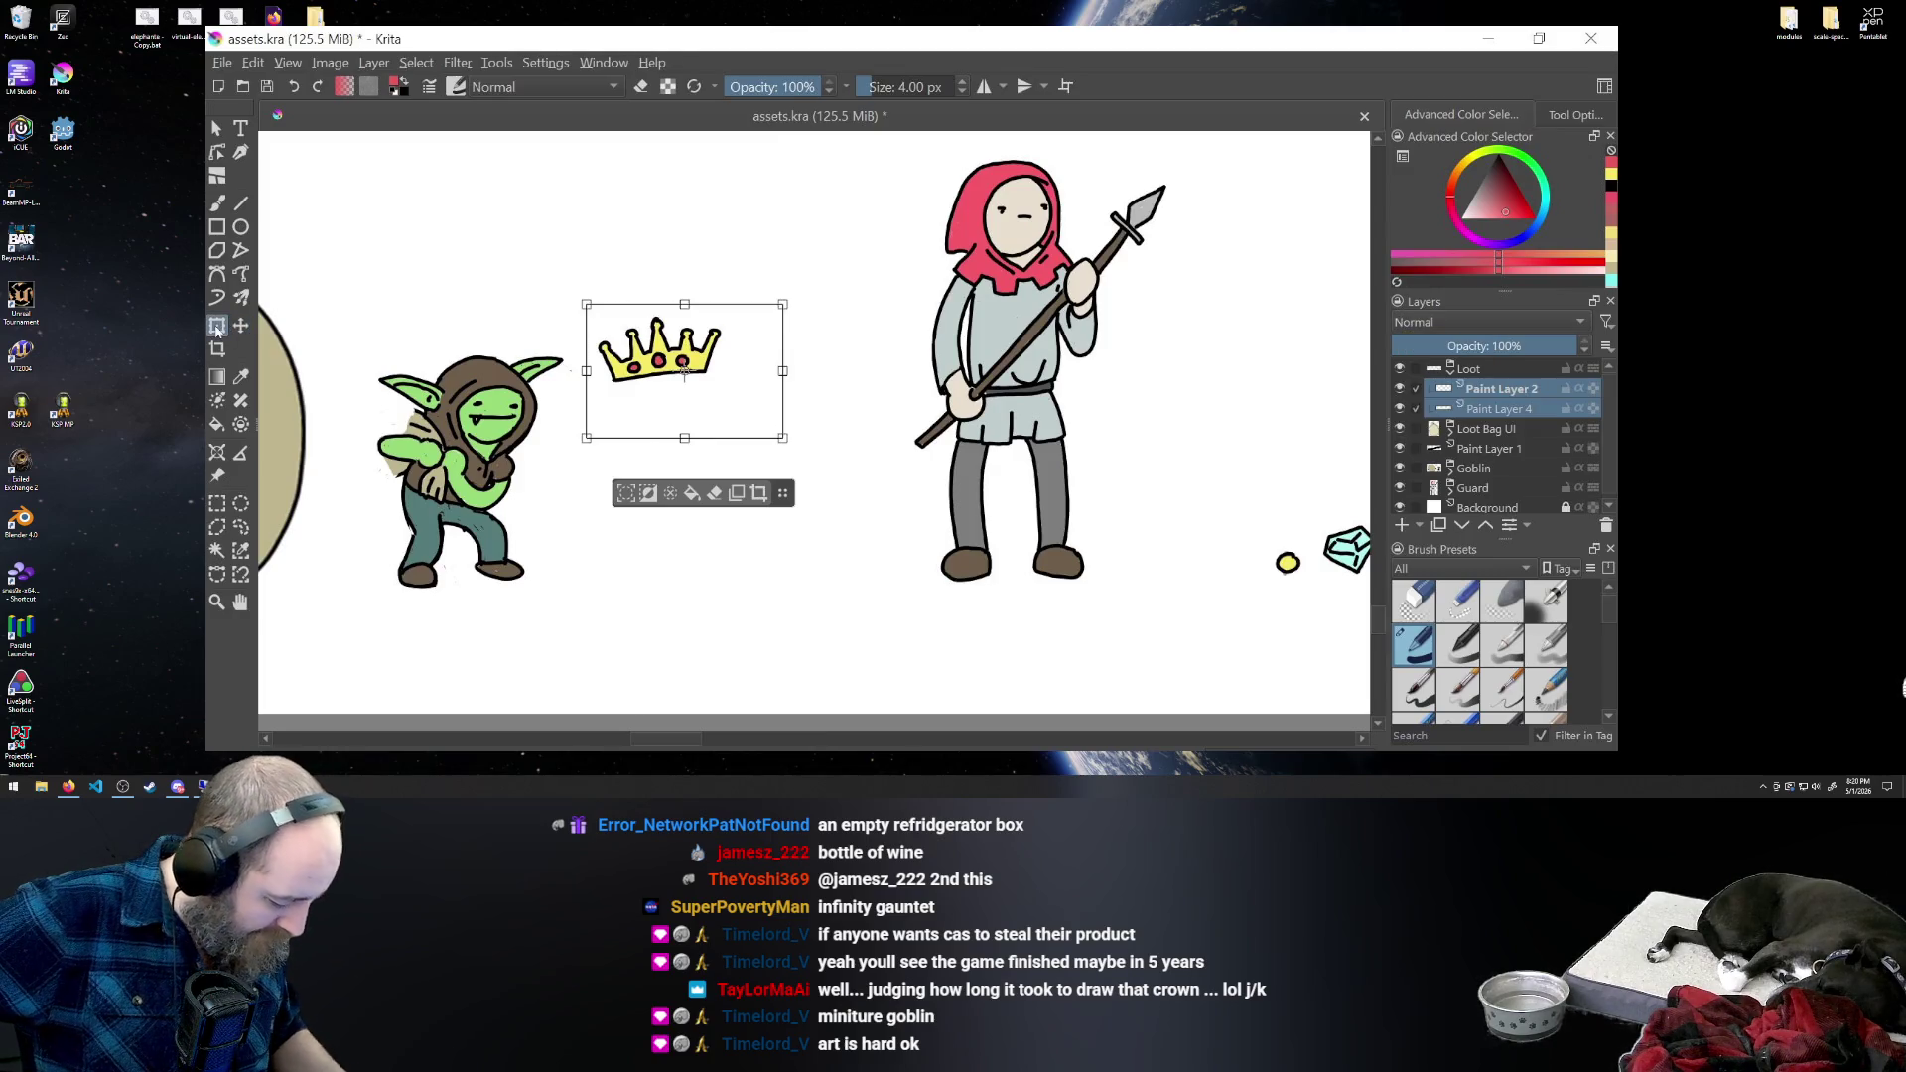
- Move the crown into the loot row, above the gems and beside the candle
{"action": "mouse_move", "coordinate": [617, 351]}
{"action": "left_mouse_down"}
{"action": "mouse_move", "coordinate": [673, 418]}
{"action": "mouse_move", "coordinate": [1193, 467]}
{"action": "mouse_move", "coordinate": [1278, 384]}
{"action": "left_mouse_up"}
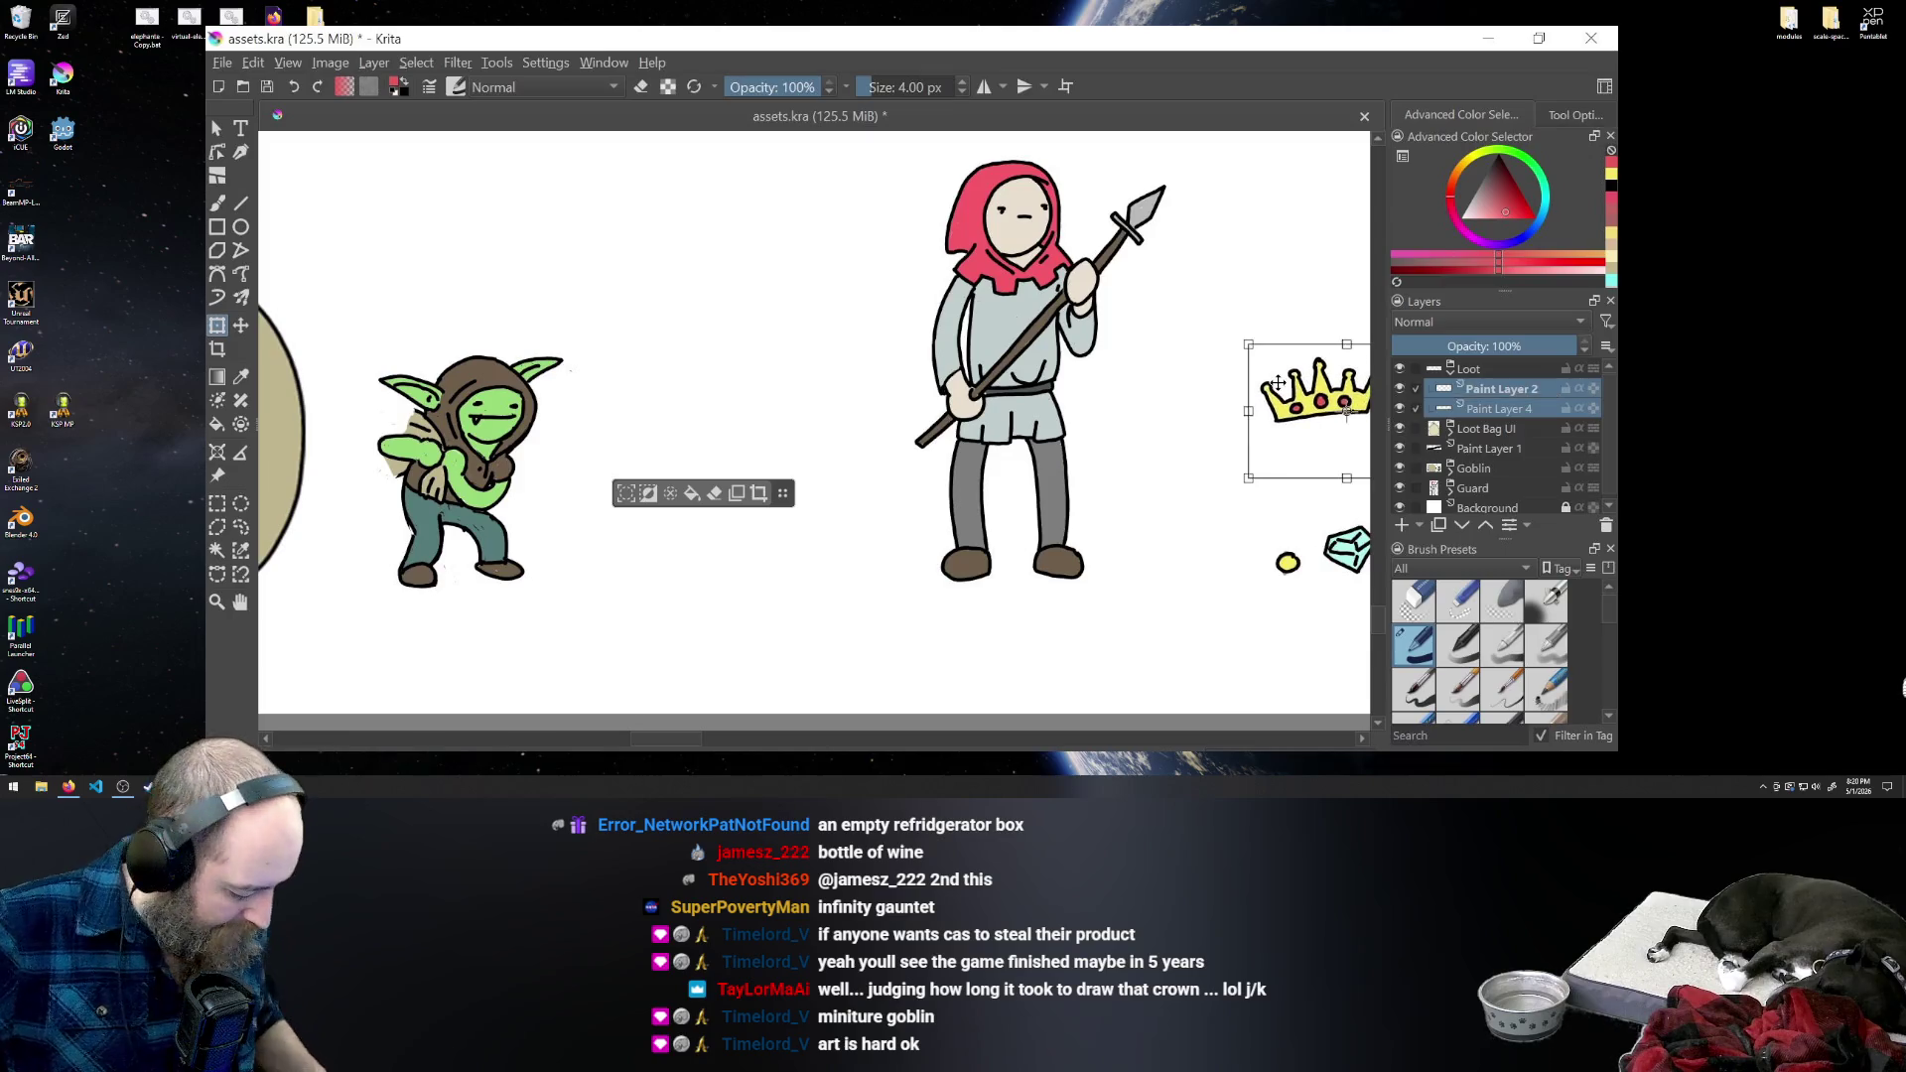
{"action": "left_click_drag", "start_coordinate": [650, 740], "coordinate": [807, 751]}
{"action": "left_click_drag", "start_coordinate": [688, 399], "coordinate": [740, 449]}
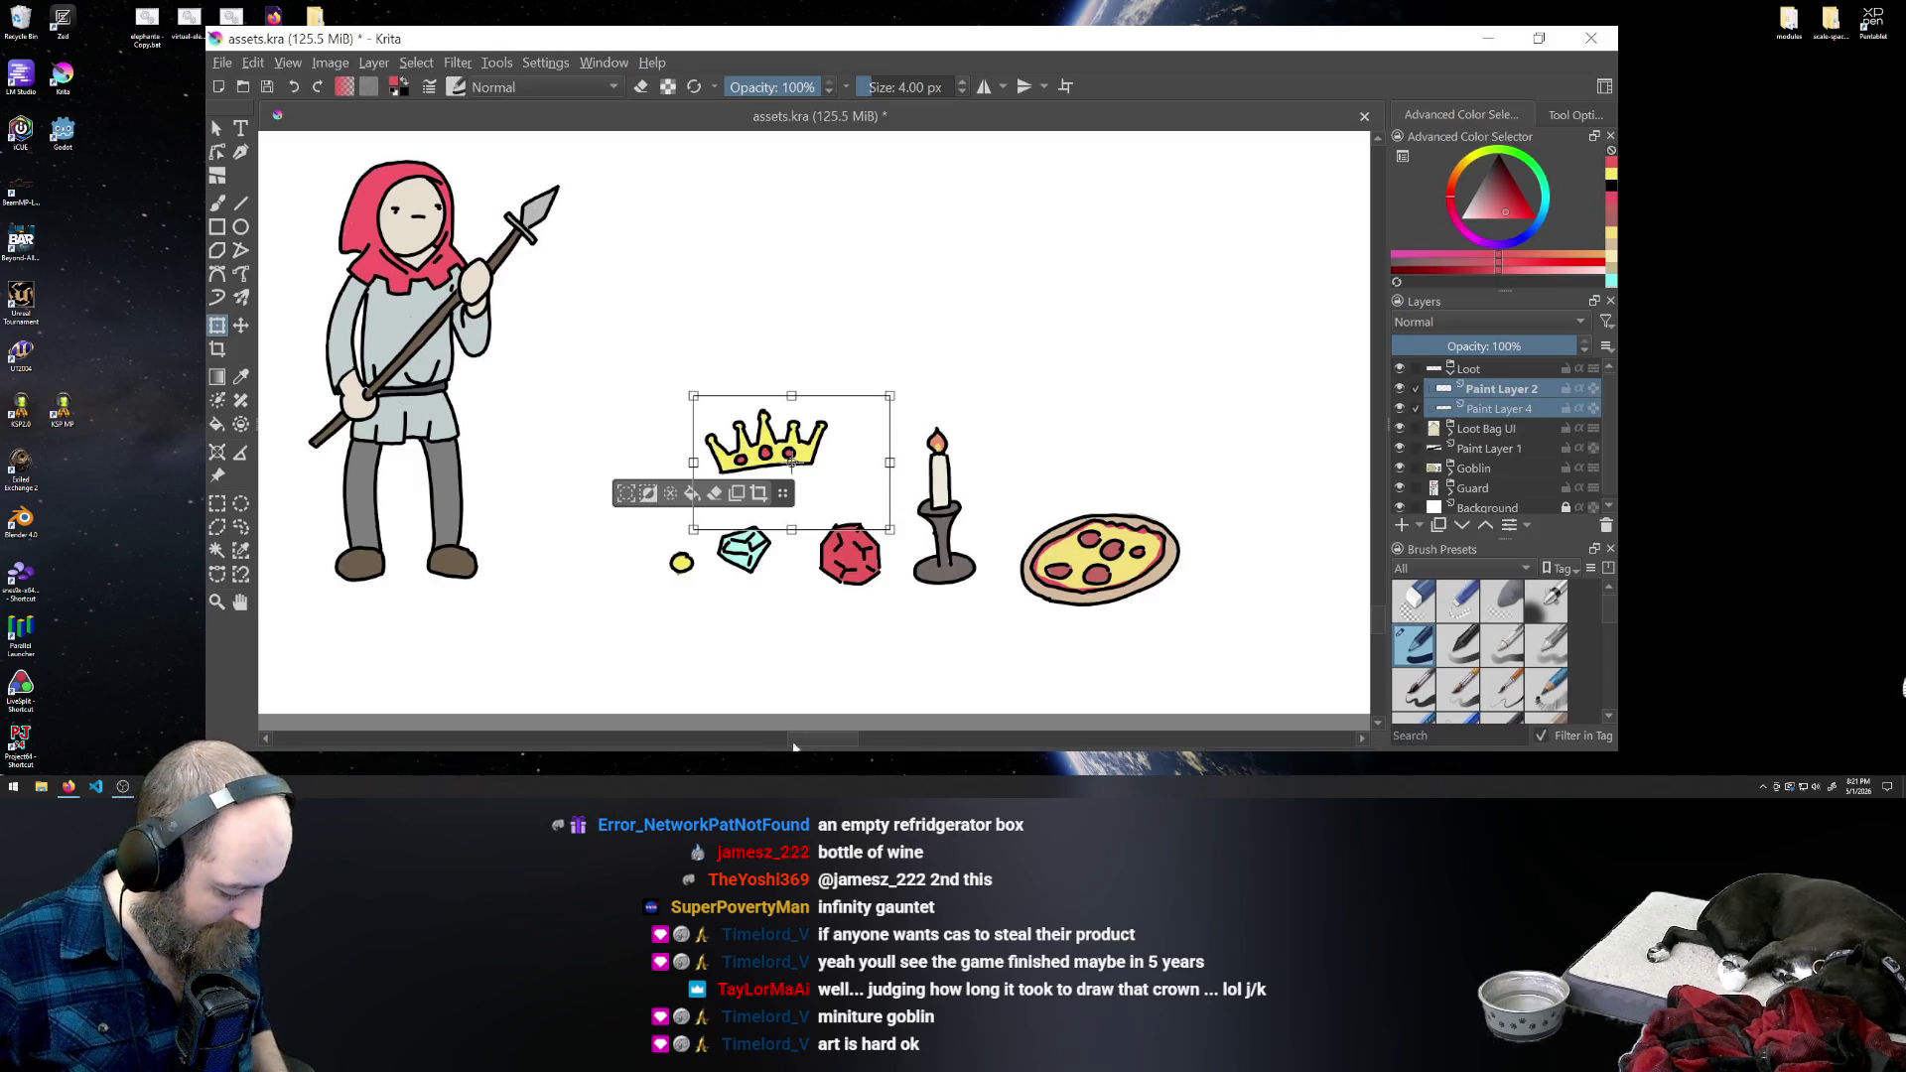
{"action": "mouse_move", "coordinate": [801, 742]}
{"action": "left_mouse_down"}
{"action": "mouse_move", "coordinate": [838, 742]}
{"action": "mouse_move", "coordinate": [617, 736]}
{"action": "mouse_move", "coordinate": [811, 732]}
{"action": "left_mouse_up"}
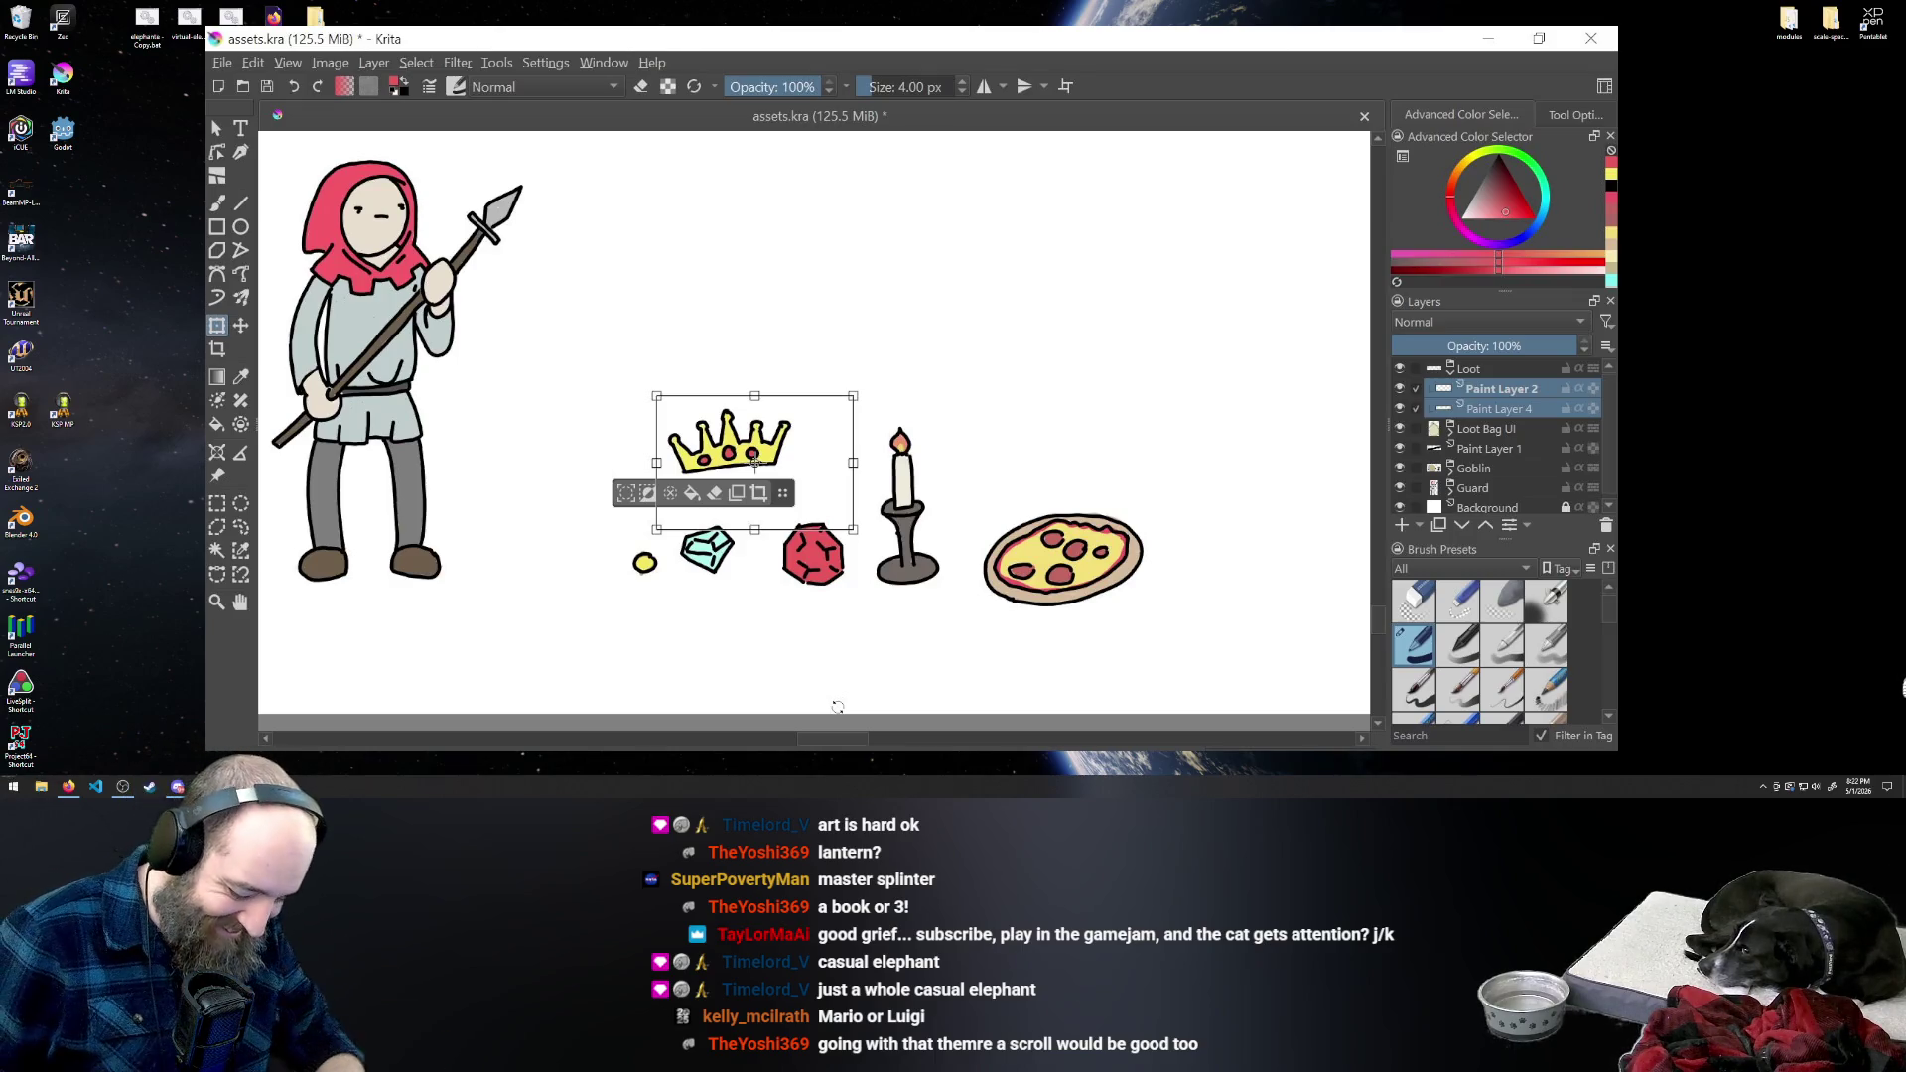
- Select only Paint Layer 2, set the colour to black and choose the Freehand Brush
{"action": "left_click", "coordinate": [1498, 392]}
{"action": "left_click", "coordinate": [1498, 189]}
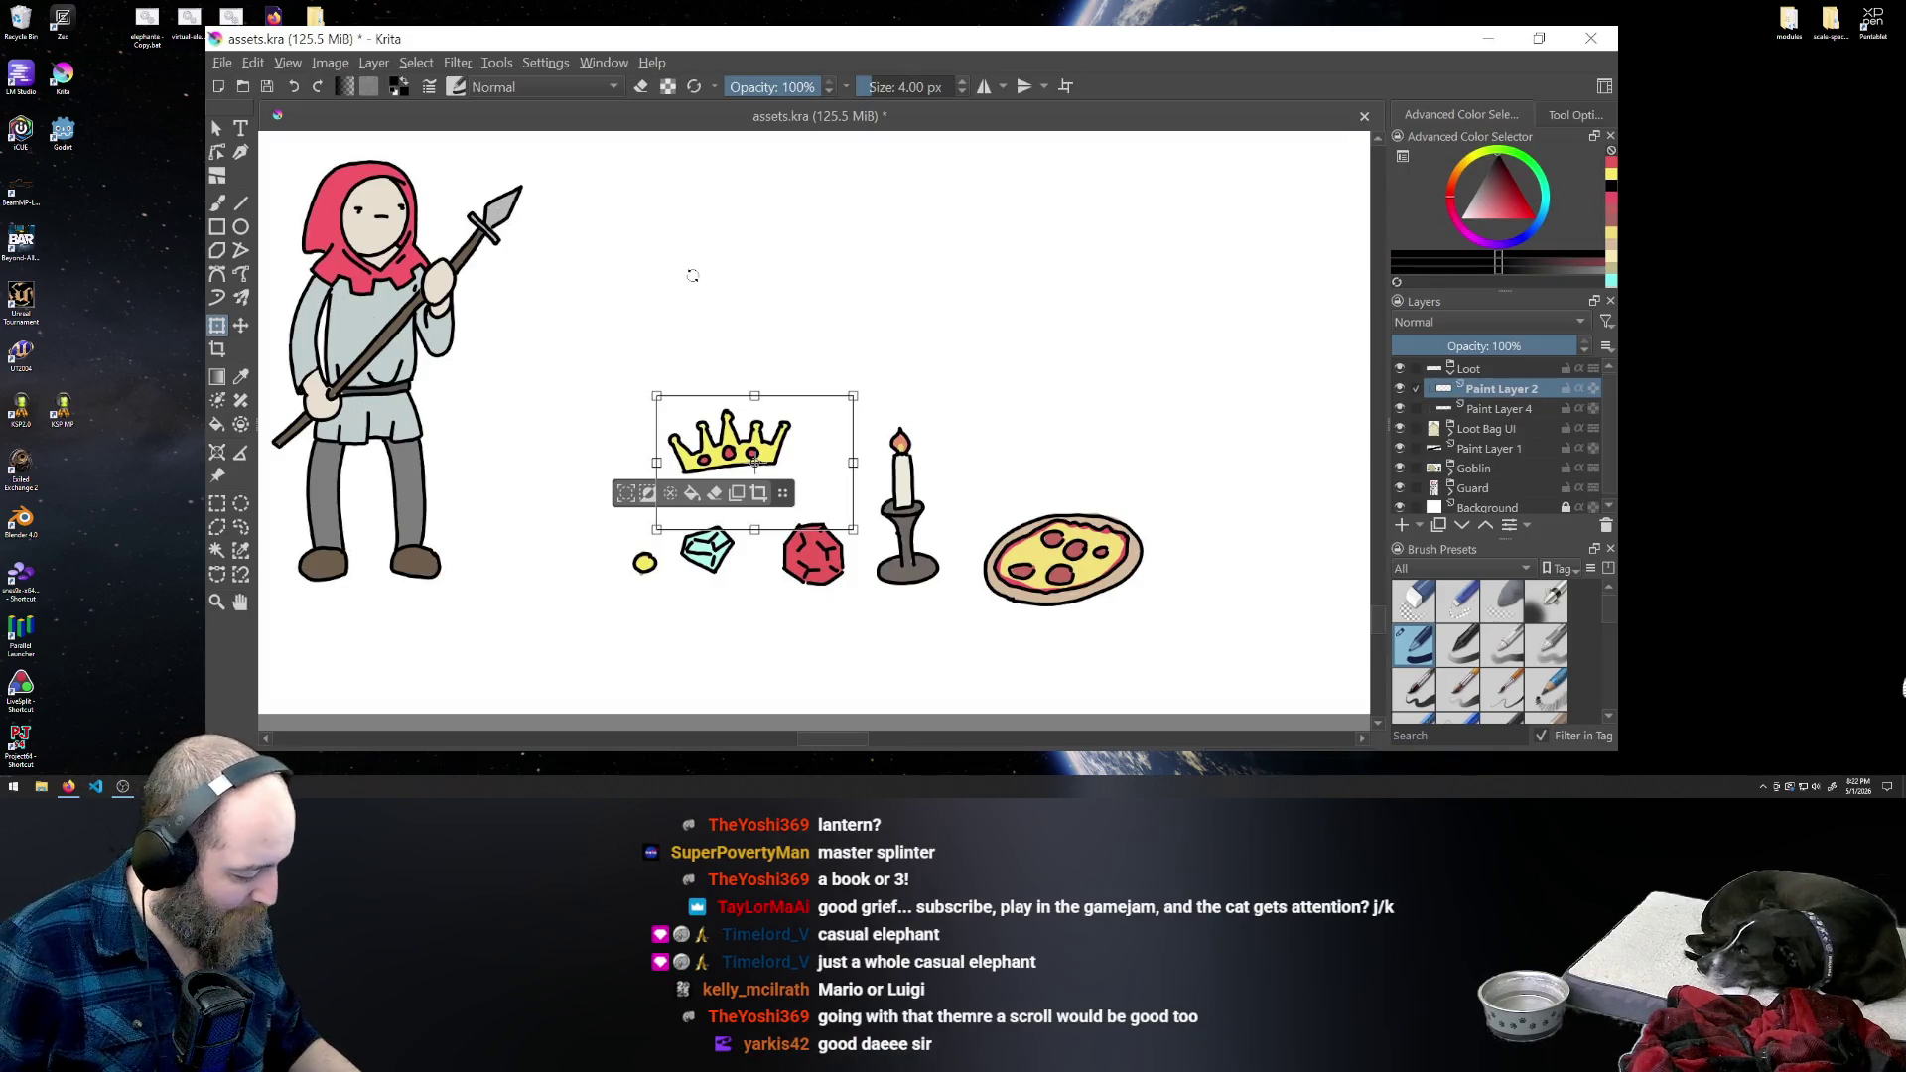
{"action": "left_click", "coordinate": [217, 205]}
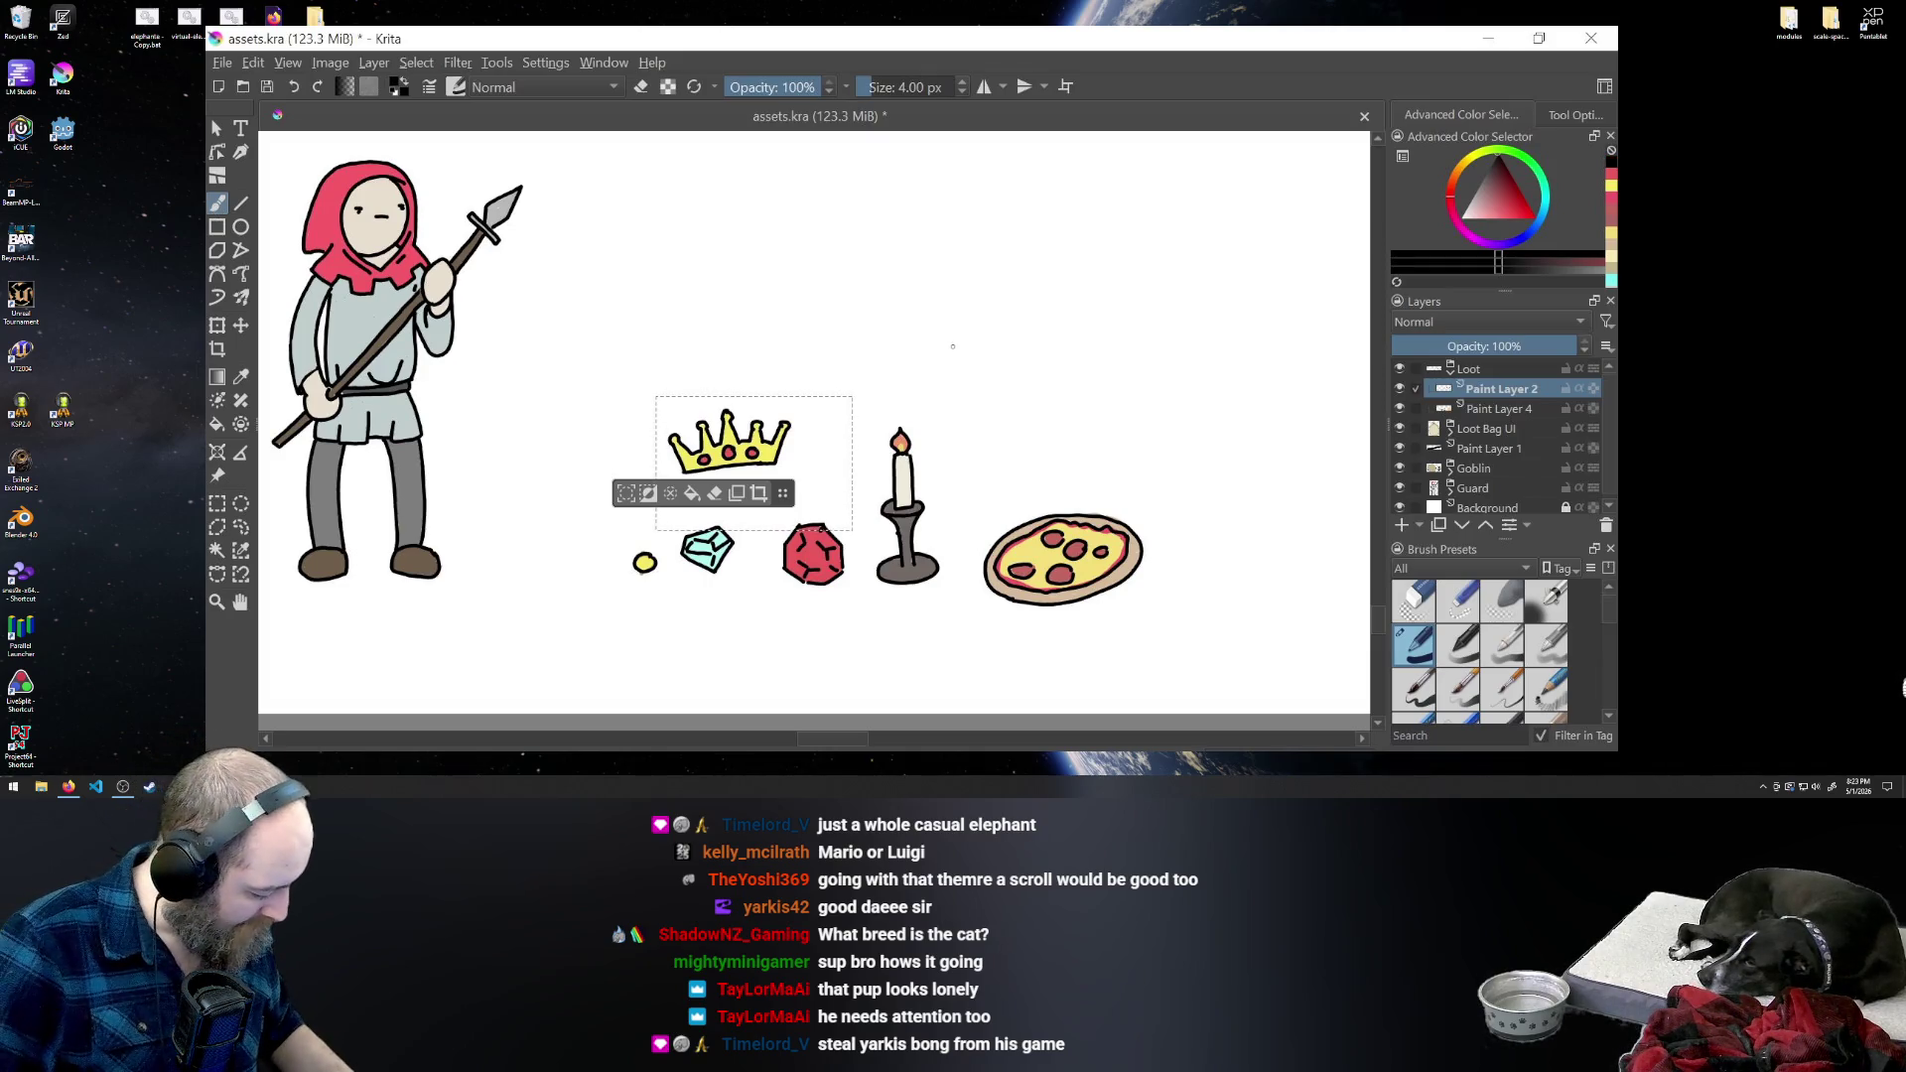
{"action": "left_click", "coordinate": [218, 503]}
- Deselect the crown, return to the Freehand Brush and zoom in on the loot row
{"action": "left_click", "coordinate": [302, 625]}
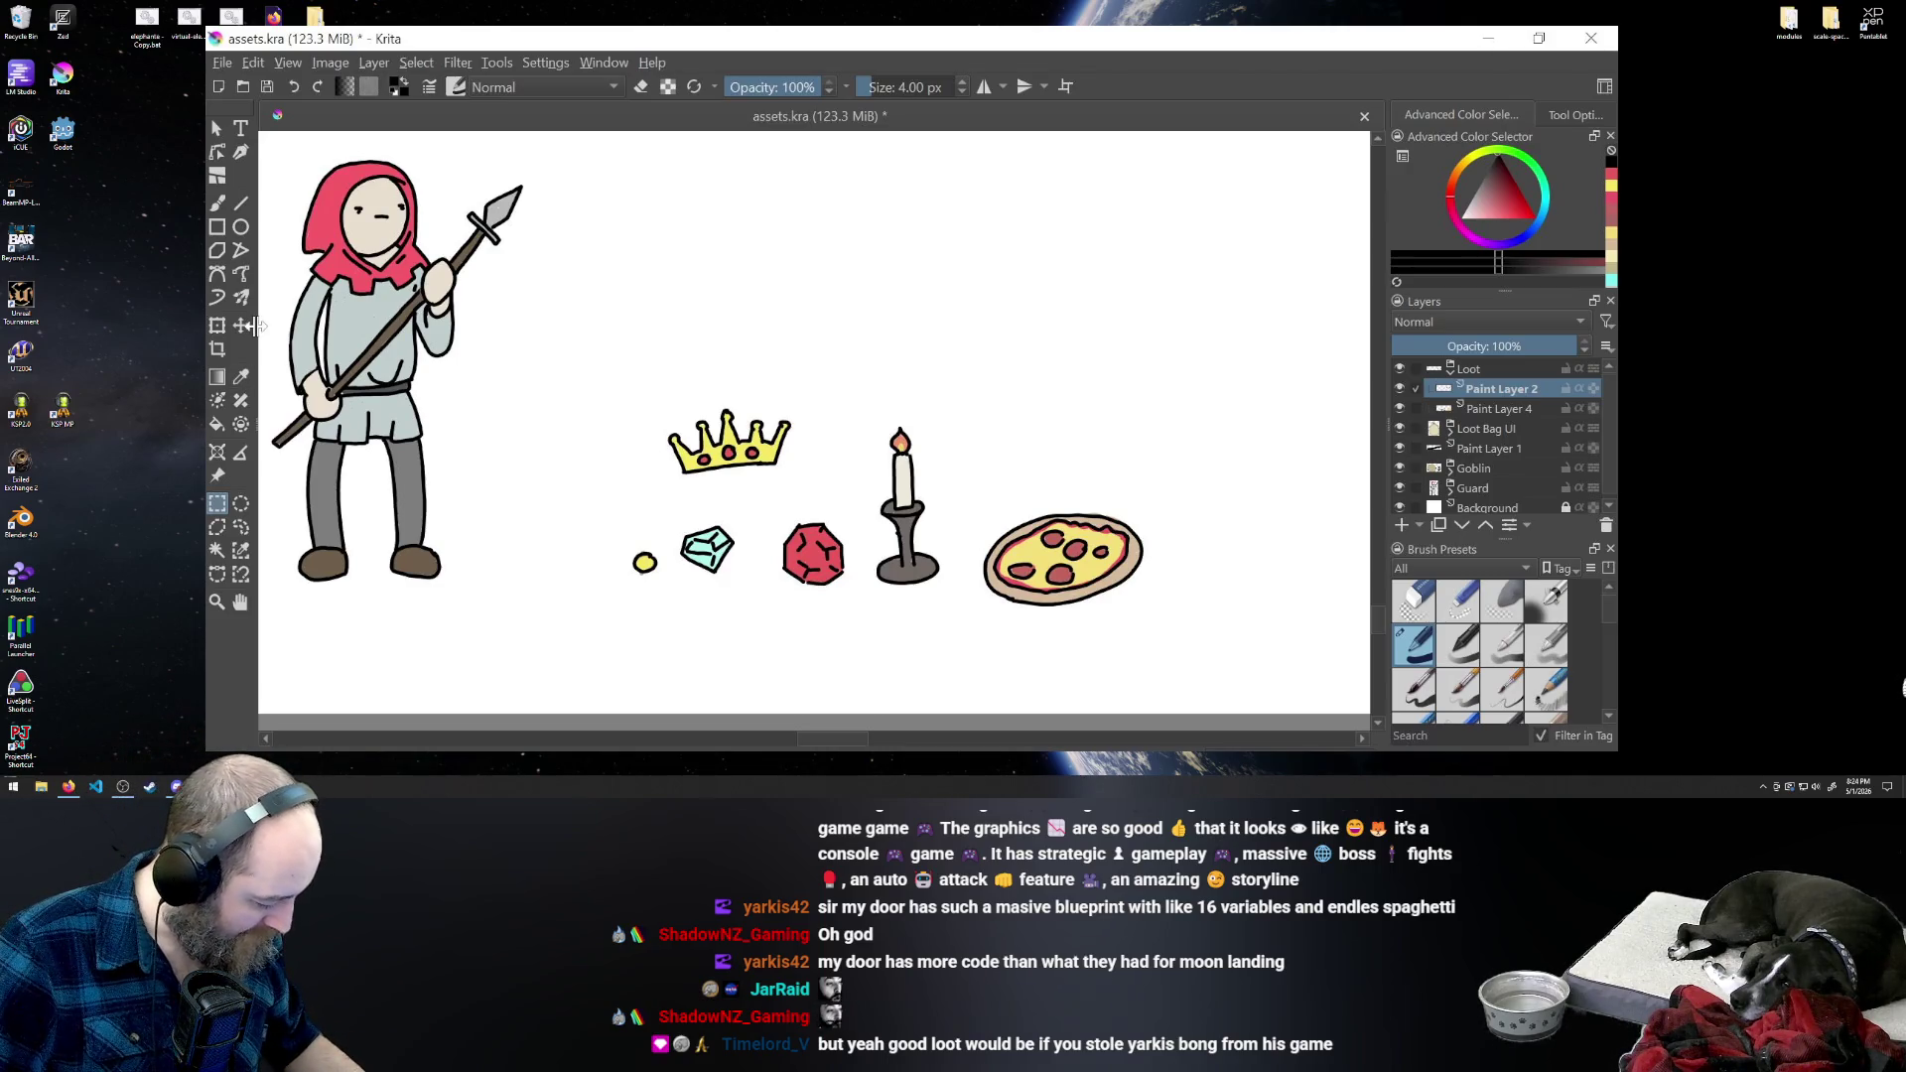
{"action": "left_click", "coordinate": [217, 204]}
{"action": "key", "text": "plus"}
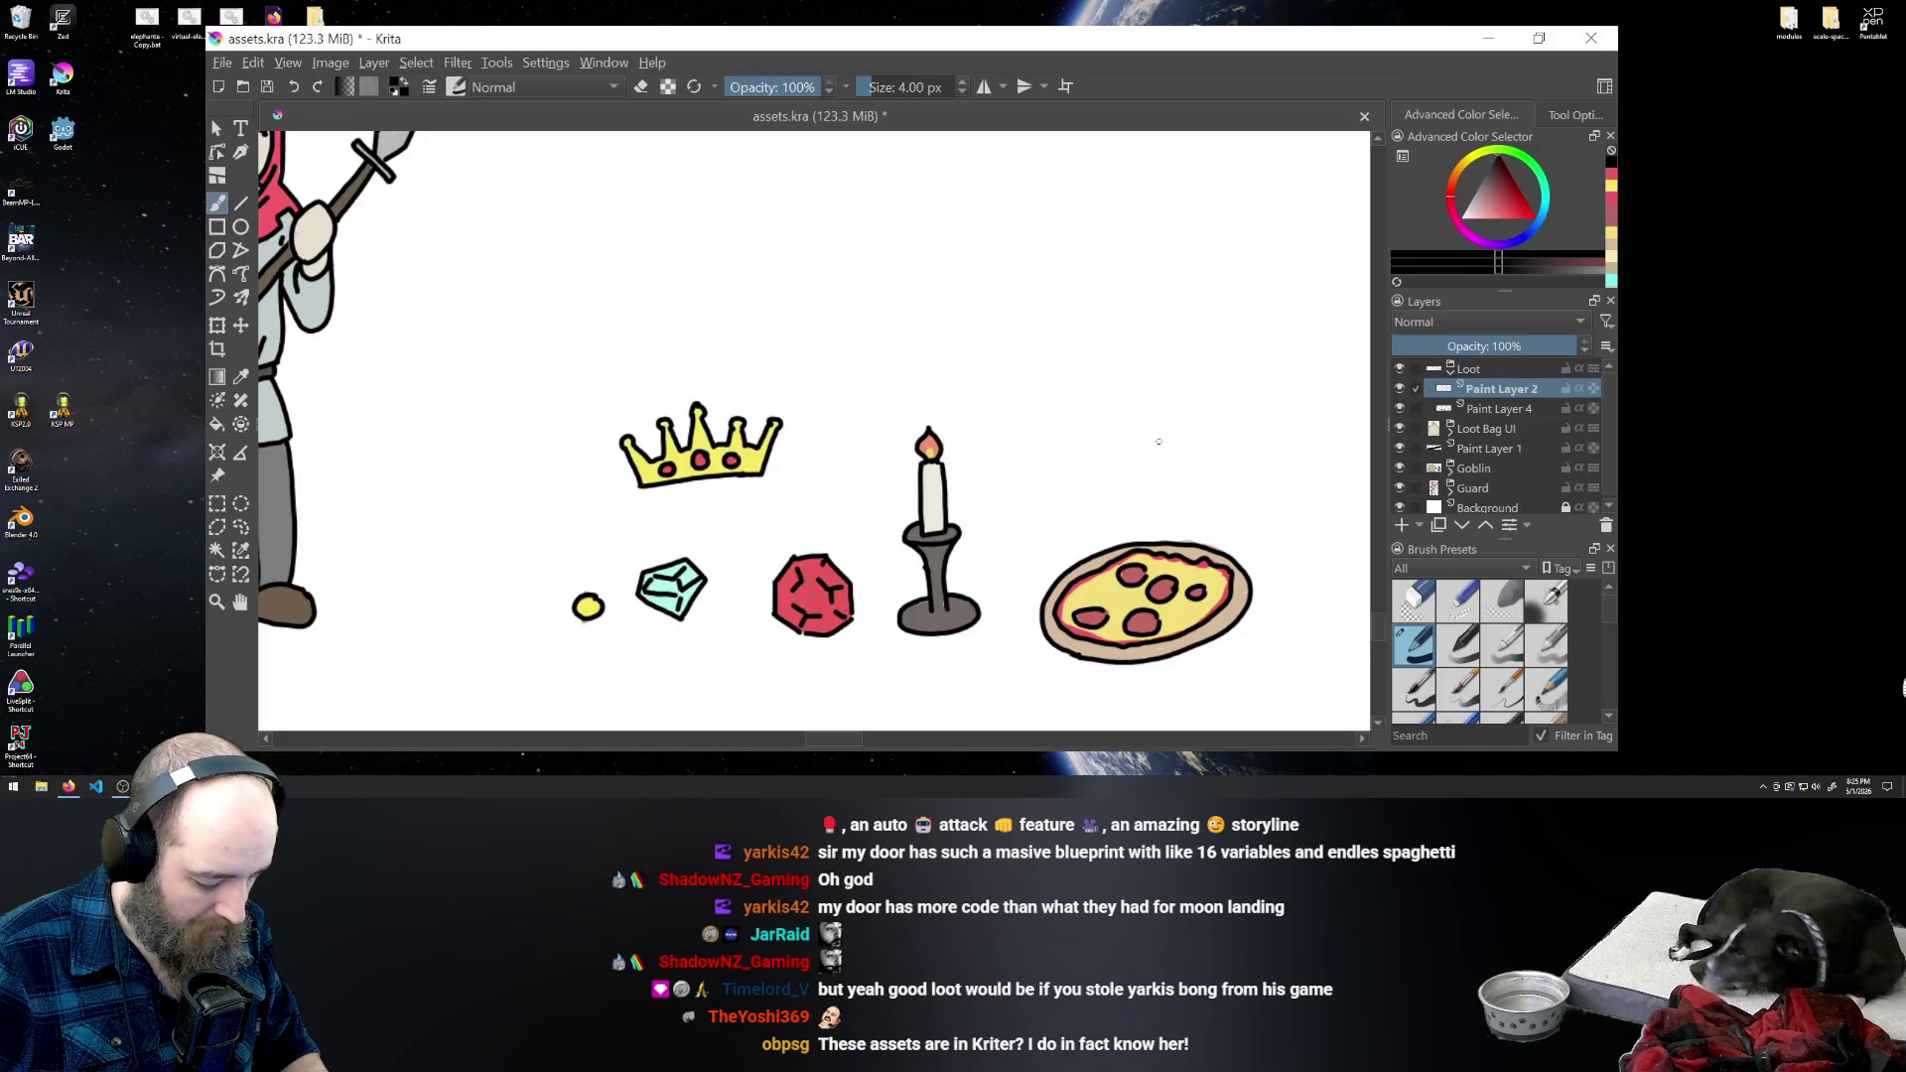
- Sketch a rough slanted book outline right of the candle, then undo it to start over
{"action": "mouse_move", "coordinate": [1160, 443]}
{"action": "left_mouse_down"}
{"action": "mouse_move", "coordinate": [1087, 391]}
{"action": "mouse_move", "coordinate": [1007, 439]}
{"action": "mouse_move", "coordinate": [1047, 489]}
{"action": "mouse_move", "coordinate": [1161, 449]}
{"action": "left_mouse_up"}
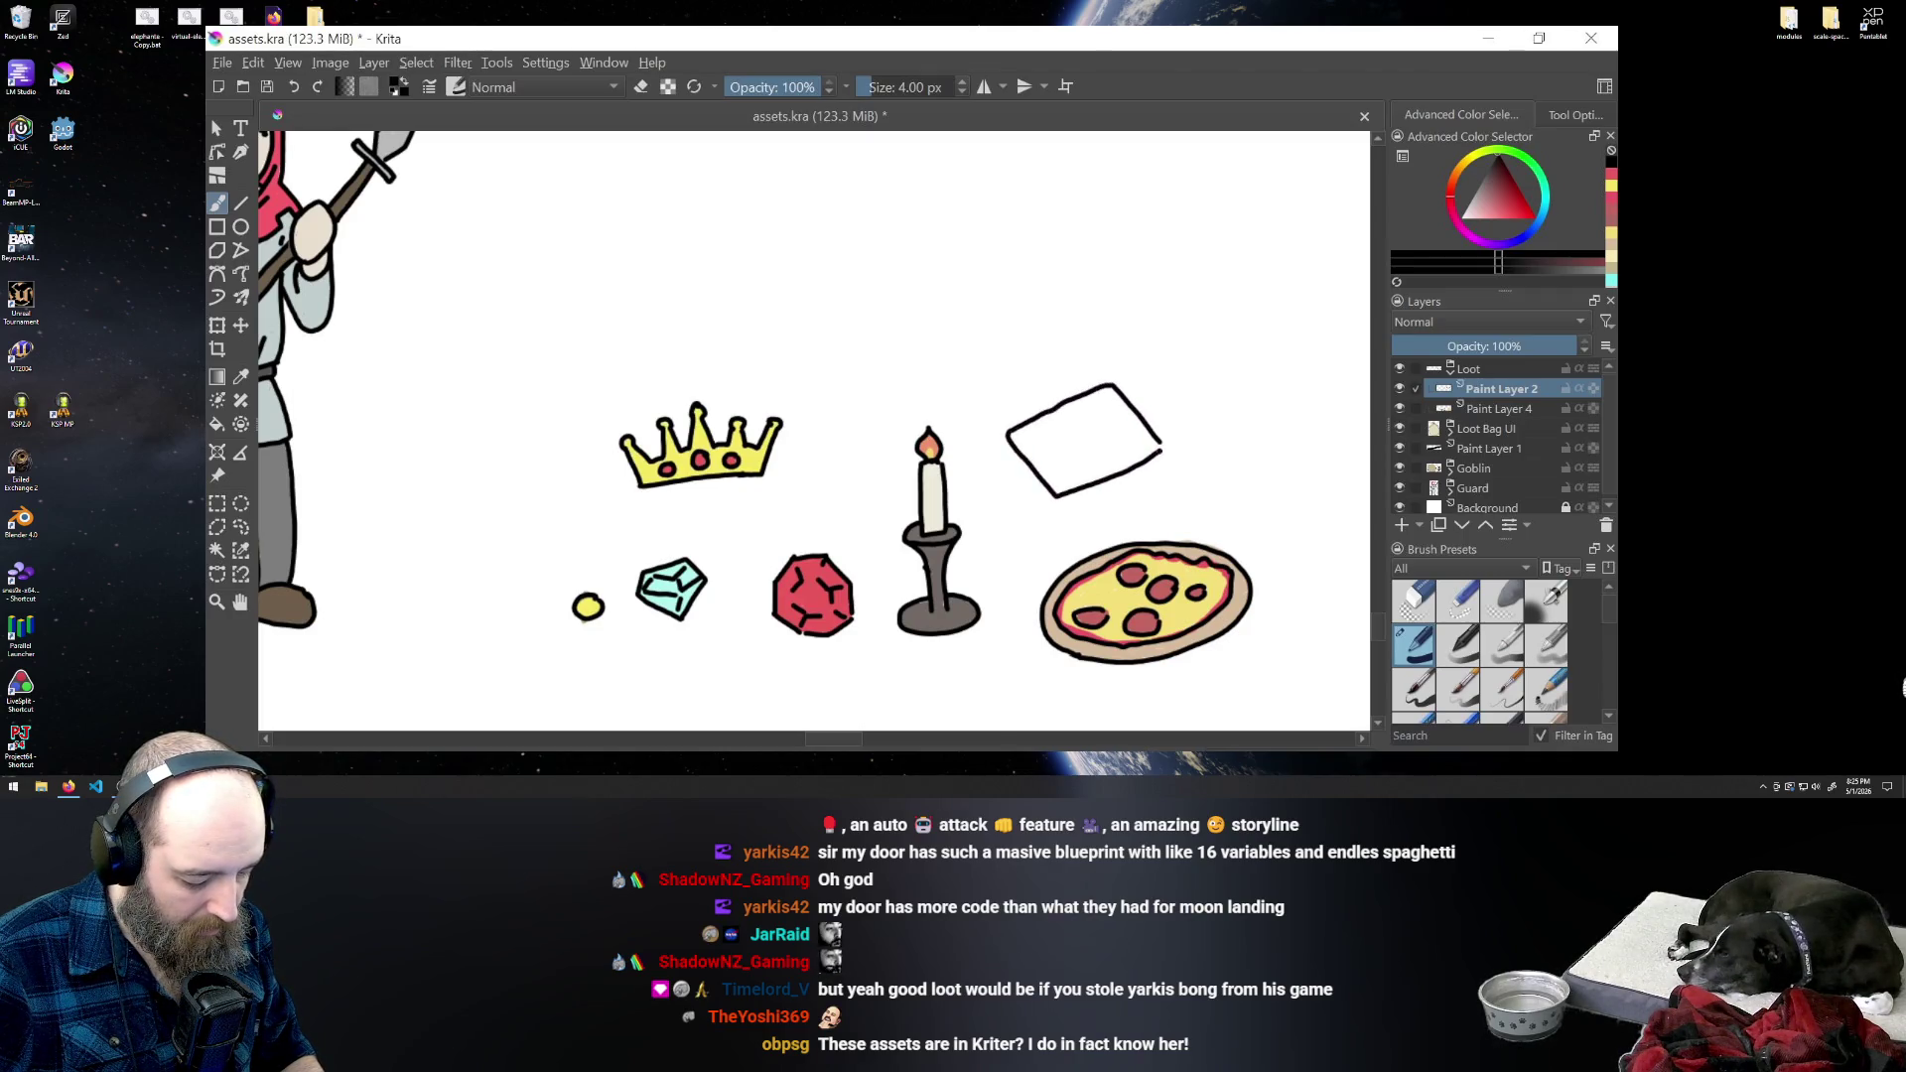
{"action": "mouse_move", "coordinate": [997, 437]}
{"action": "left_mouse_down"}
{"action": "mouse_move", "coordinate": [1044, 513]}
{"action": "mouse_move", "coordinate": [1151, 475]}
{"action": "left_mouse_up"}
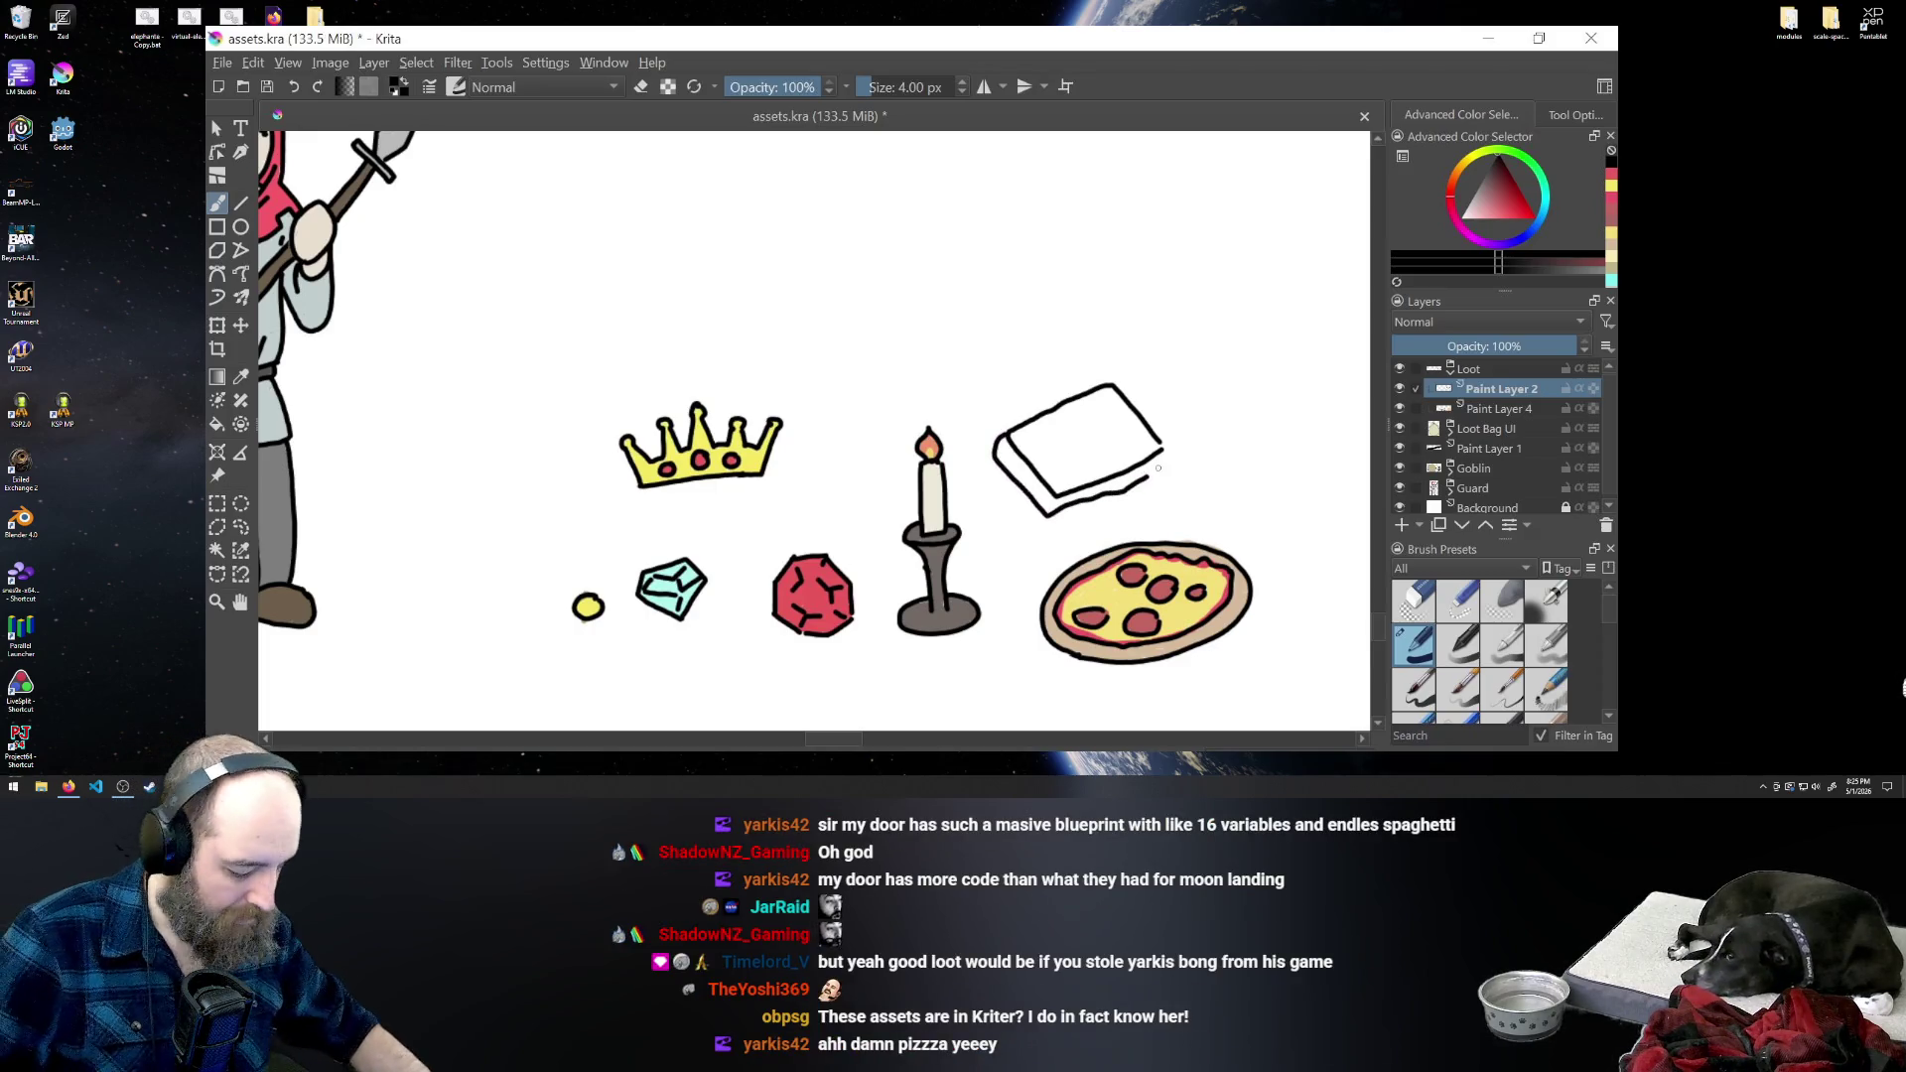
{"action": "key", "text": "ctrl+z"}
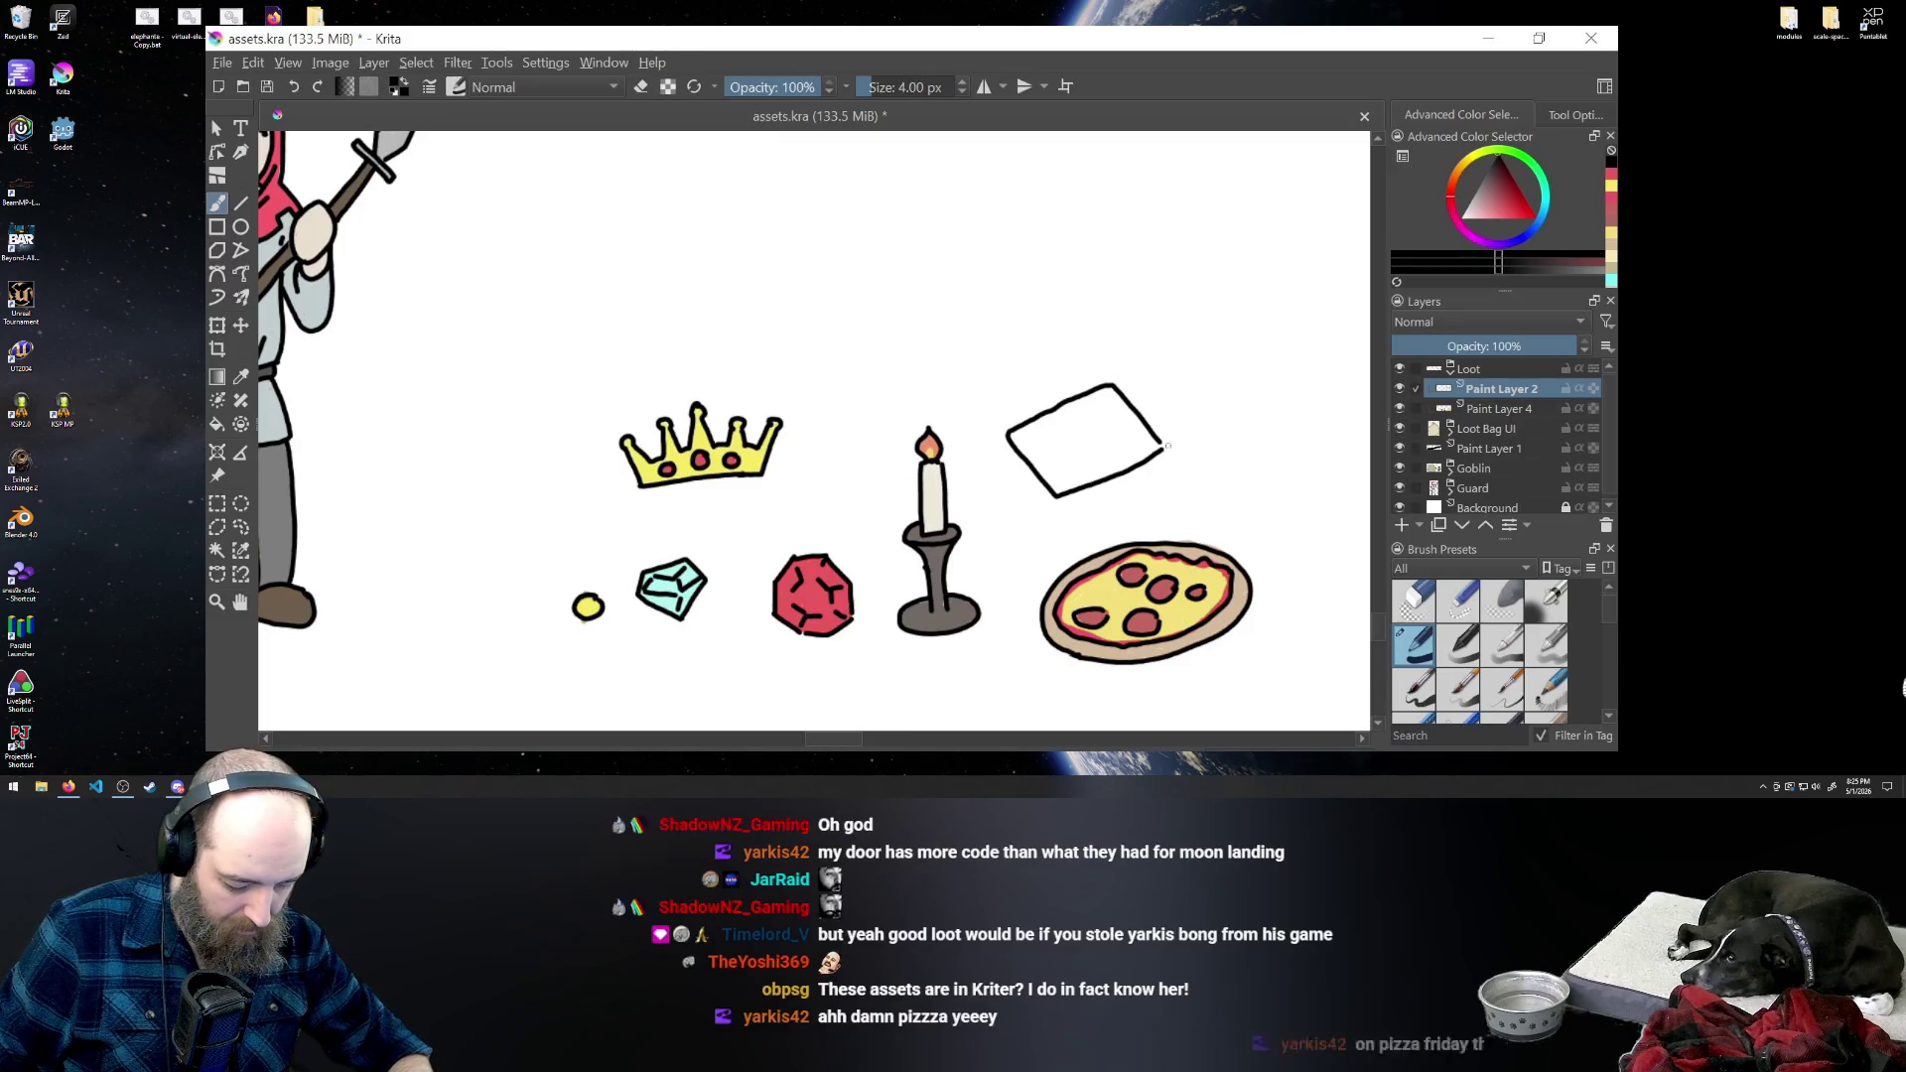
{"action": "left_click_drag", "start_coordinate": [1157, 441], "coordinate": [1052, 511]}
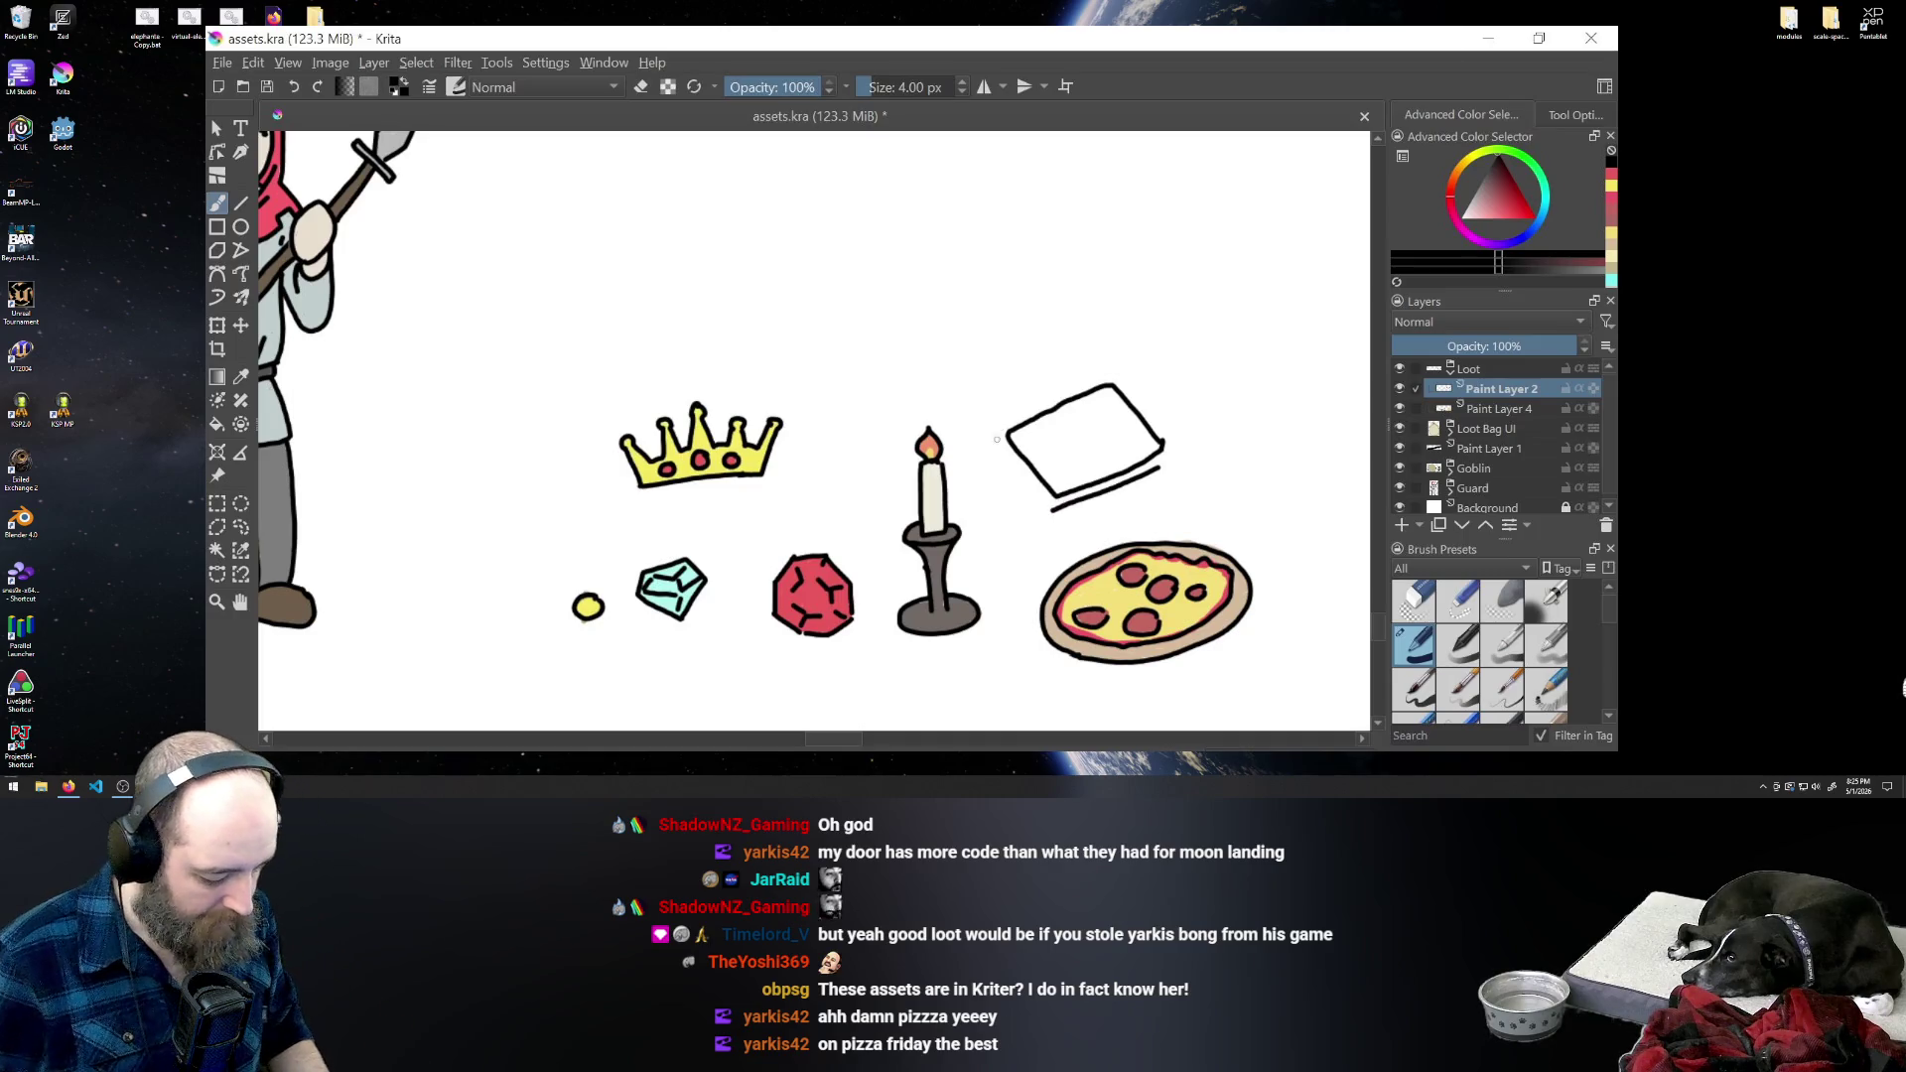
{"action": "mouse_move", "coordinate": [1003, 434]}
{"action": "left_mouse_down"}
{"action": "mouse_move", "coordinate": [1048, 512]}
{"action": "mouse_move", "coordinate": [1002, 445]}
{"action": "left_mouse_up"}
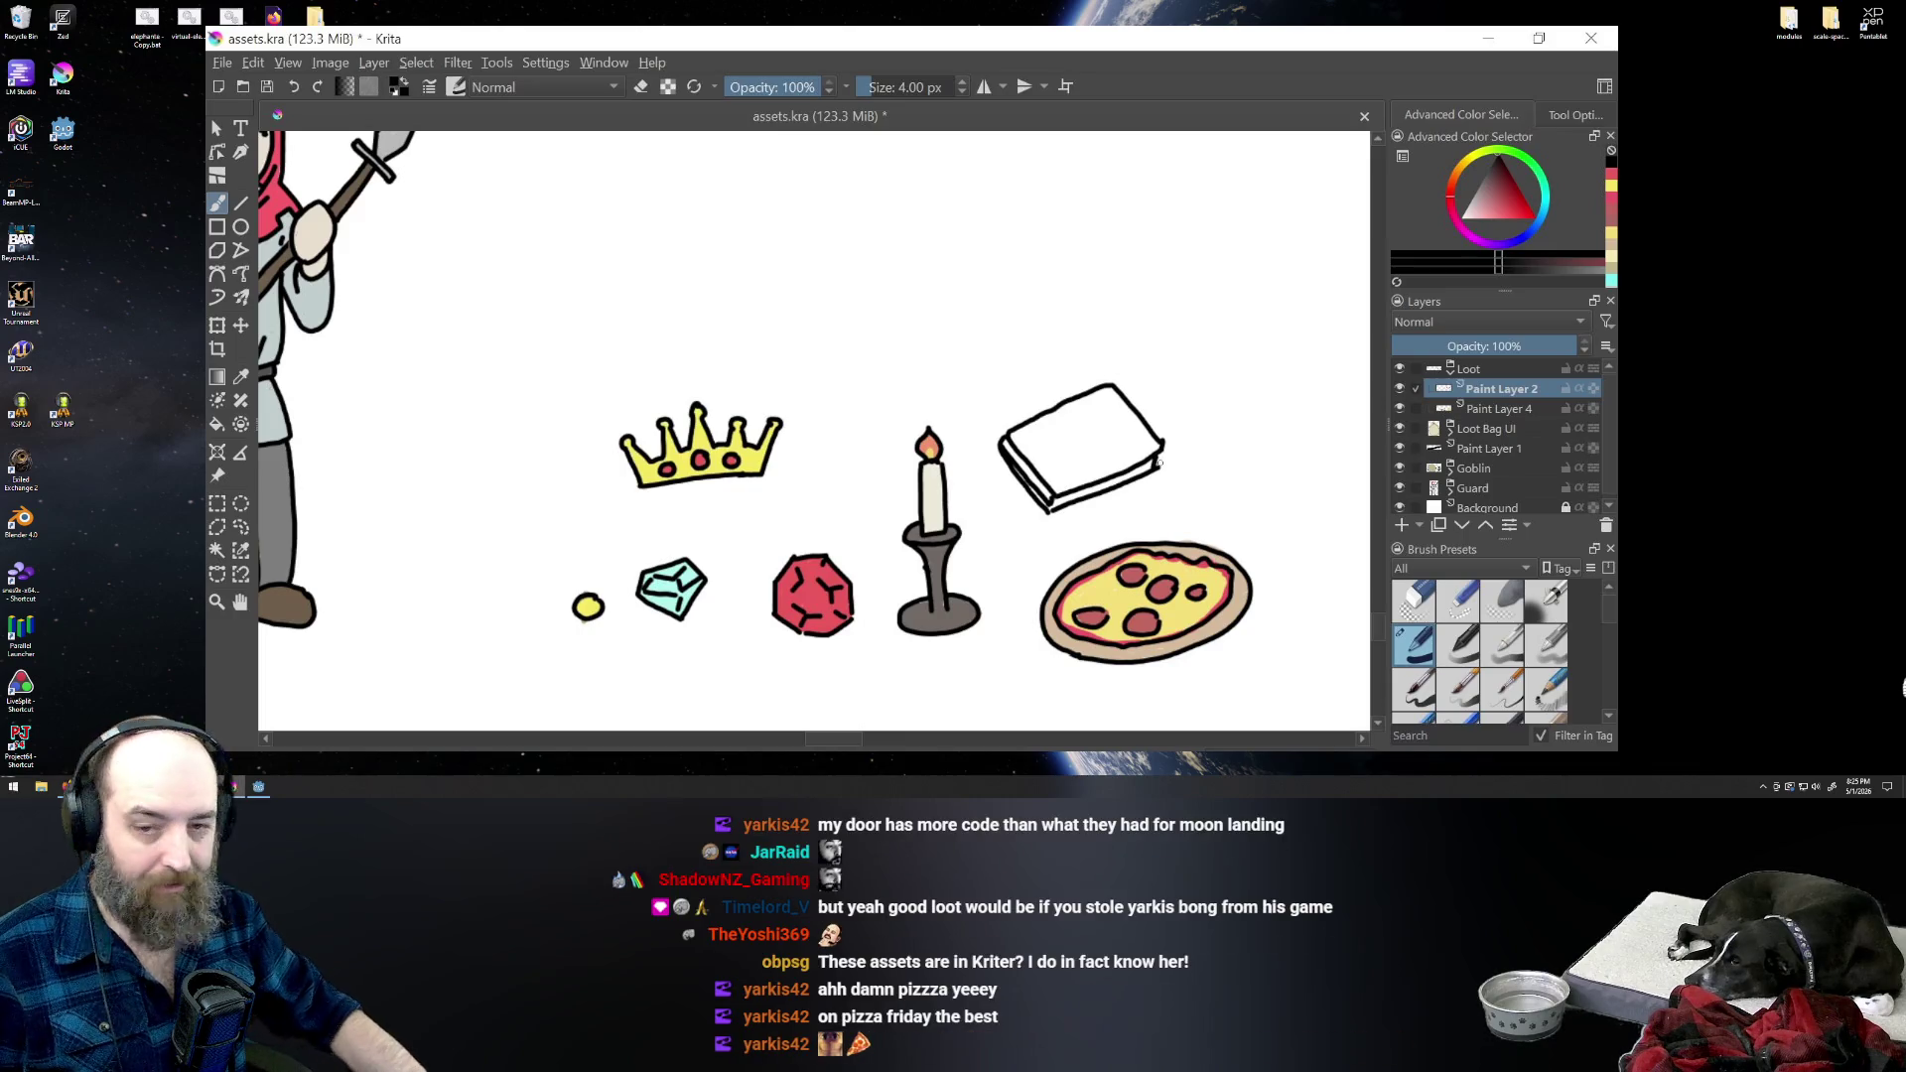
{"action": "left_click", "coordinate": [1169, 451], "text": "ctrl"}
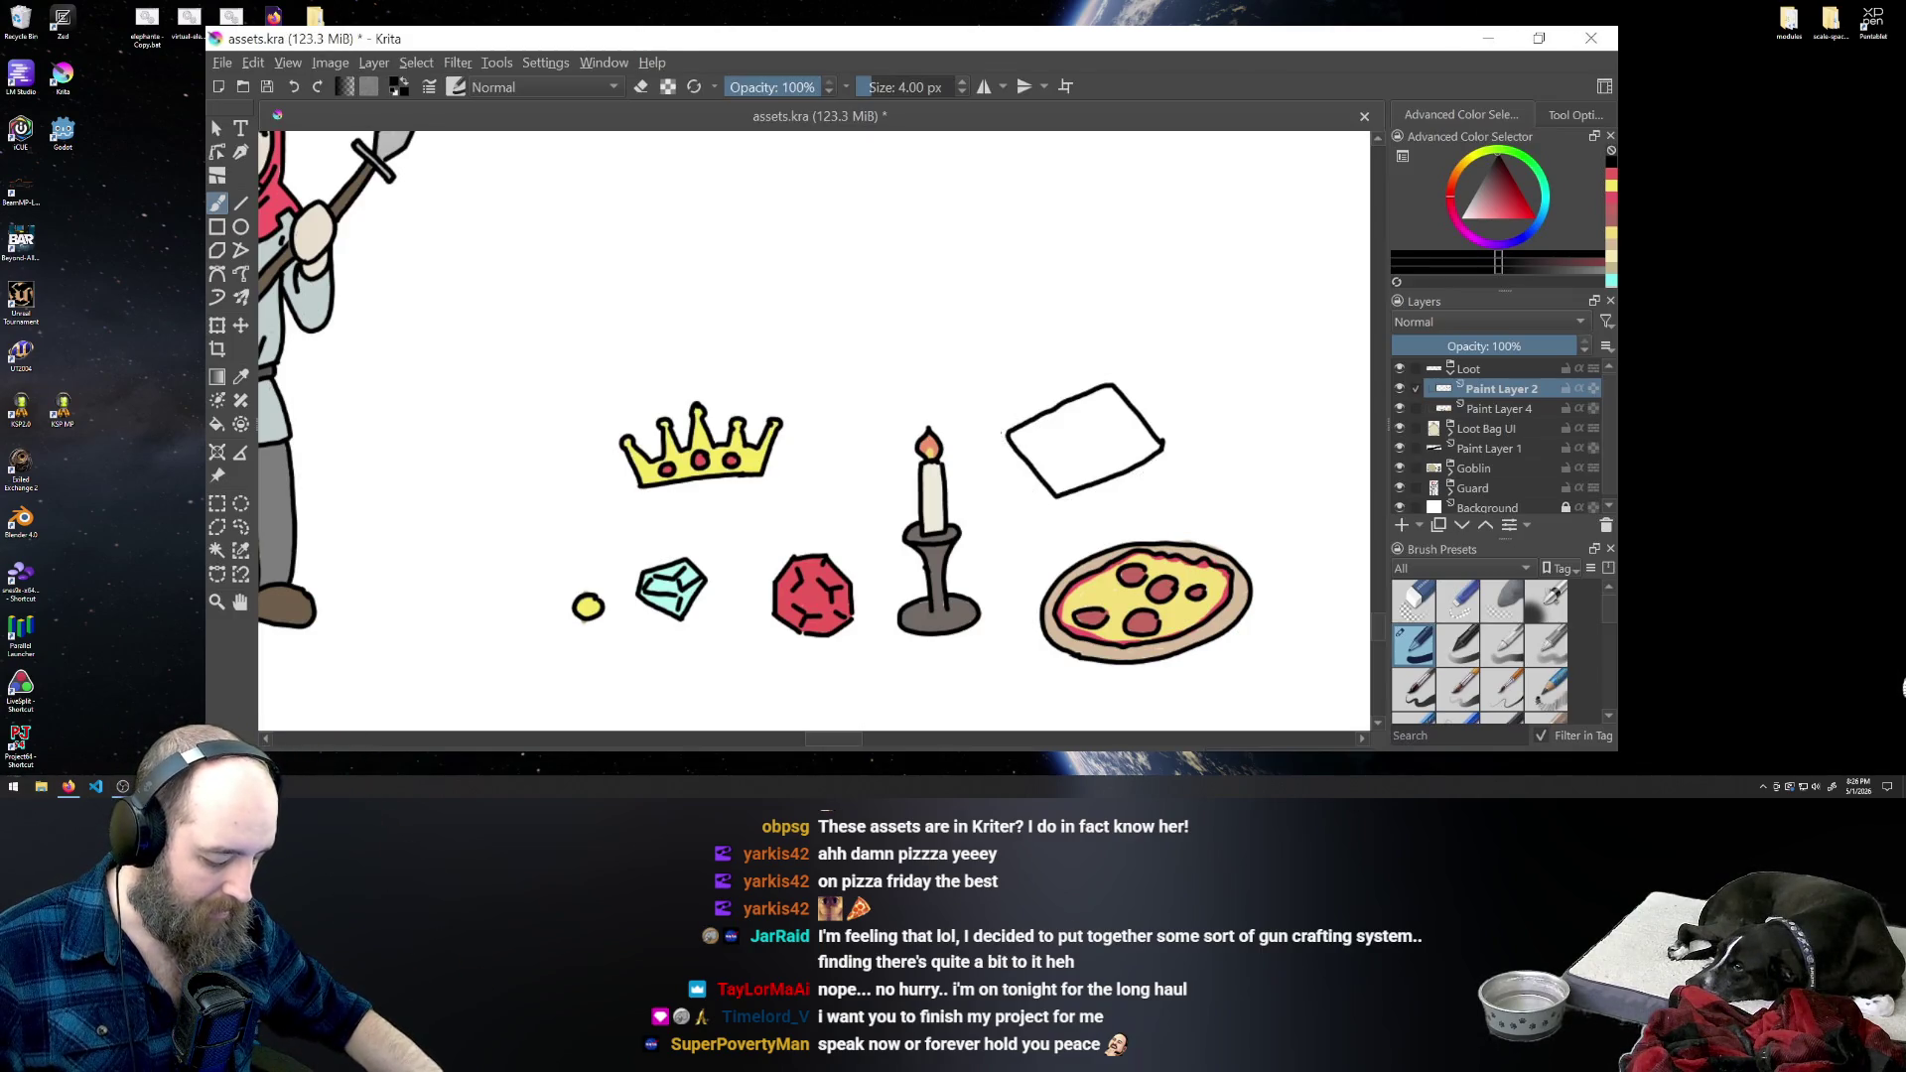
{"action": "key", "text": "ctrl+z"}
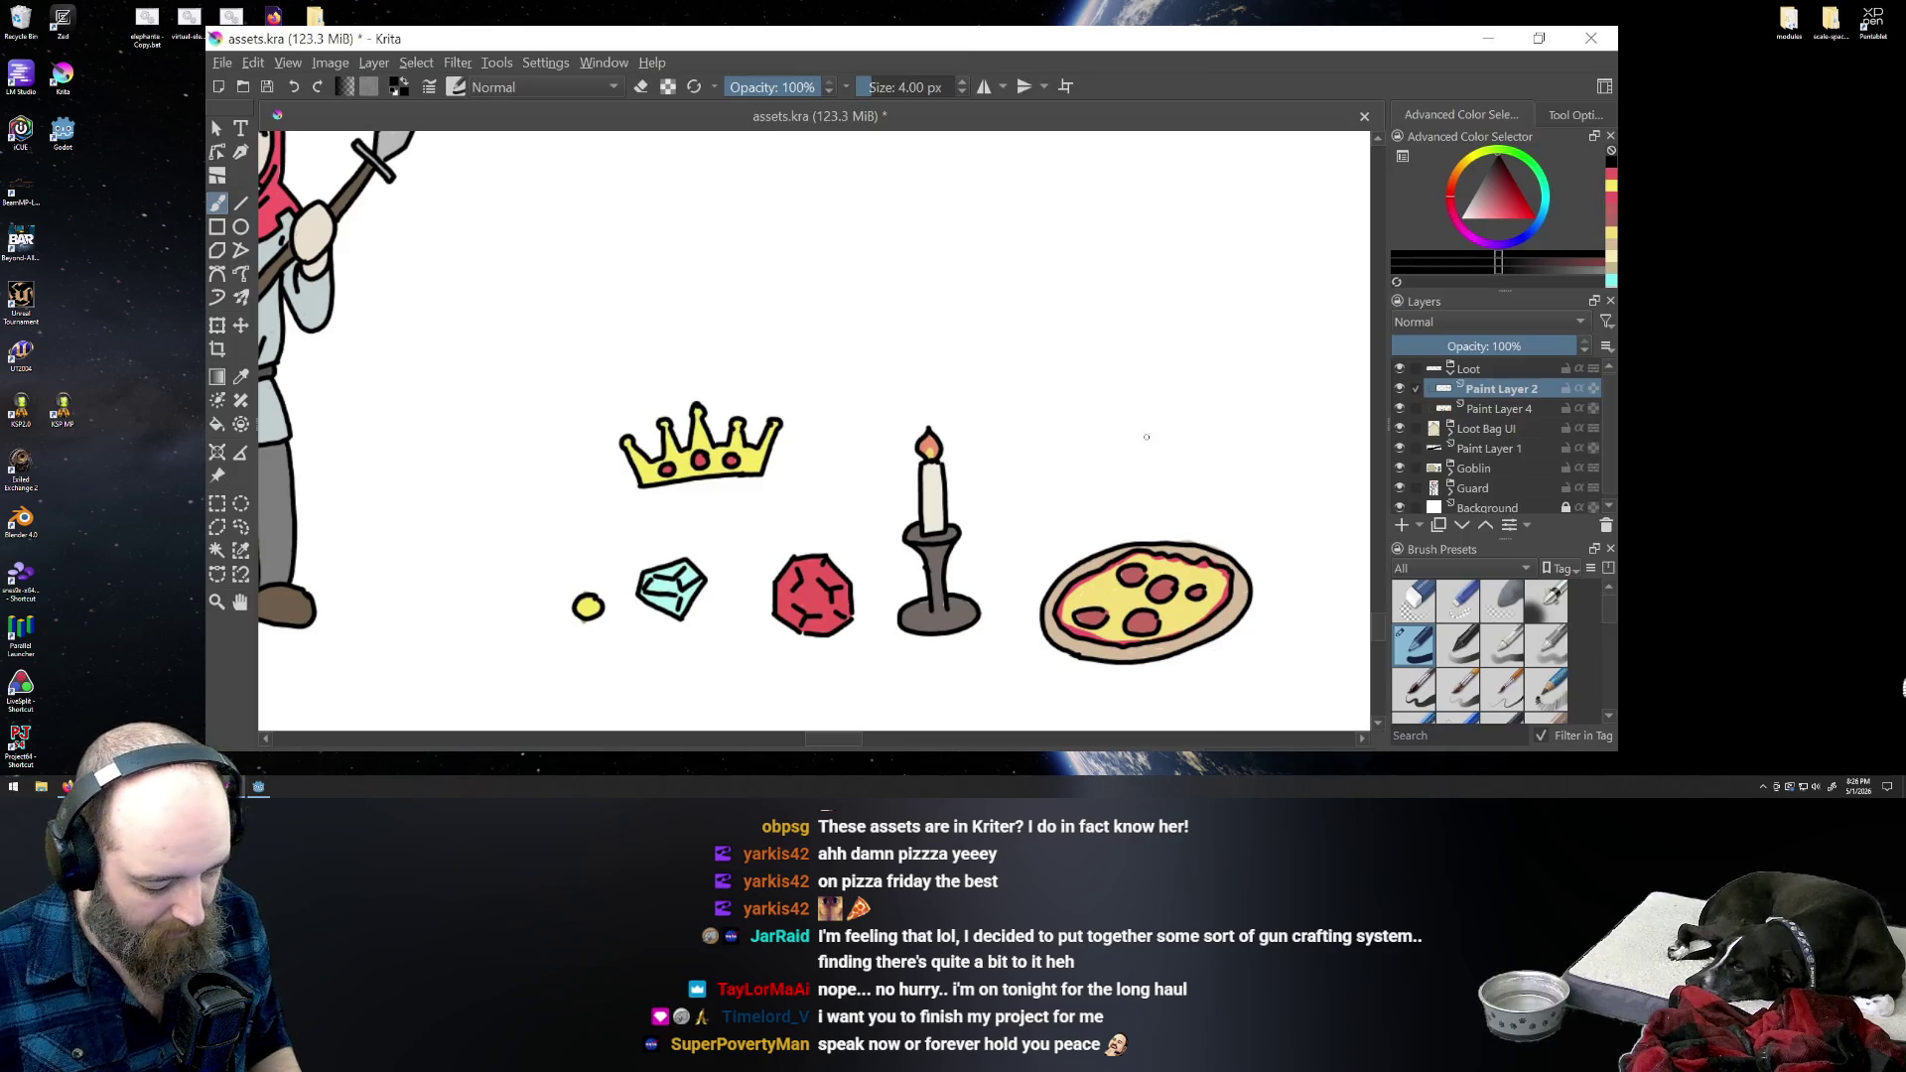
- Redraw the book's upper and lower outline edges right of the candle
{"action": "mouse_move", "coordinate": [1165, 442]}
{"action": "left_mouse_down"}
{"action": "mouse_move", "coordinate": [1111, 381]}
{"action": "mouse_move", "coordinate": [1060, 427]}
{"action": "left_mouse_up"}
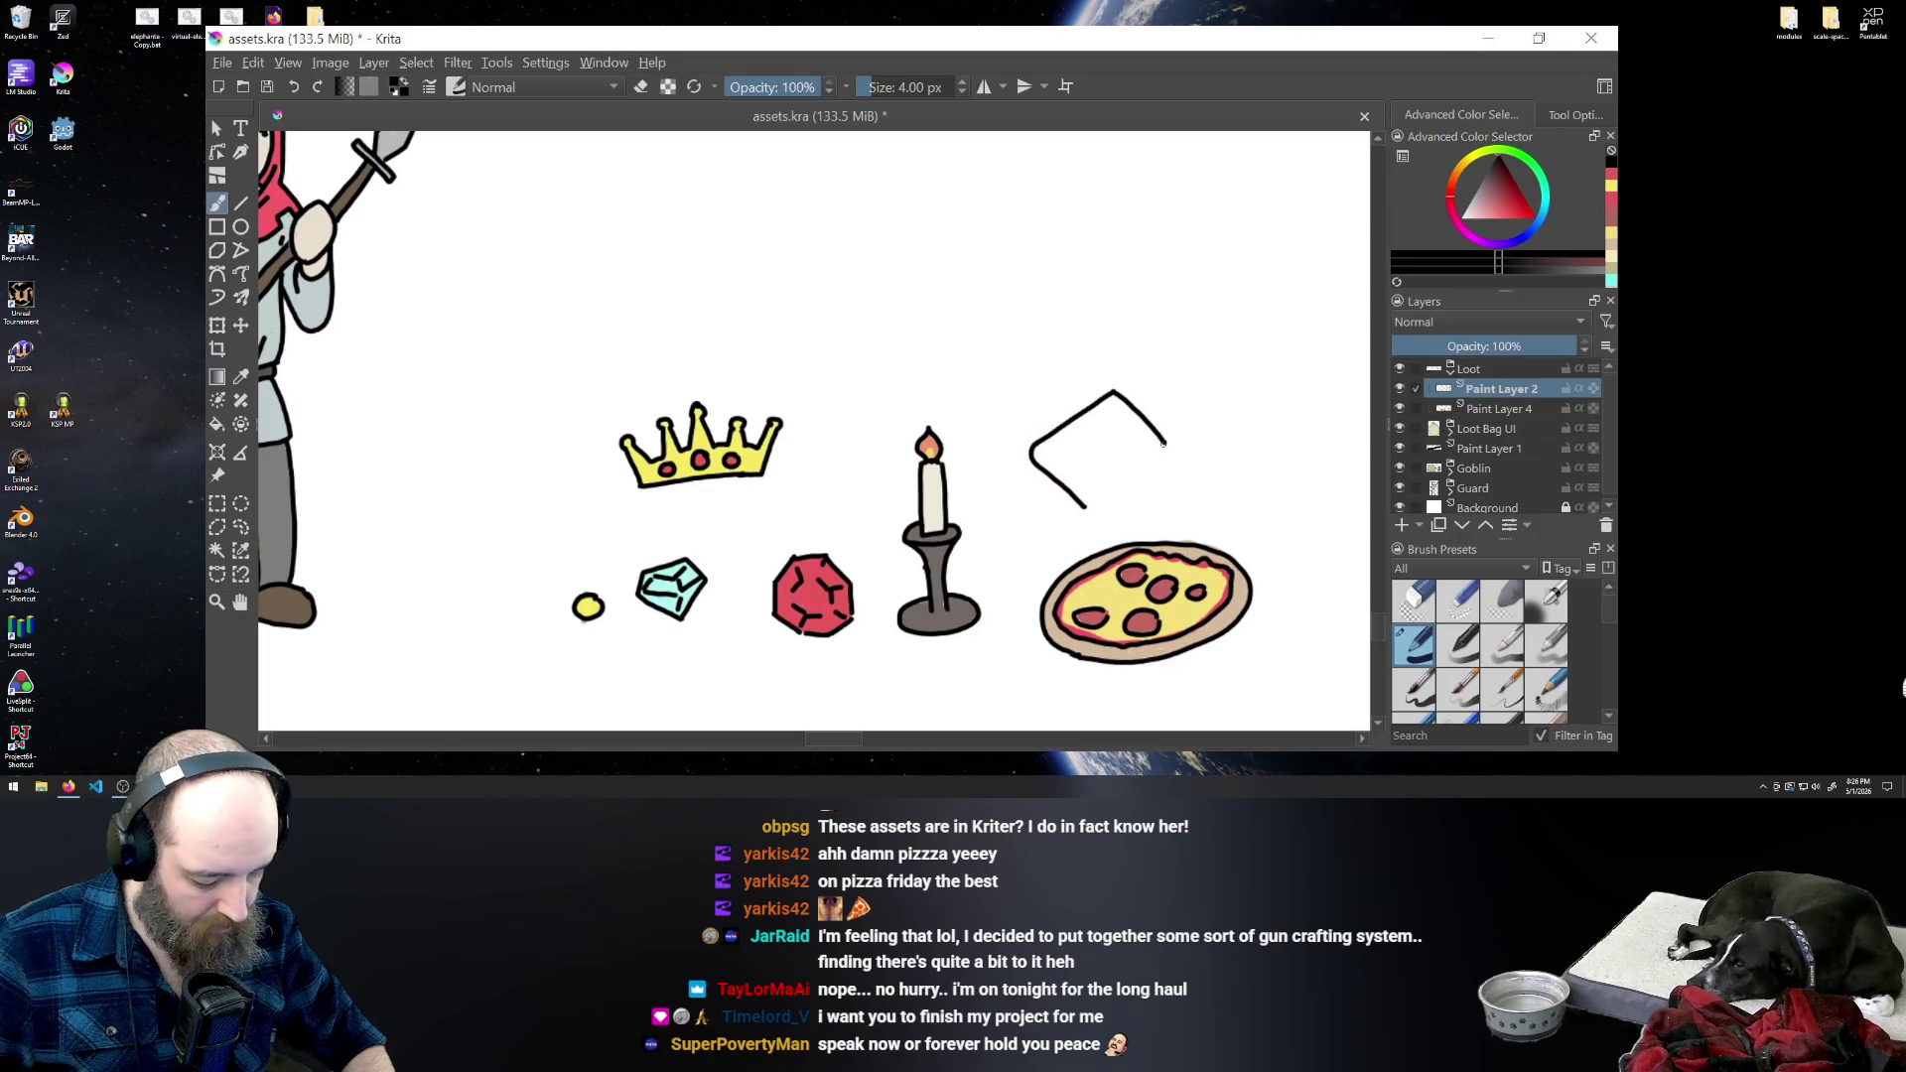
{"action": "left_click_drag", "start_coordinate": [1163, 457], "coordinate": [1093, 497]}
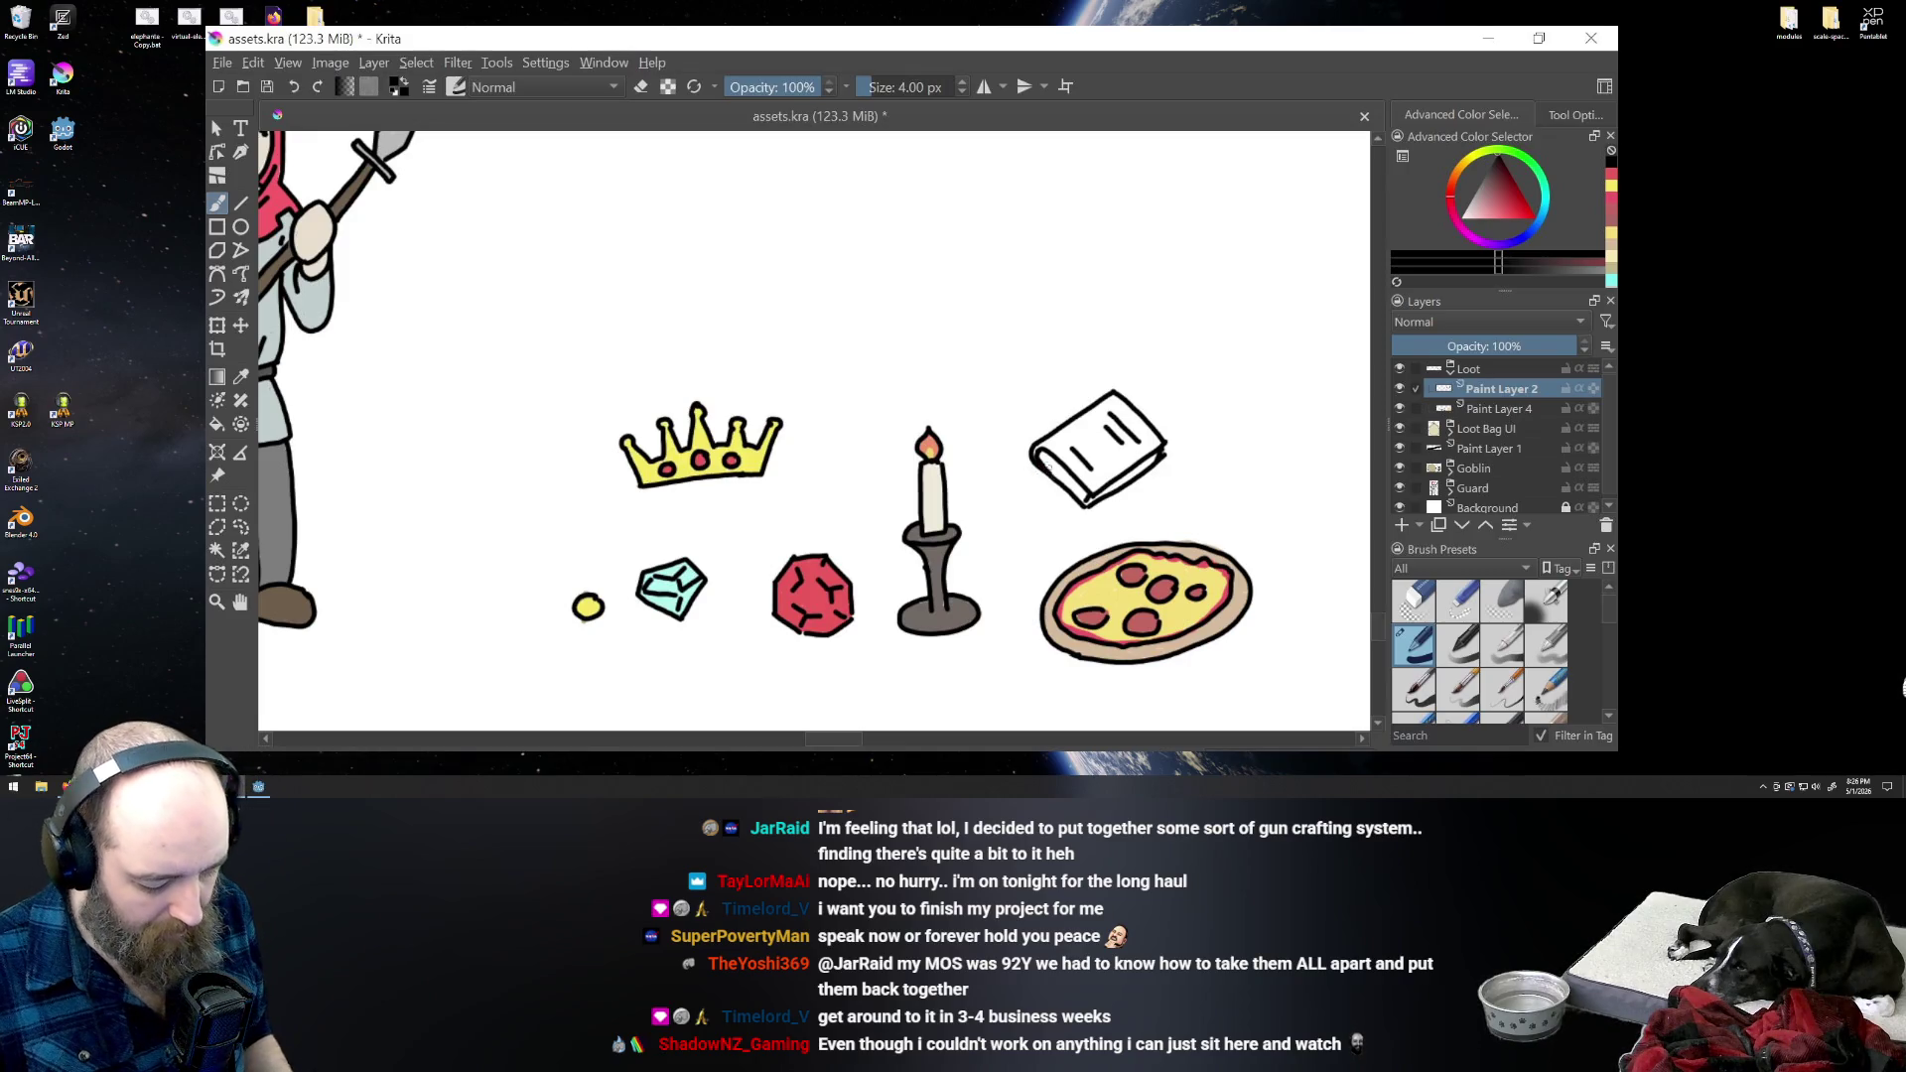
- Pick a very light cream colour and select Paint Layer 4
{"action": "left_click", "coordinate": [1468, 158]}
{"action": "left_click", "coordinate": [1476, 199]}
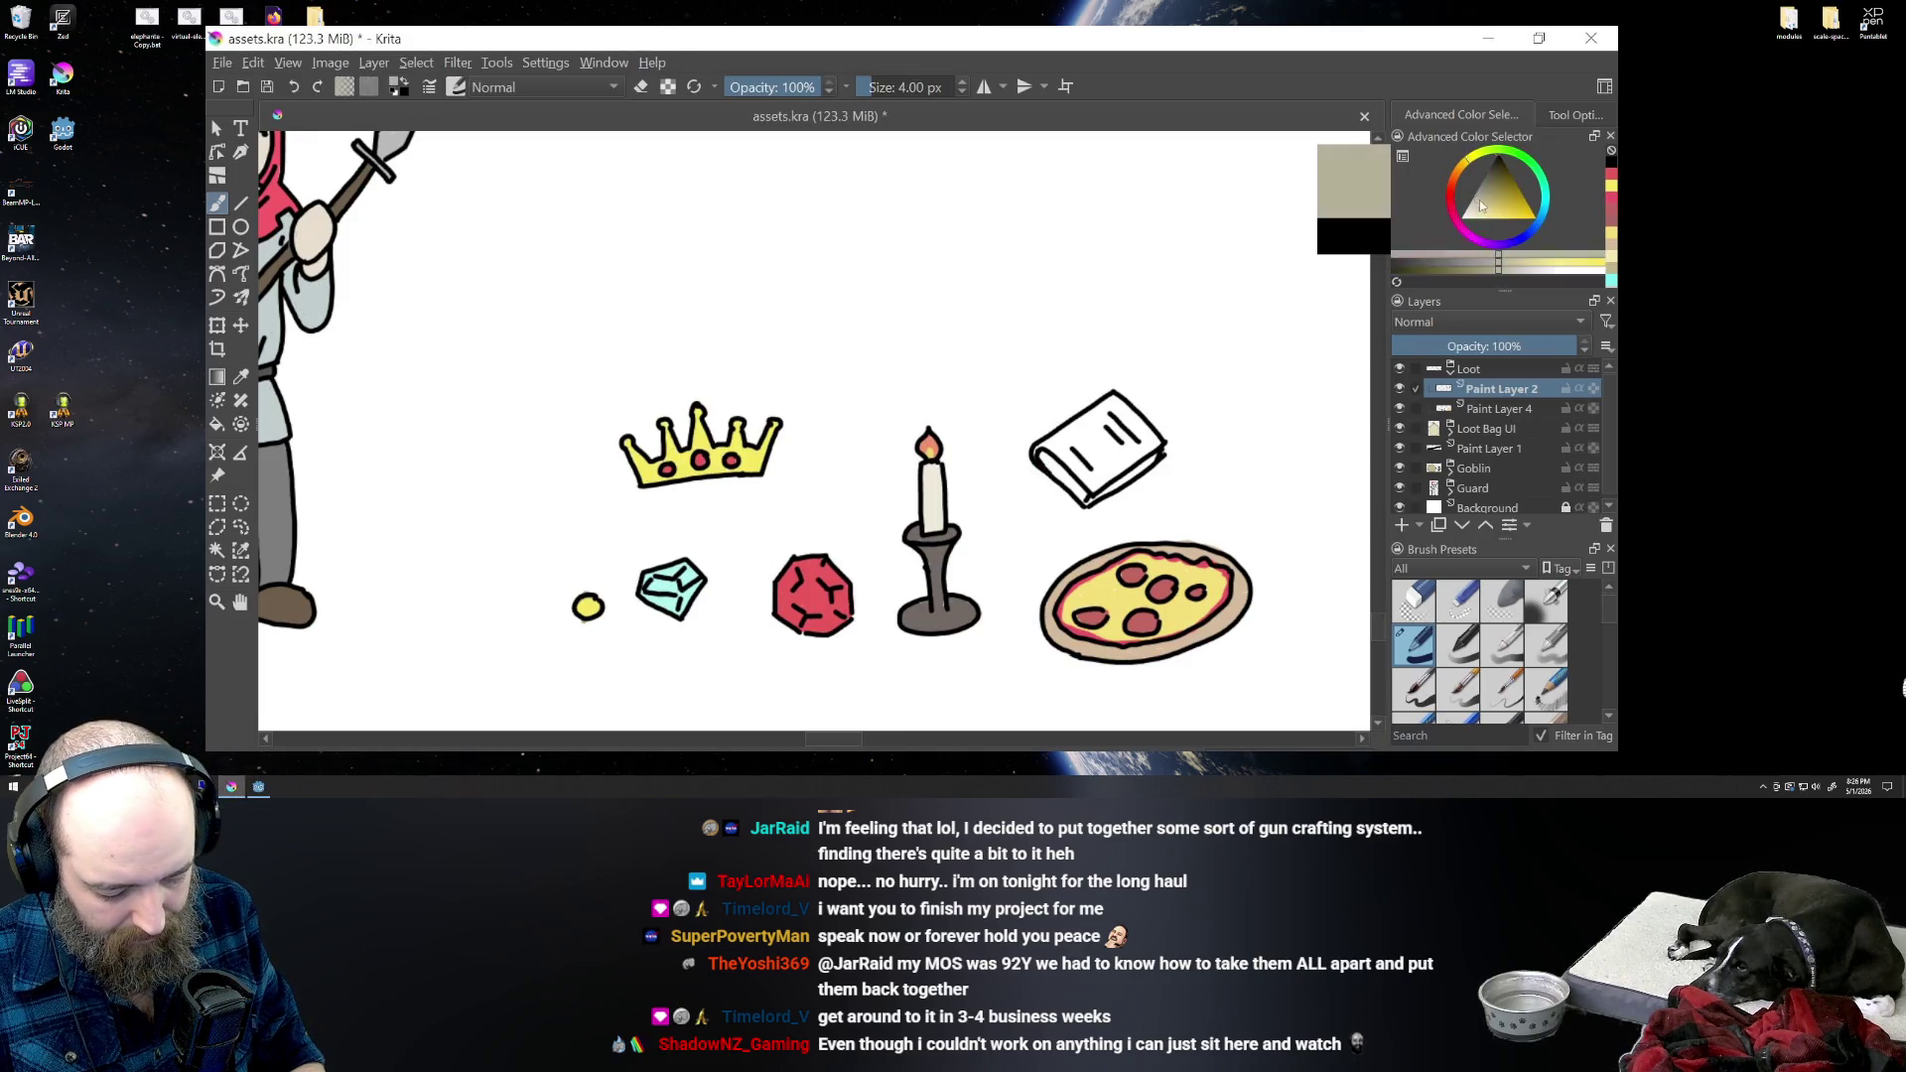
{"action": "left_click", "coordinate": [1473, 206]}
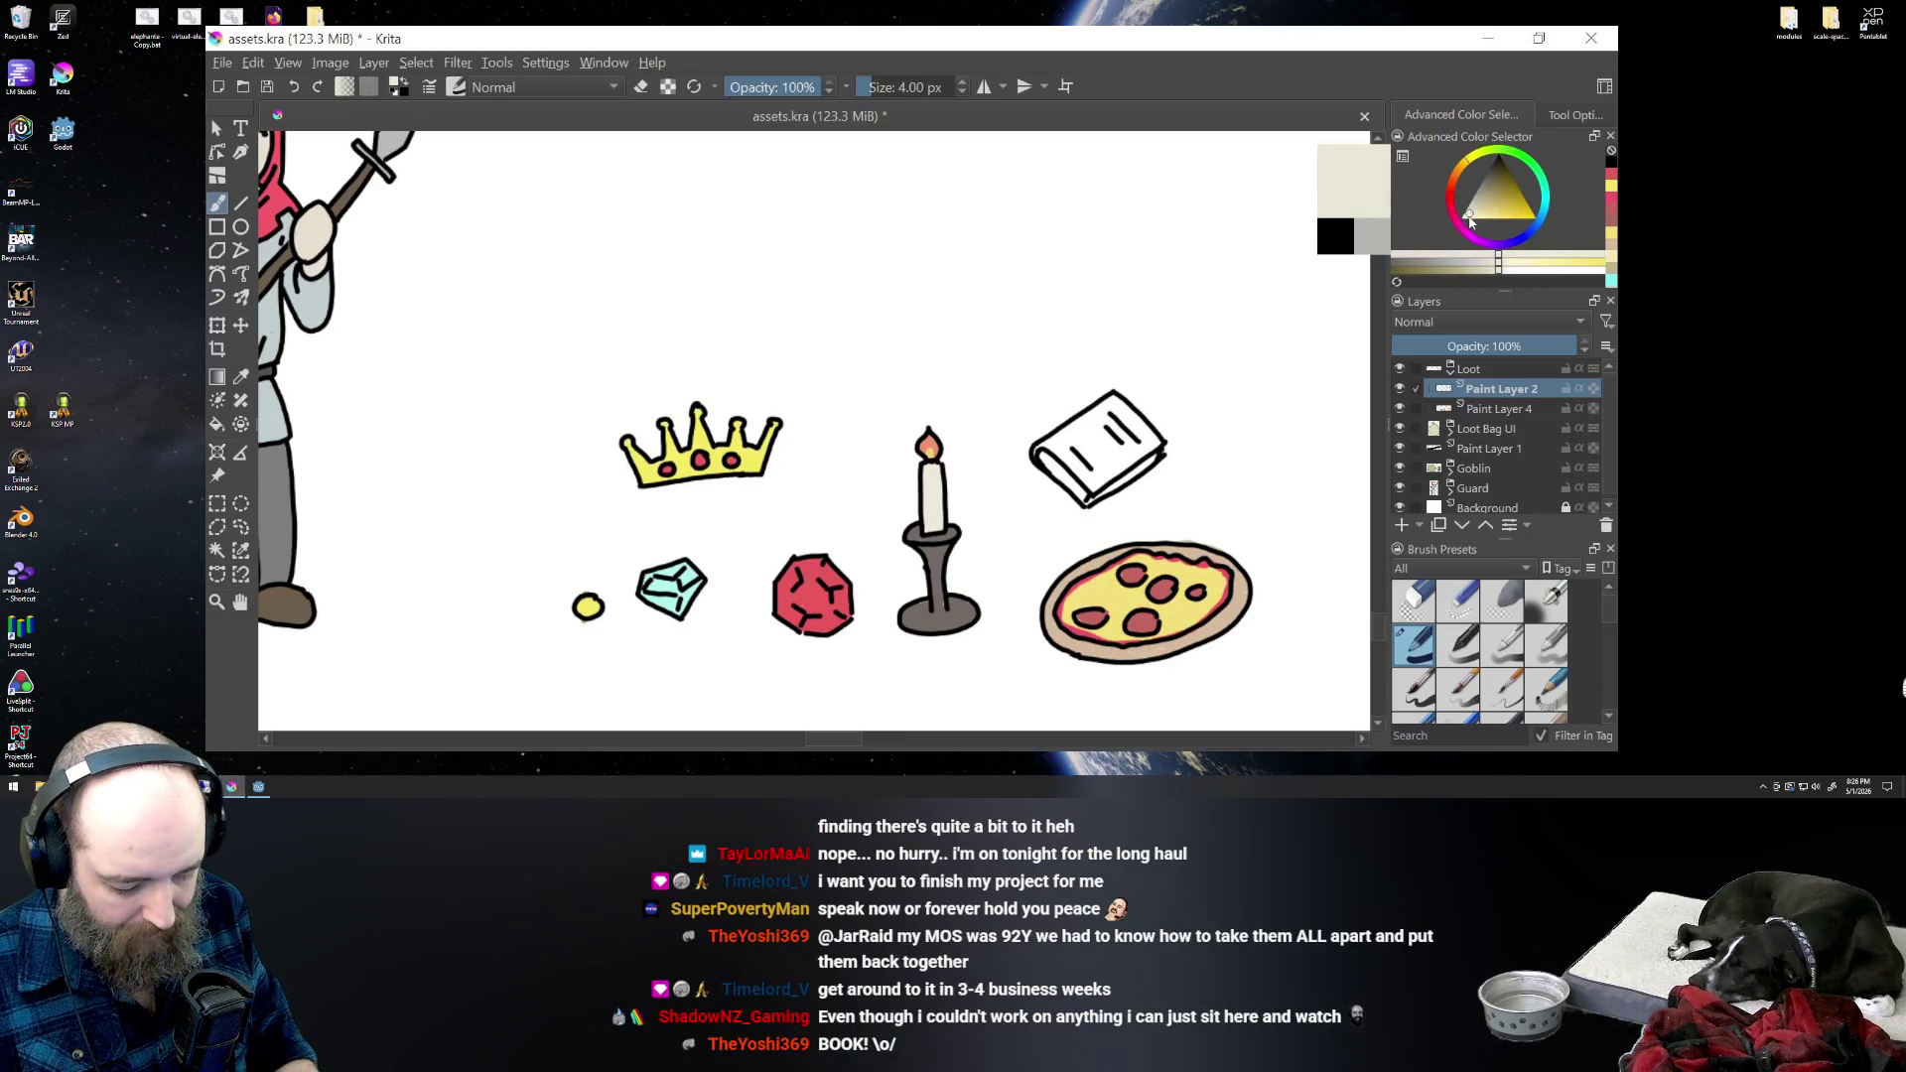
{"action": "left_click", "coordinate": [1471, 219]}
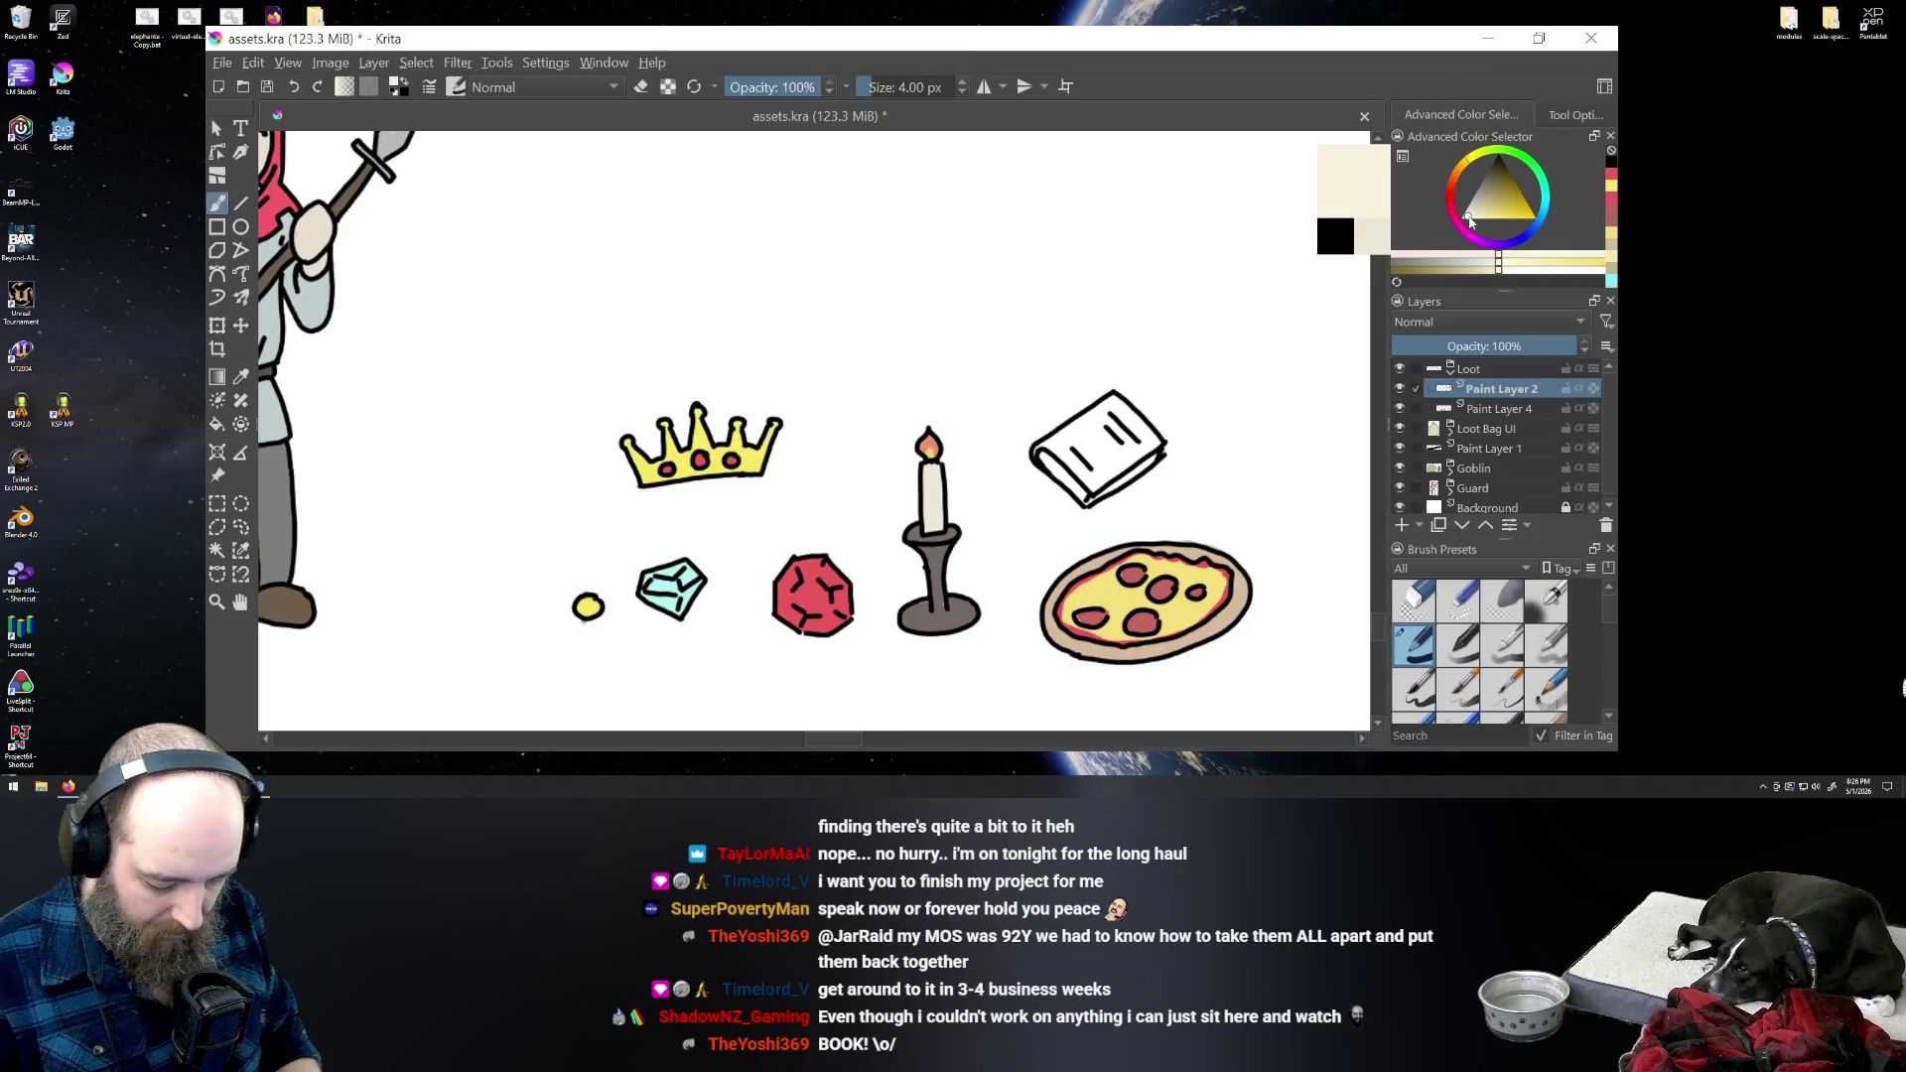
{"action": "left_click", "coordinate": [1489, 411]}
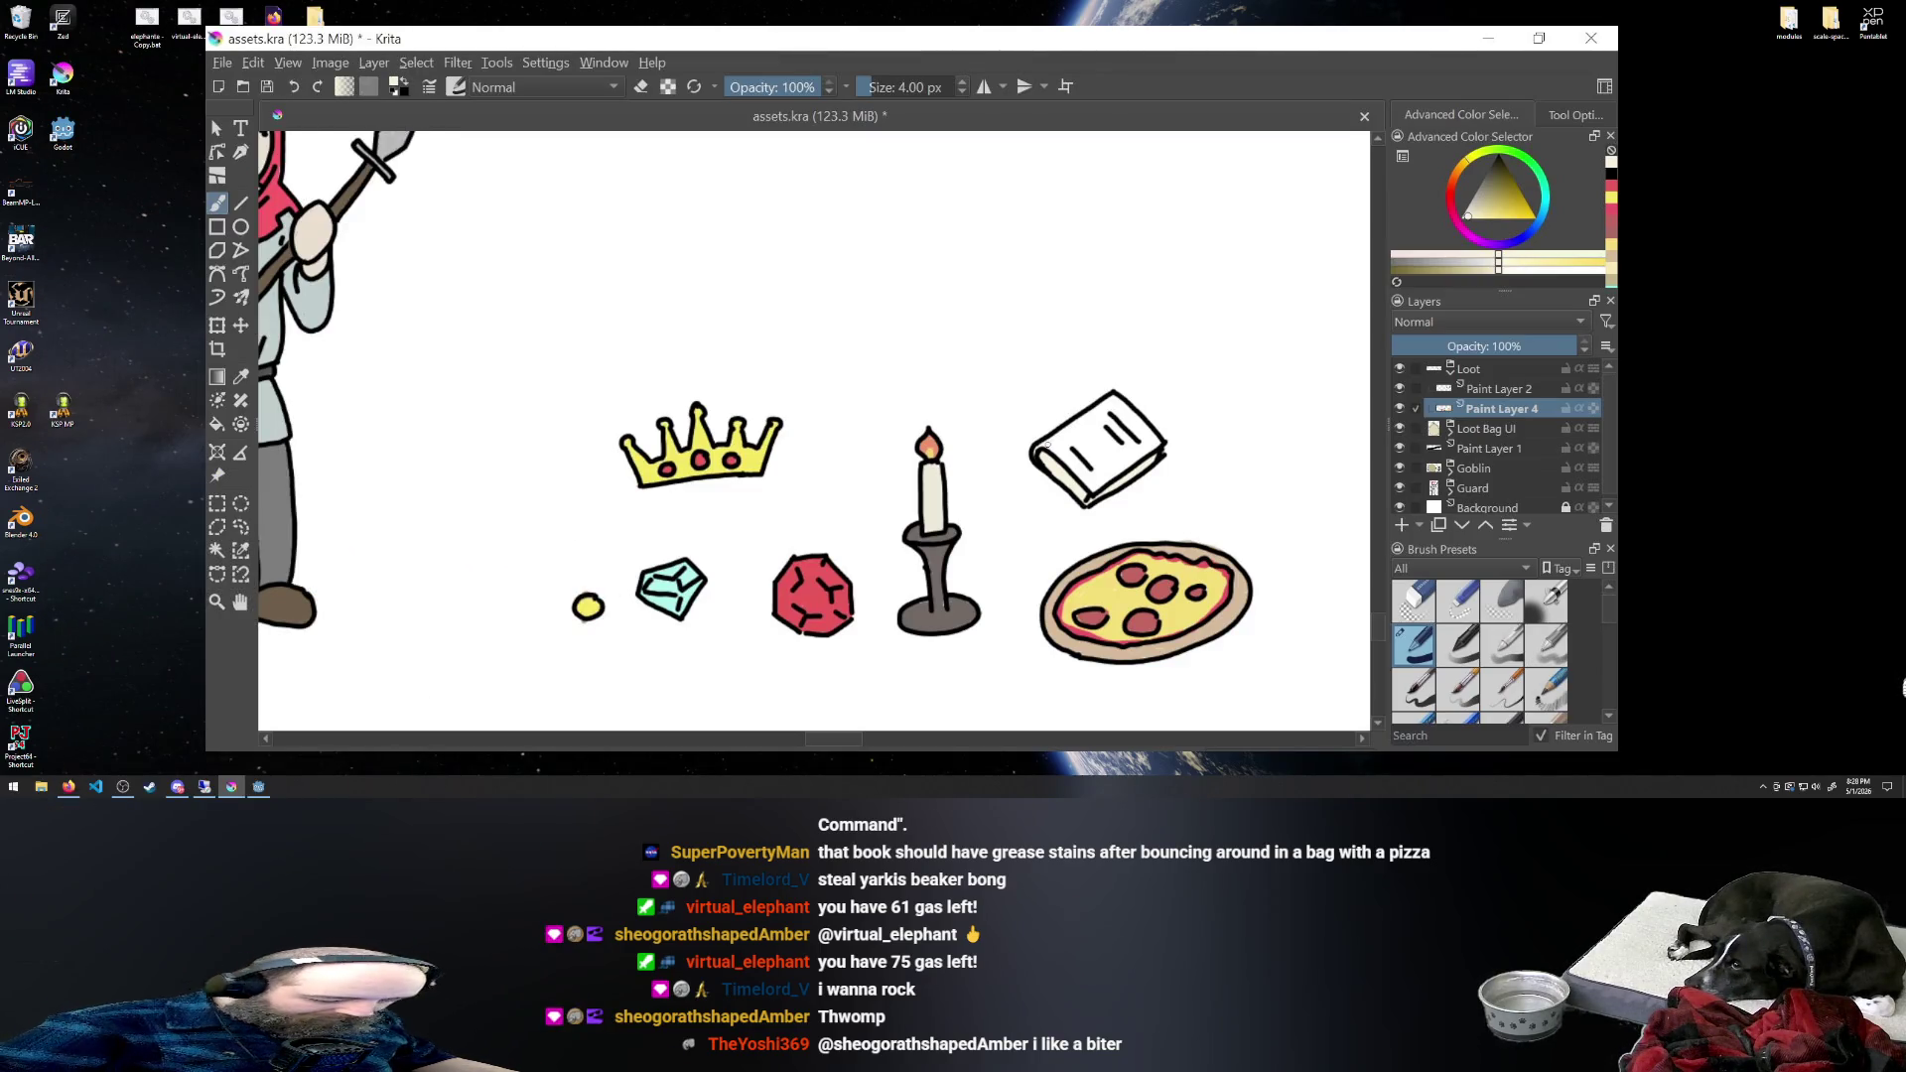
- Sample the red gem's colour and paint the book's cover solid red with the Freehand Brush
{"action": "left_click", "coordinate": [1538, 226]}
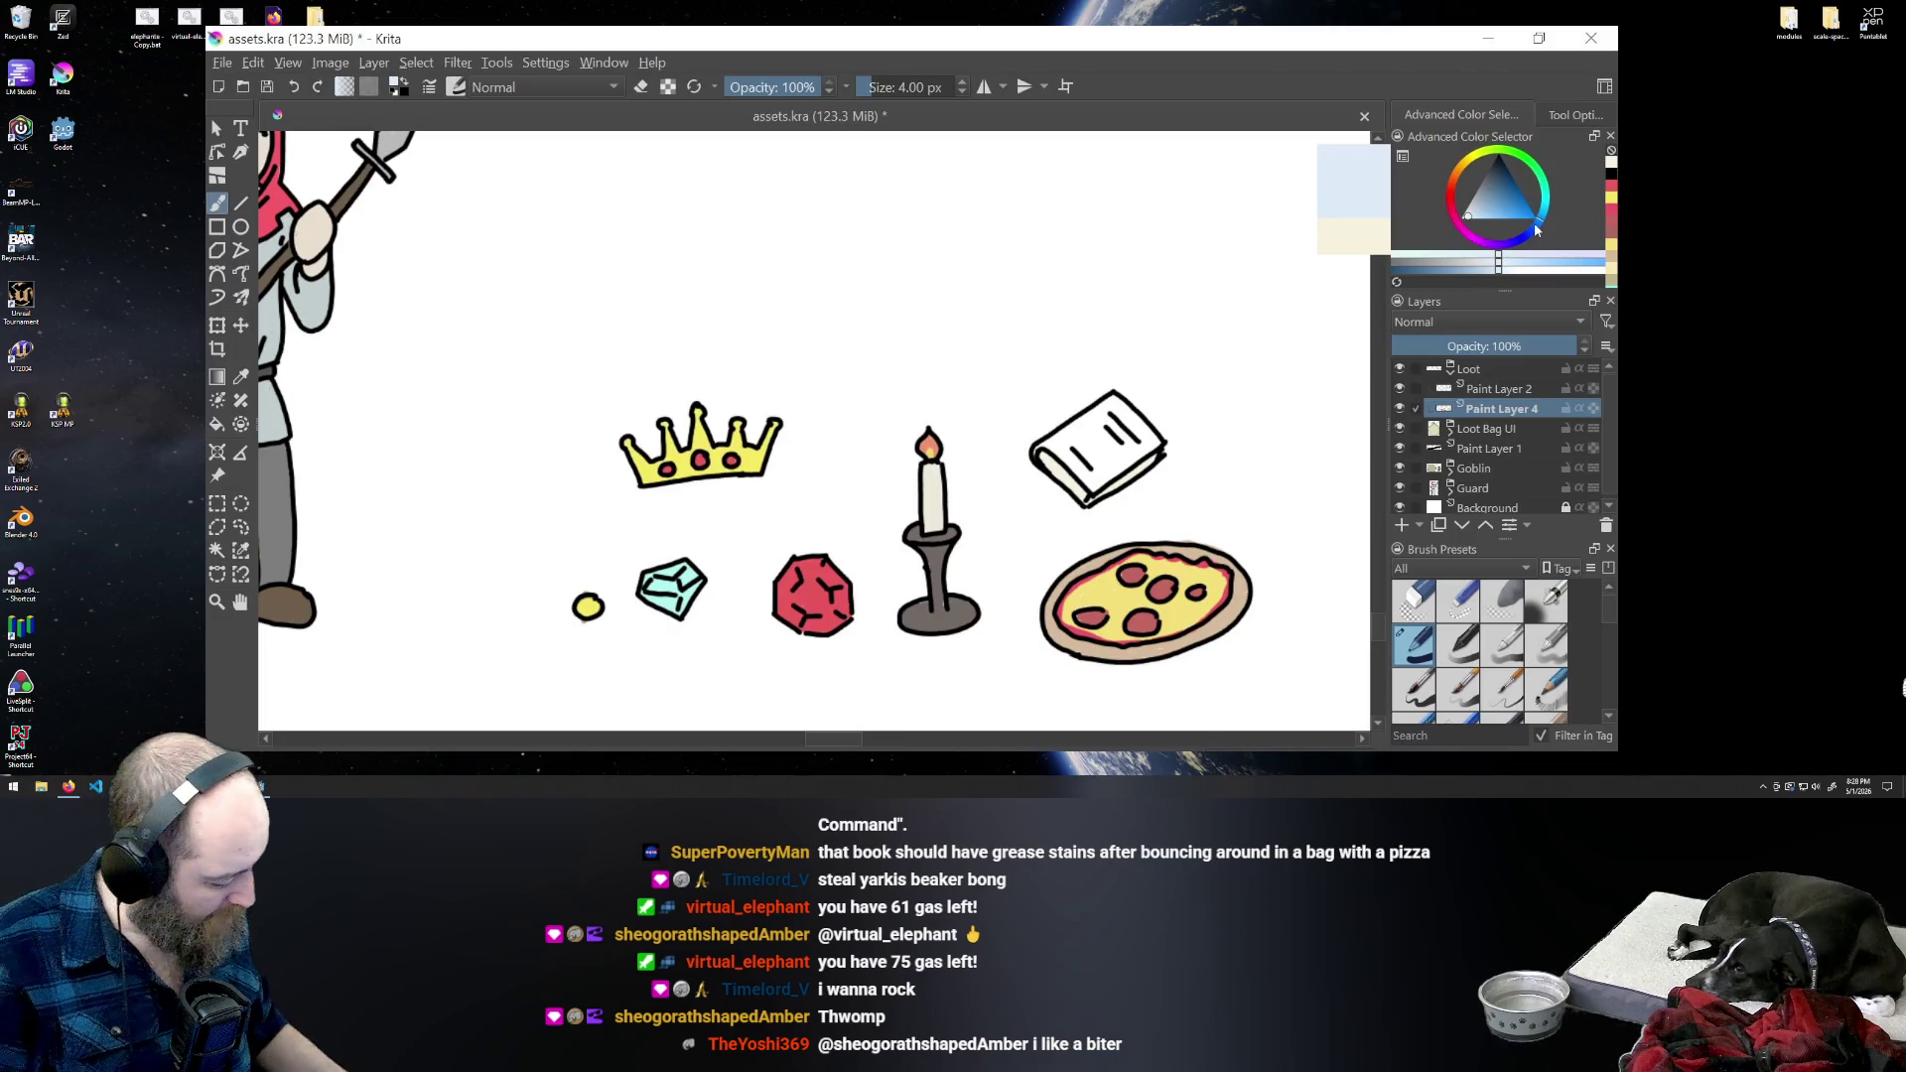
{"action": "key", "text": "p"}
{"action": "left_click", "coordinate": [813, 587]}
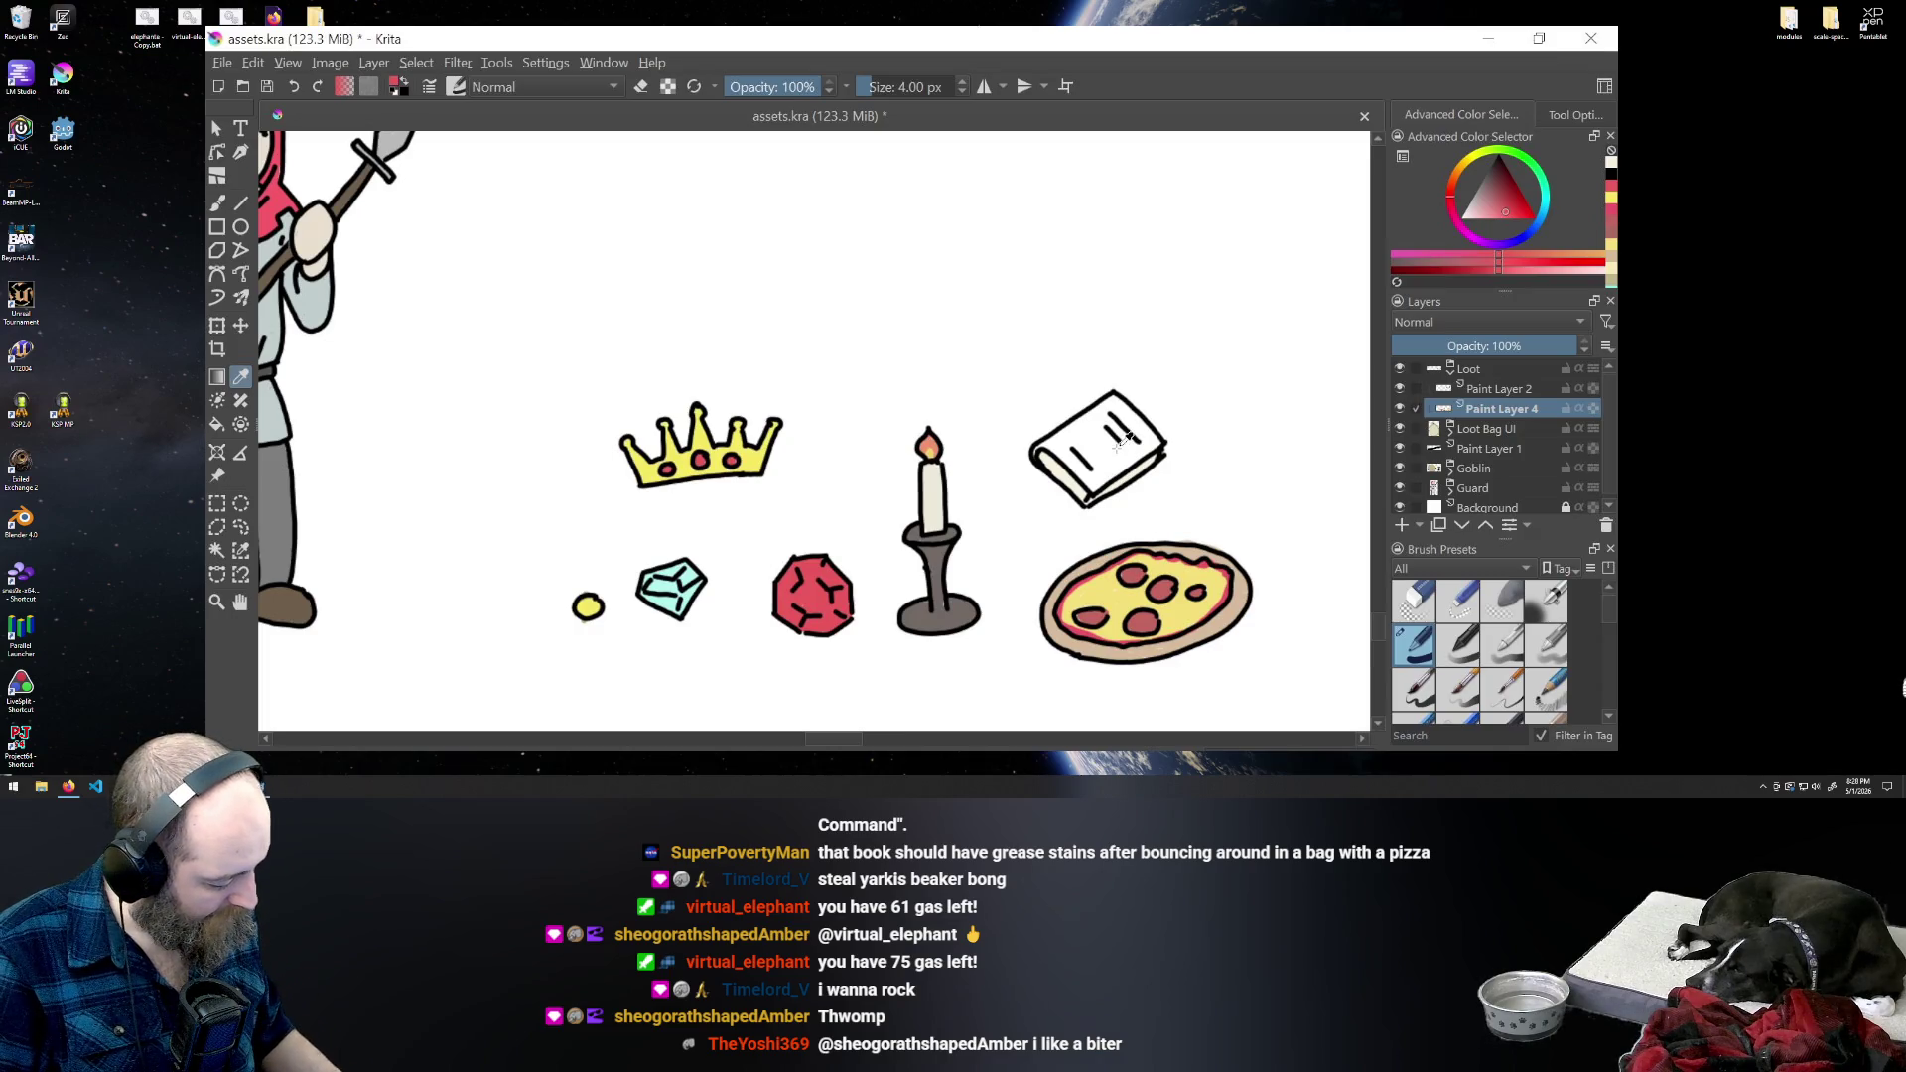
{"action": "left_click", "coordinate": [217, 203]}
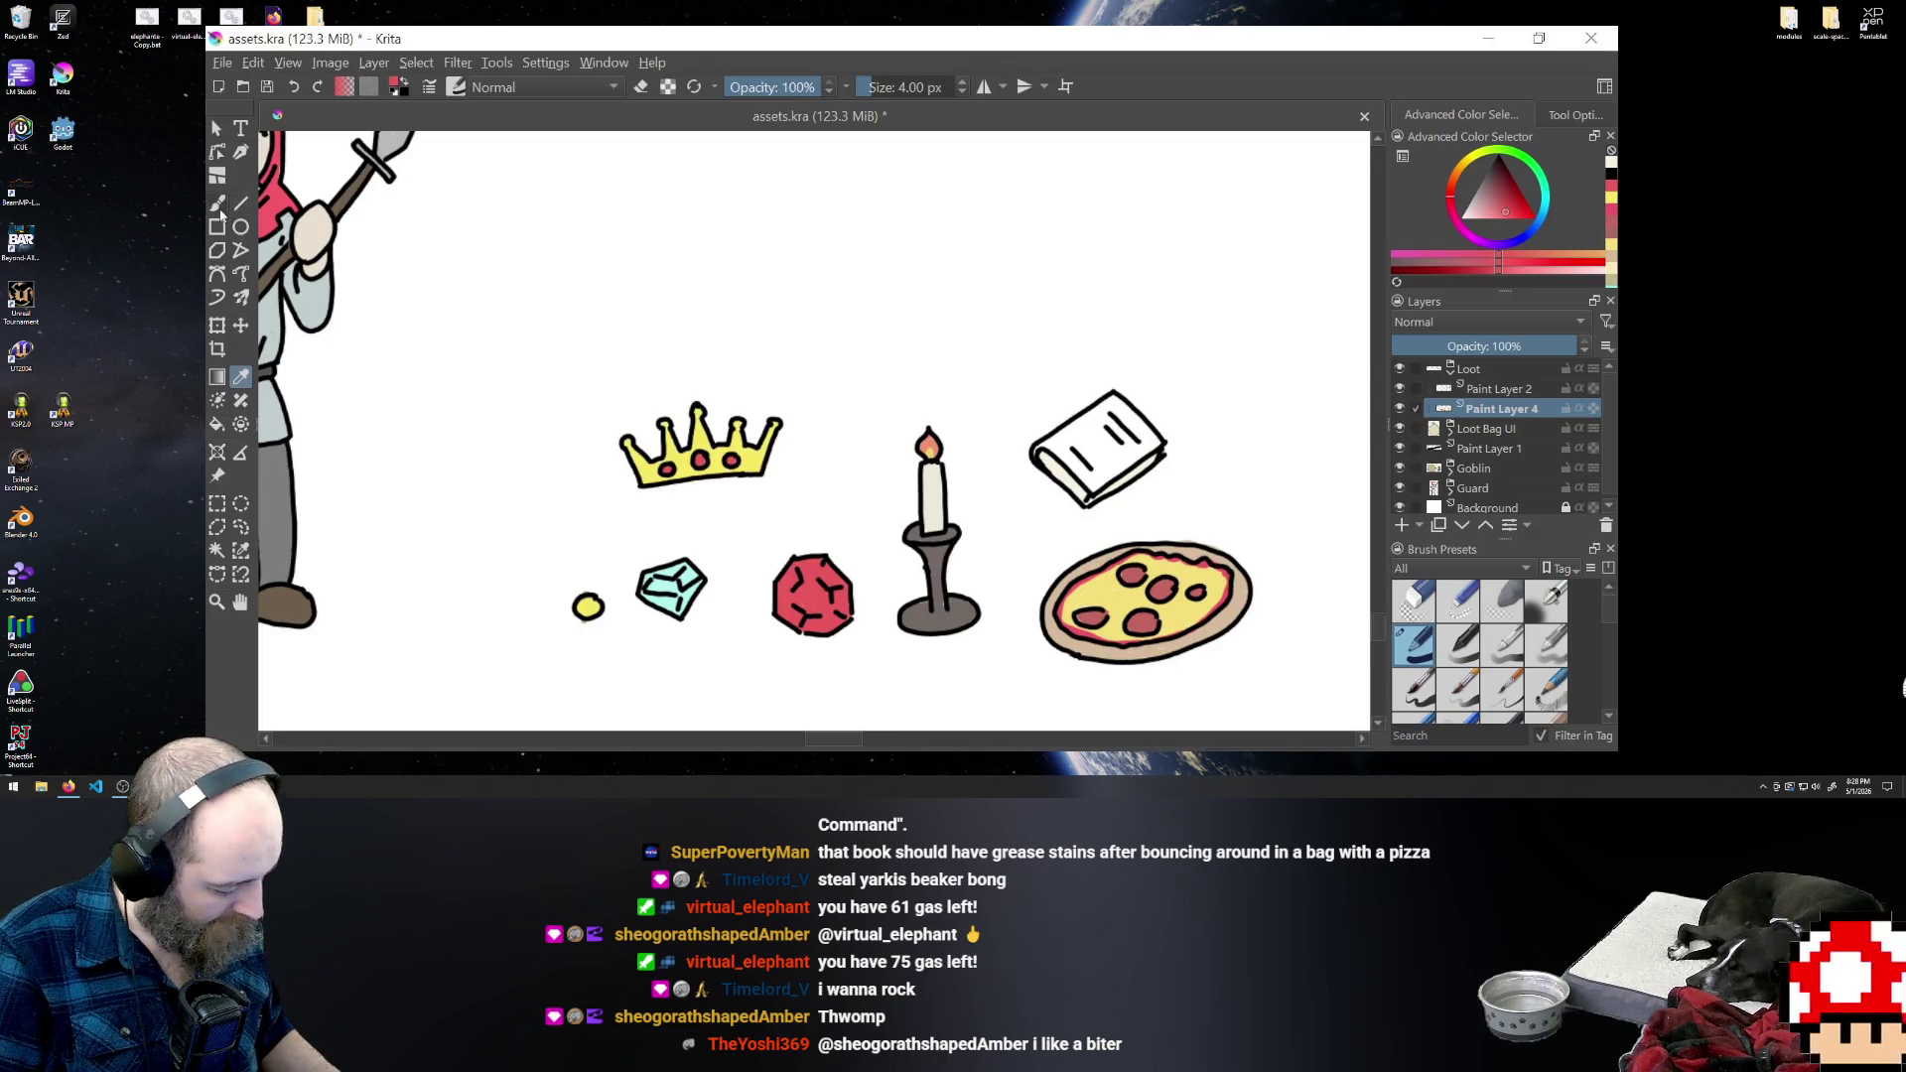
{"action": "mouse_move", "coordinate": [1114, 411]}
{"action": "left_mouse_down"}
{"action": "mouse_move", "coordinate": [1158, 442]}
{"action": "mouse_move", "coordinate": [1134, 416]}
{"action": "left_mouse_up"}
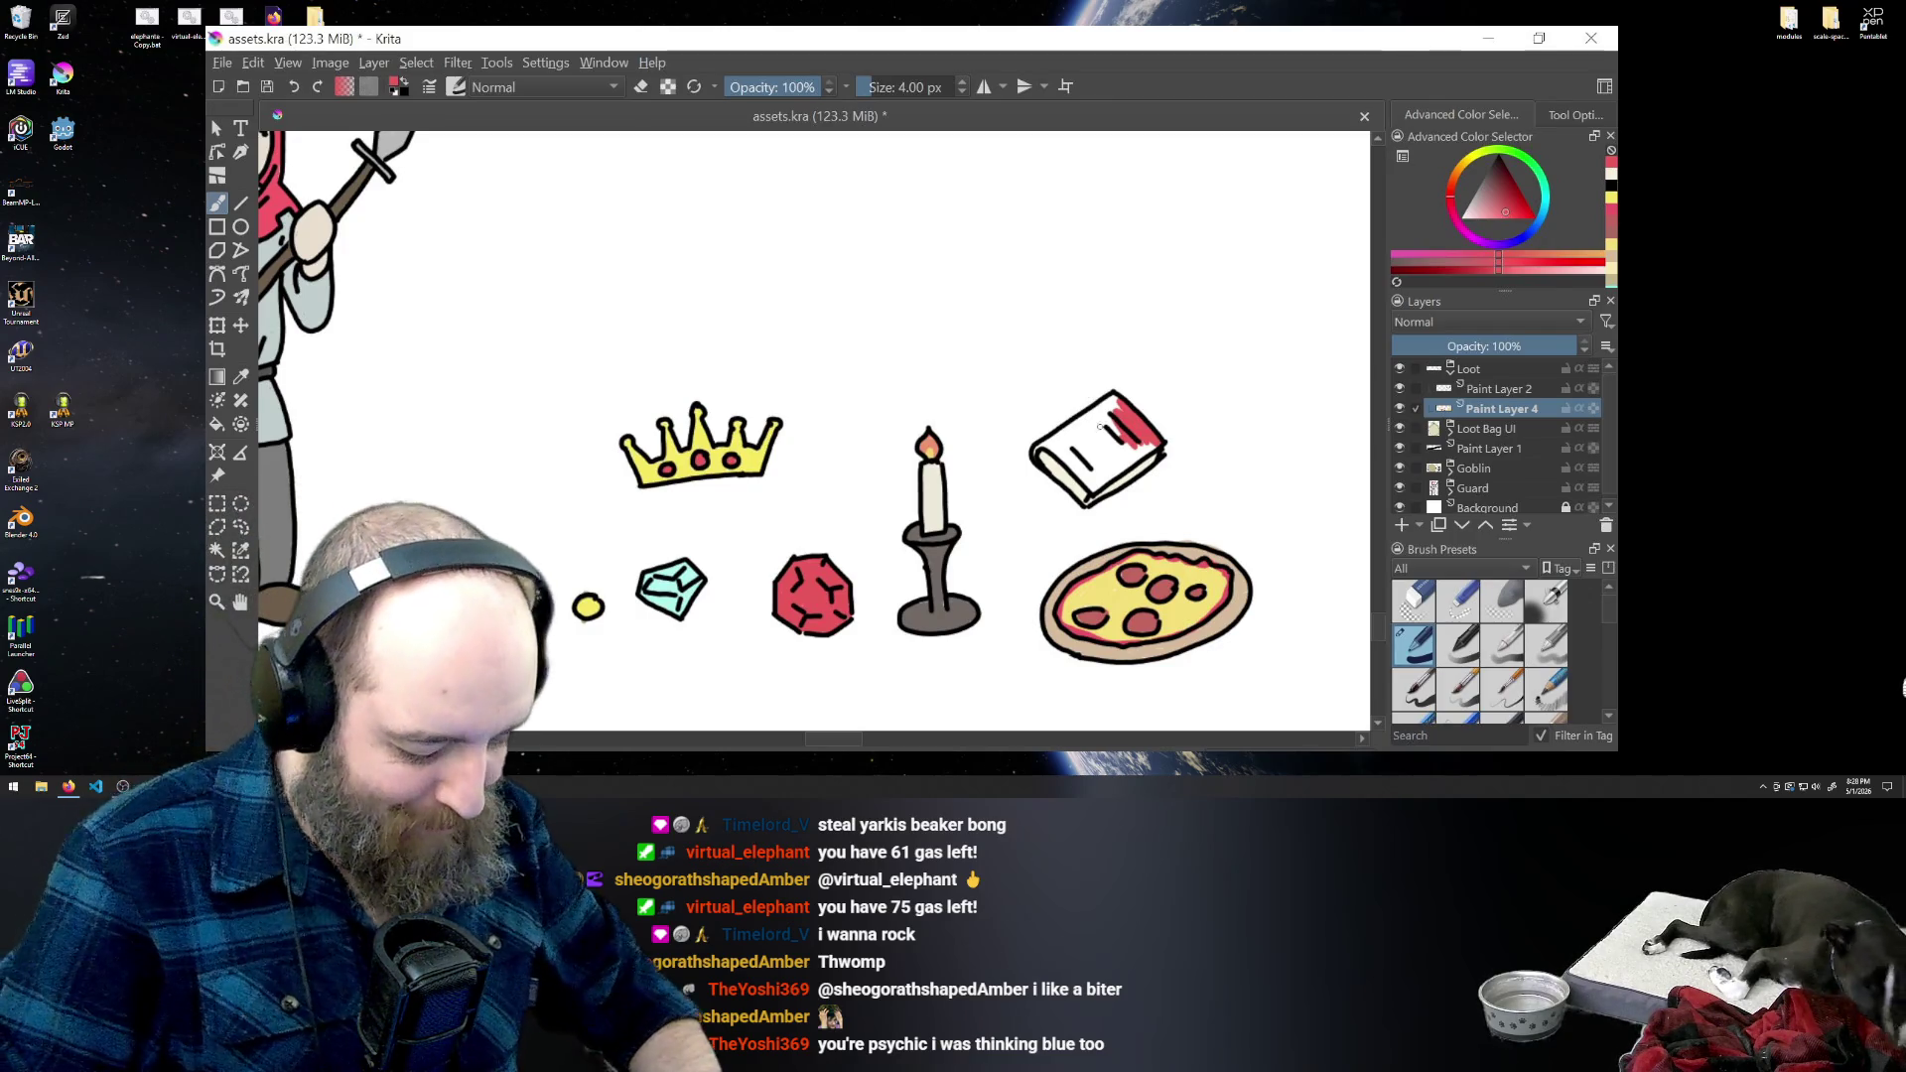
{"action": "left_click_drag", "start_coordinate": [1032, 454], "coordinate": [1050, 440]}
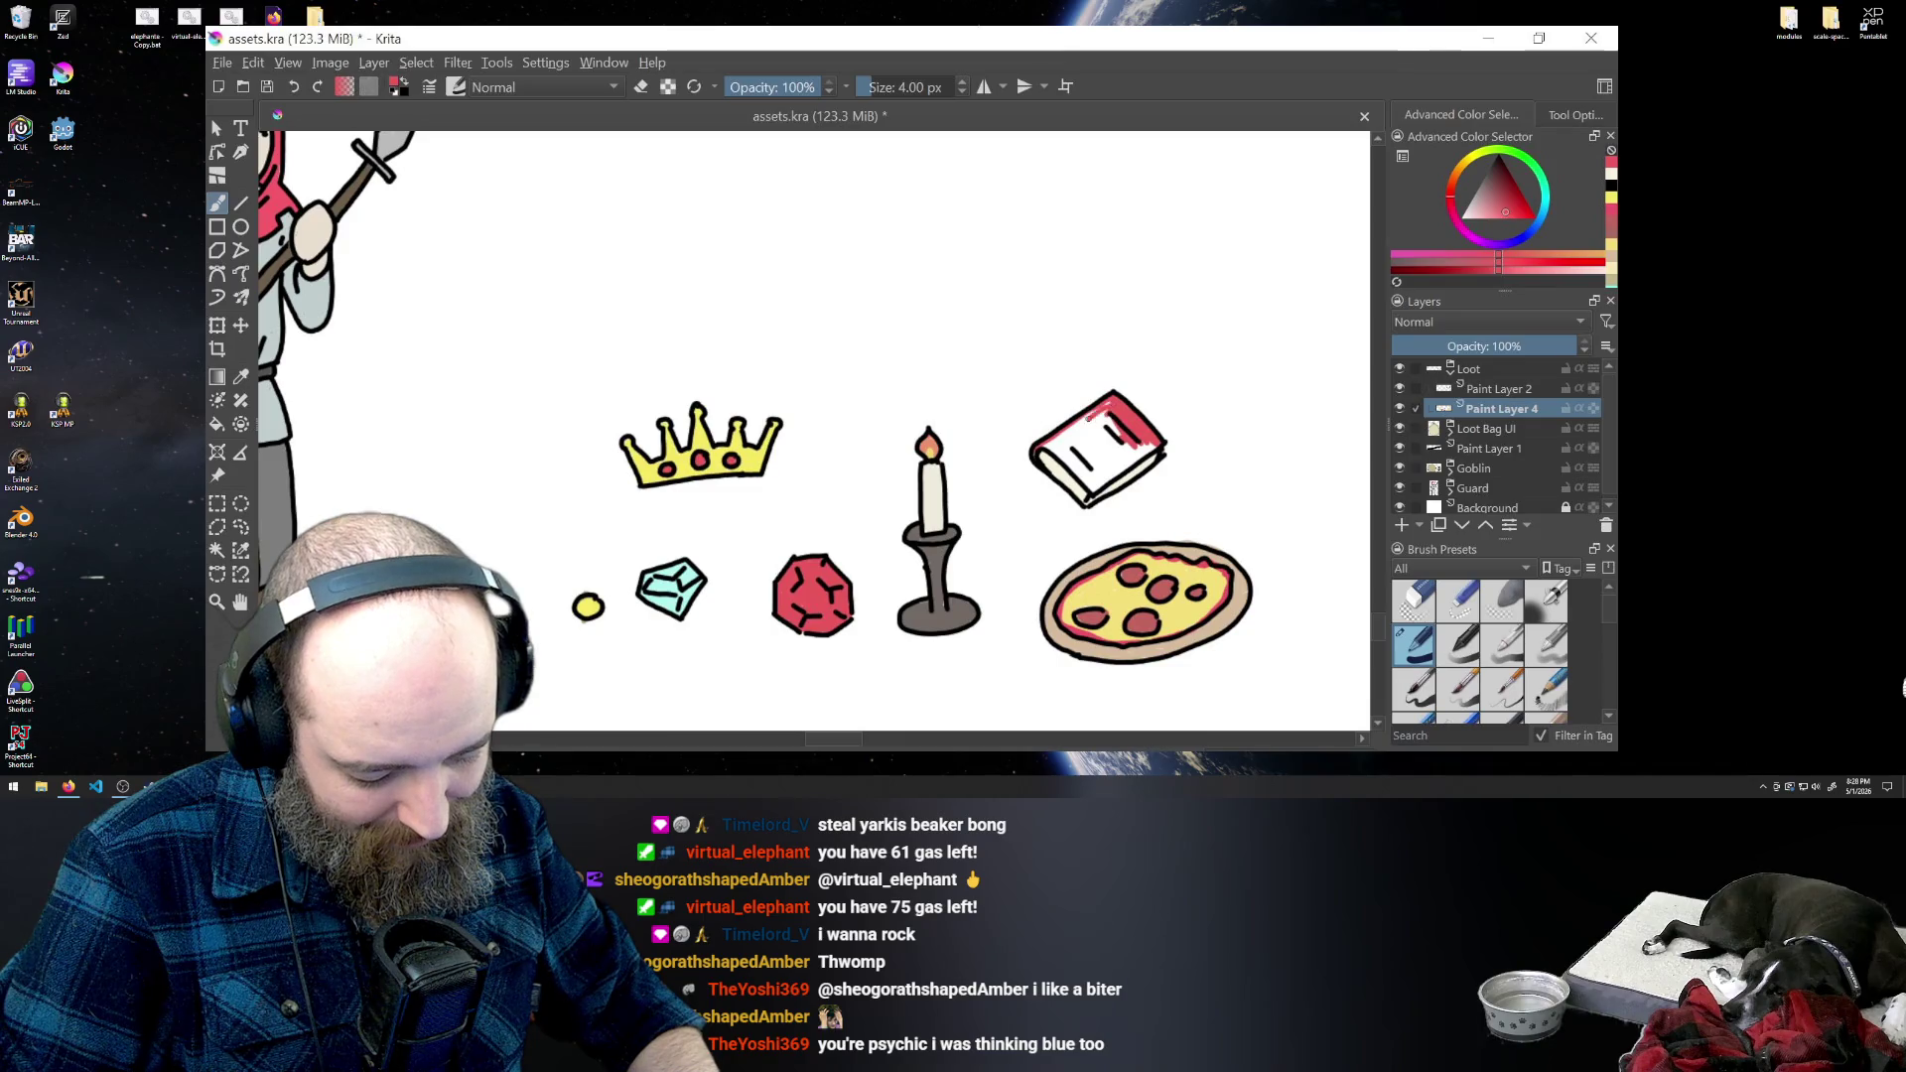
{"action": "mouse_move", "coordinate": [1055, 441]}
{"action": "left_mouse_down"}
{"action": "mouse_move", "coordinate": [1090, 414]}
{"action": "mouse_move", "coordinate": [1077, 435]}
{"action": "mouse_move", "coordinate": [1134, 459]}
{"action": "mouse_move", "coordinate": [1098, 480]}
{"action": "left_mouse_up"}
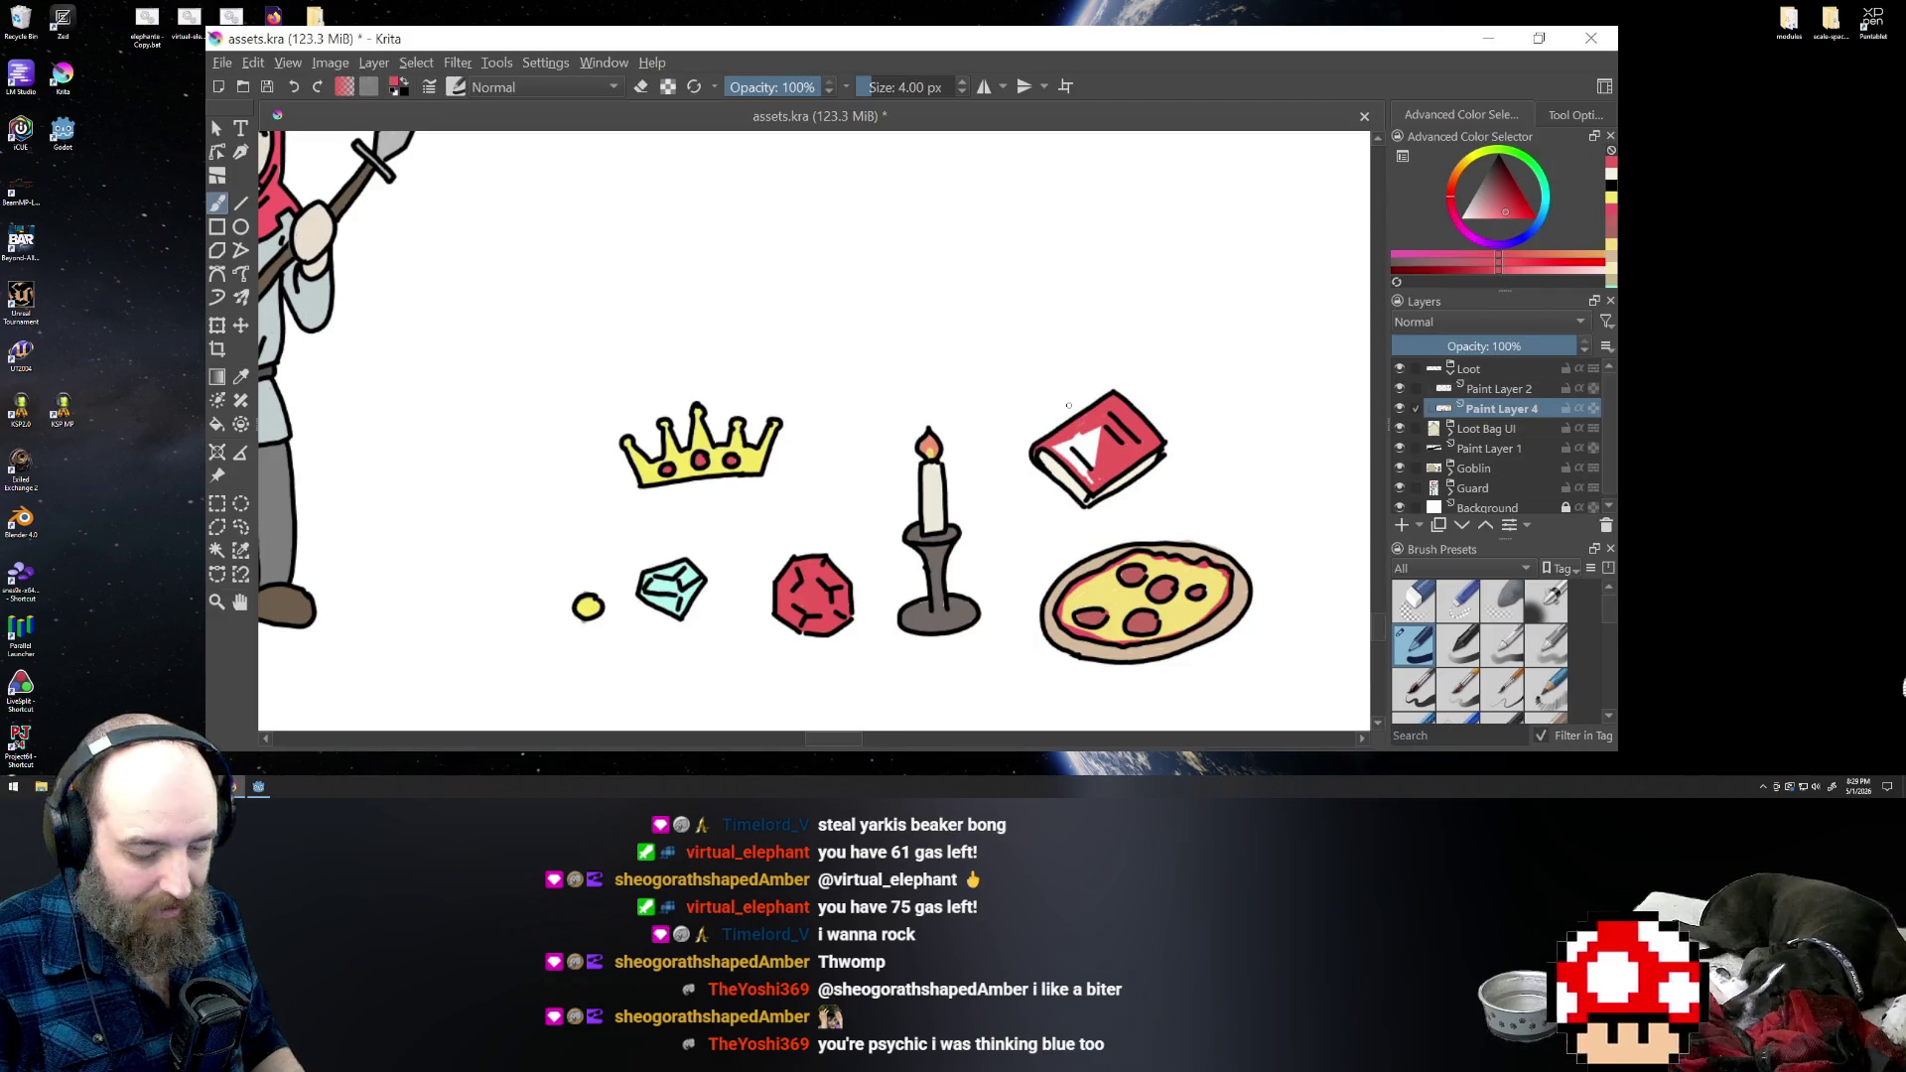
{"action": "mouse_move", "coordinate": [1052, 446]}
{"action": "left_mouse_down"}
{"action": "mouse_move", "coordinate": [1093, 480]}
{"action": "mouse_move", "coordinate": [1100, 426]}
{"action": "left_mouse_up"}
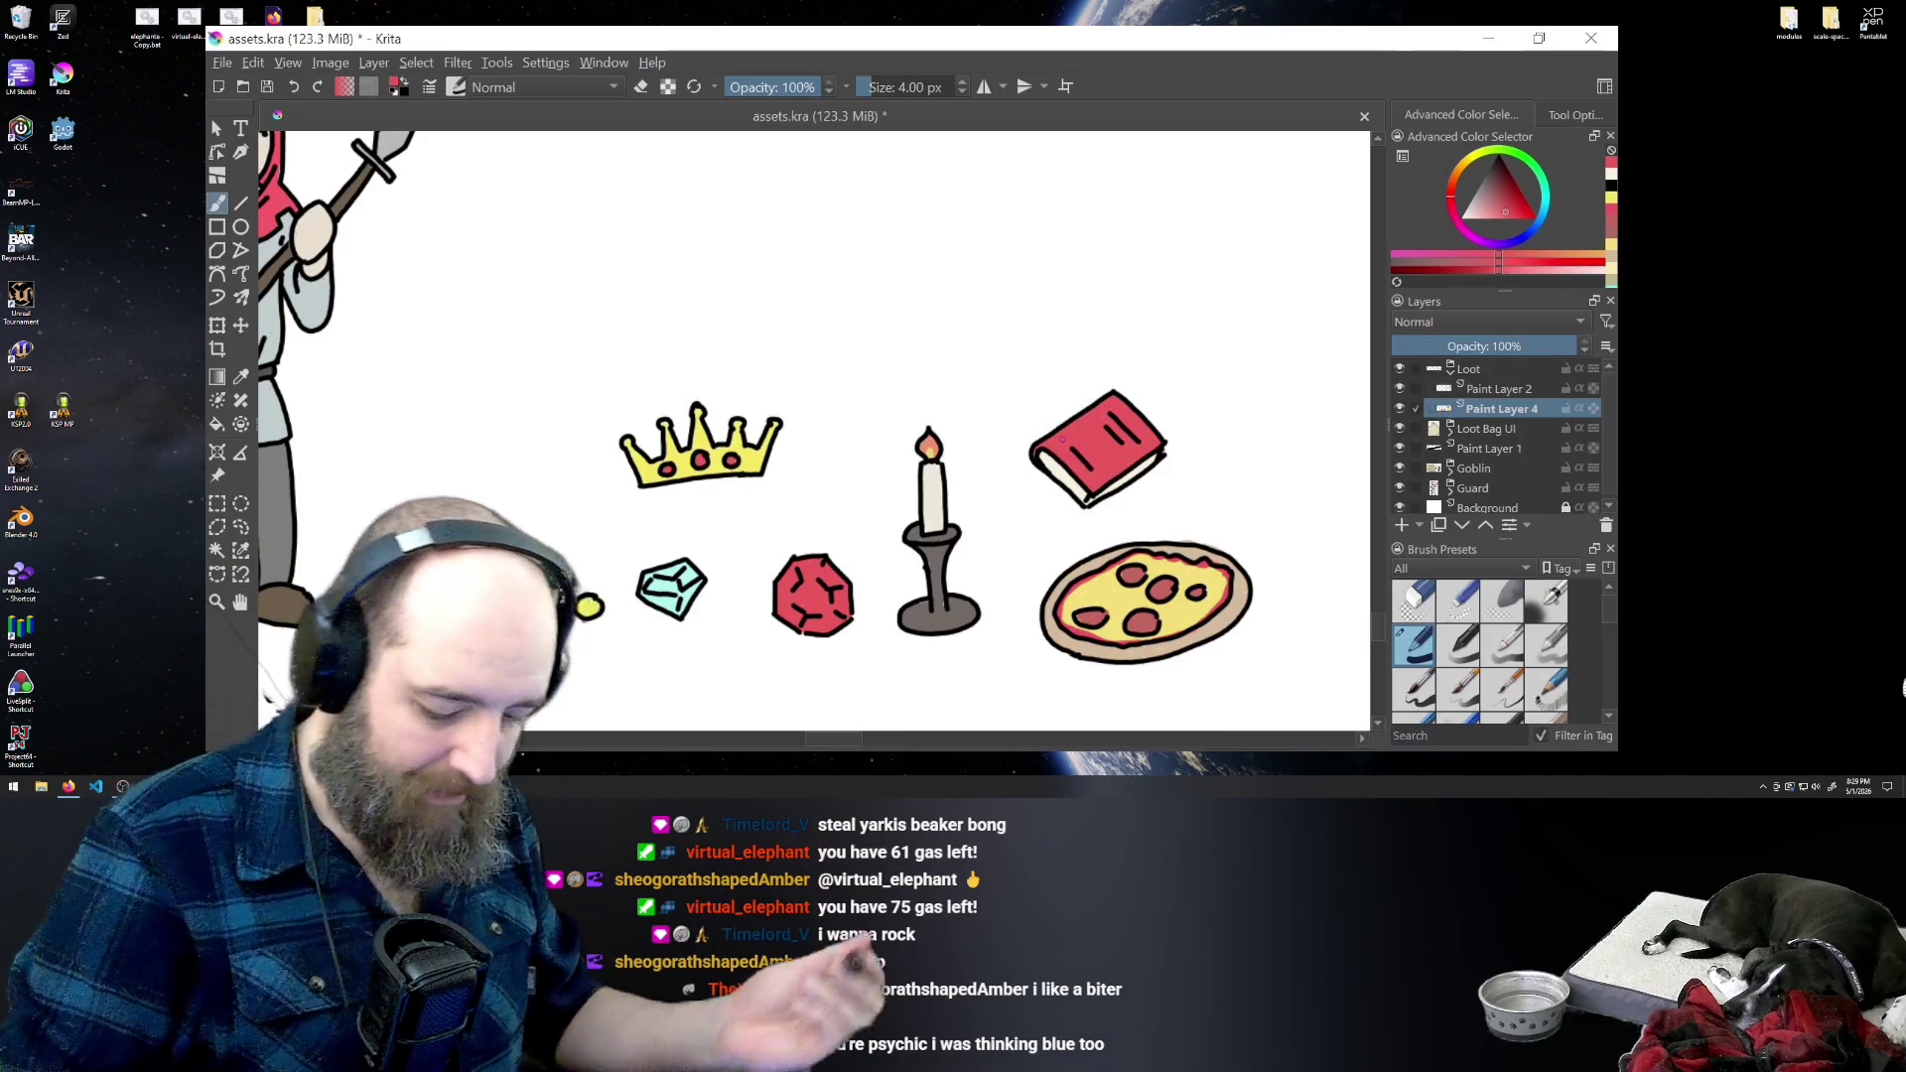
- Choose a blue shade and fill the red book cover with it
{"action": "left_click", "coordinate": [1536, 233]}
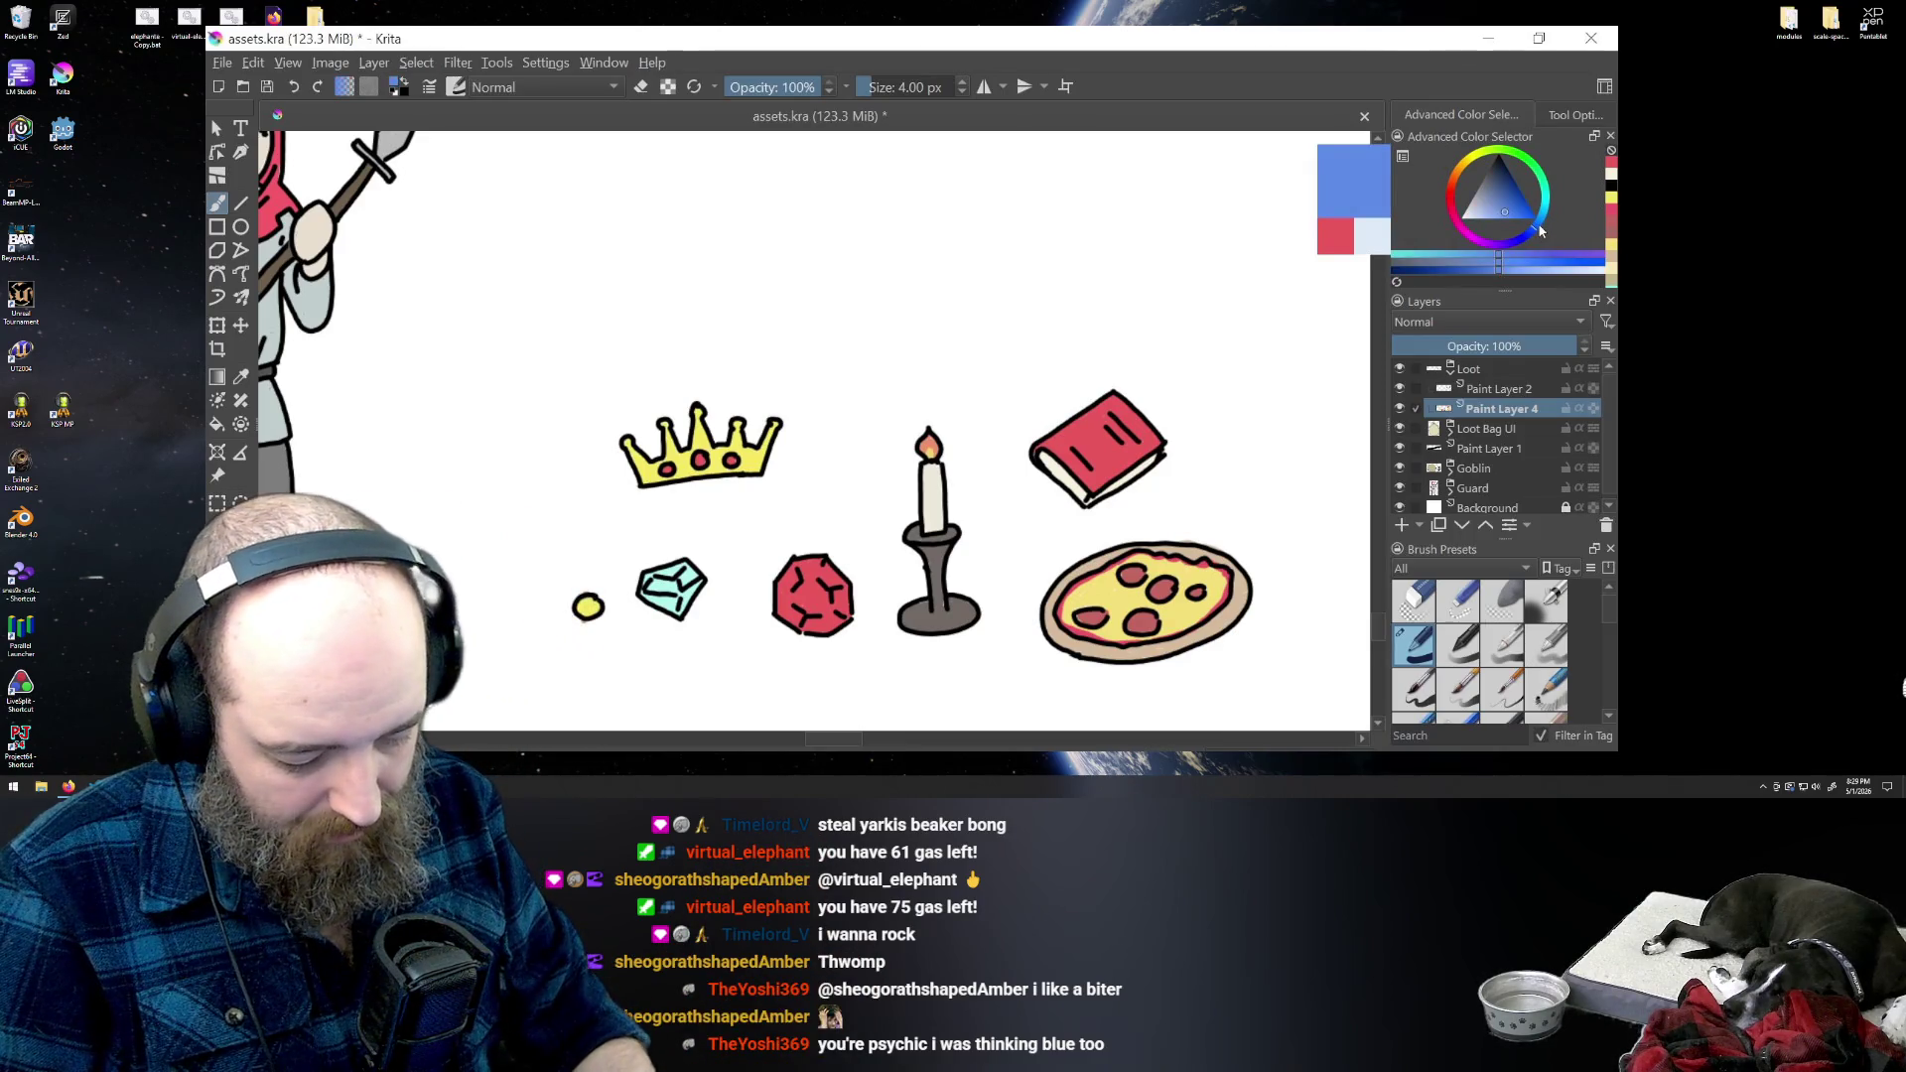
{"action": "left_click", "coordinate": [1511, 204]}
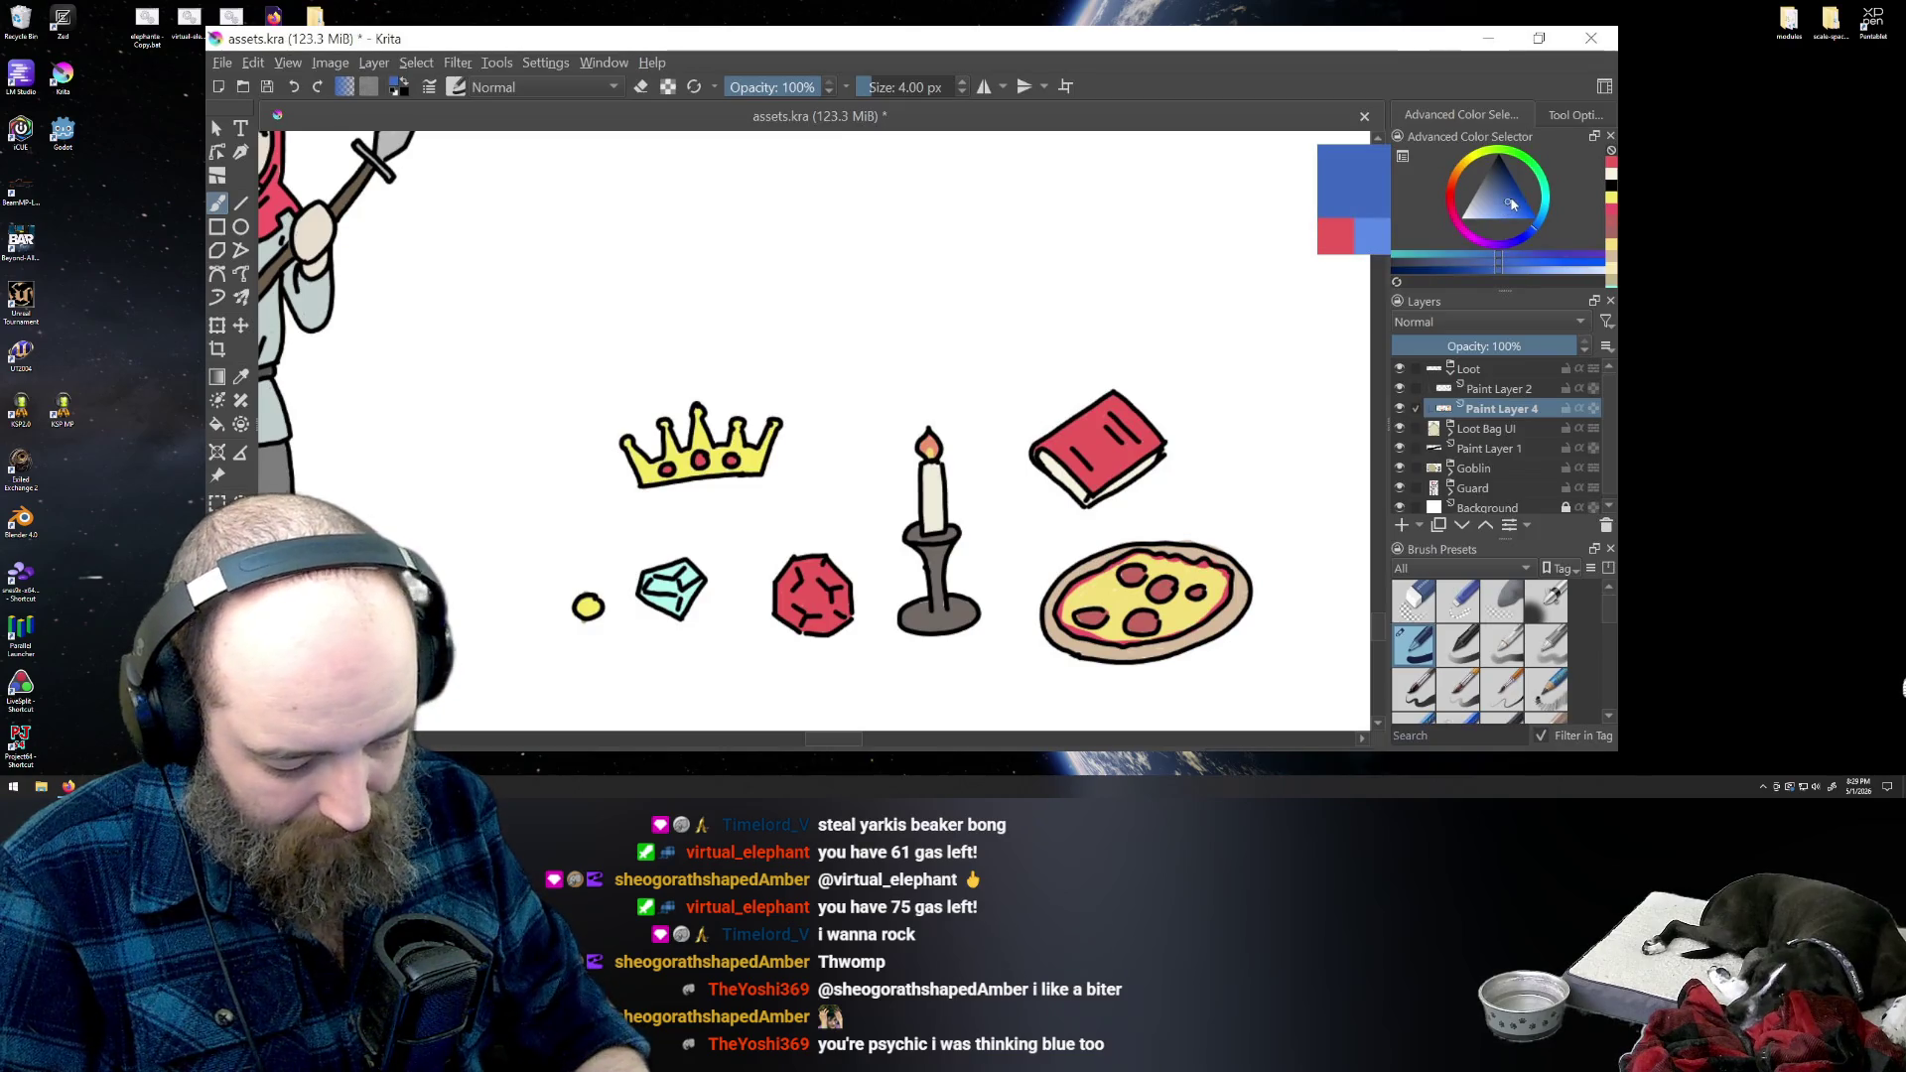
{"action": "left_click", "coordinate": [1502, 196]}
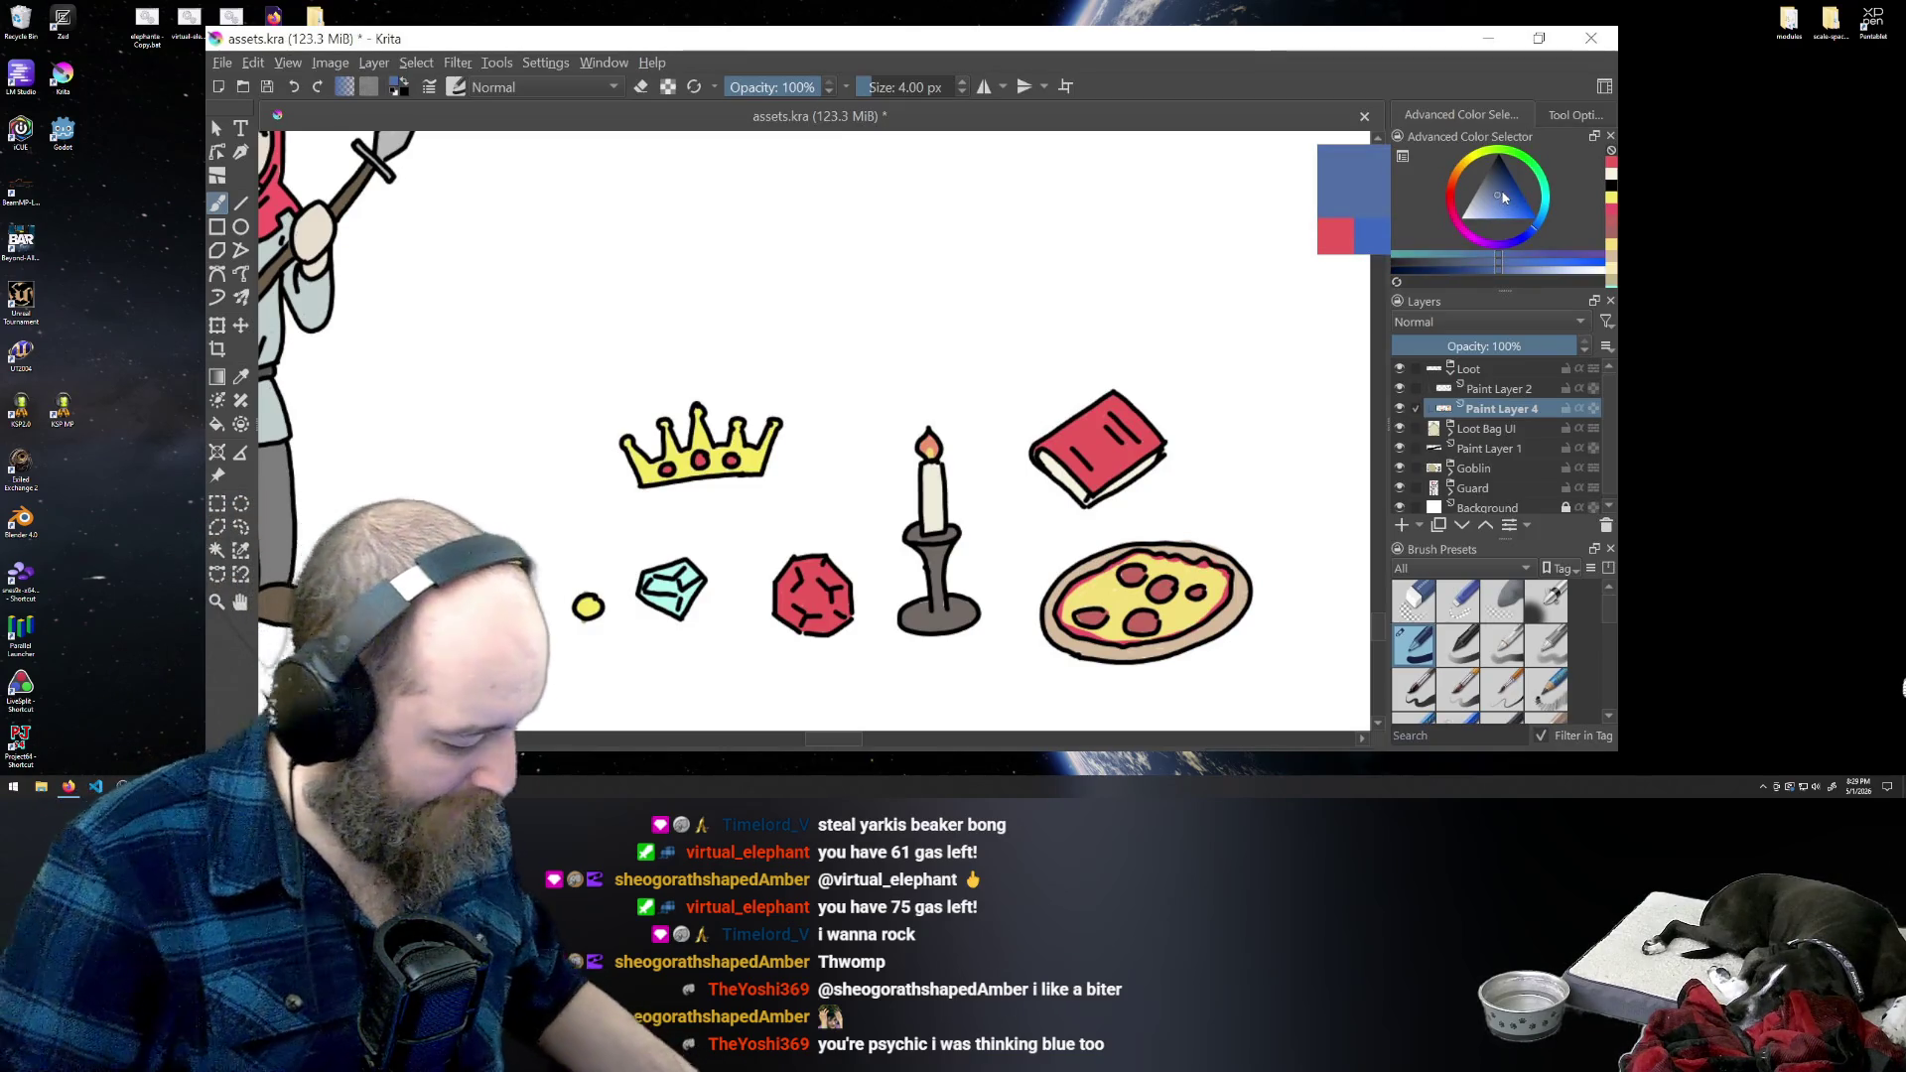
{"action": "left_click", "coordinate": [216, 424]}
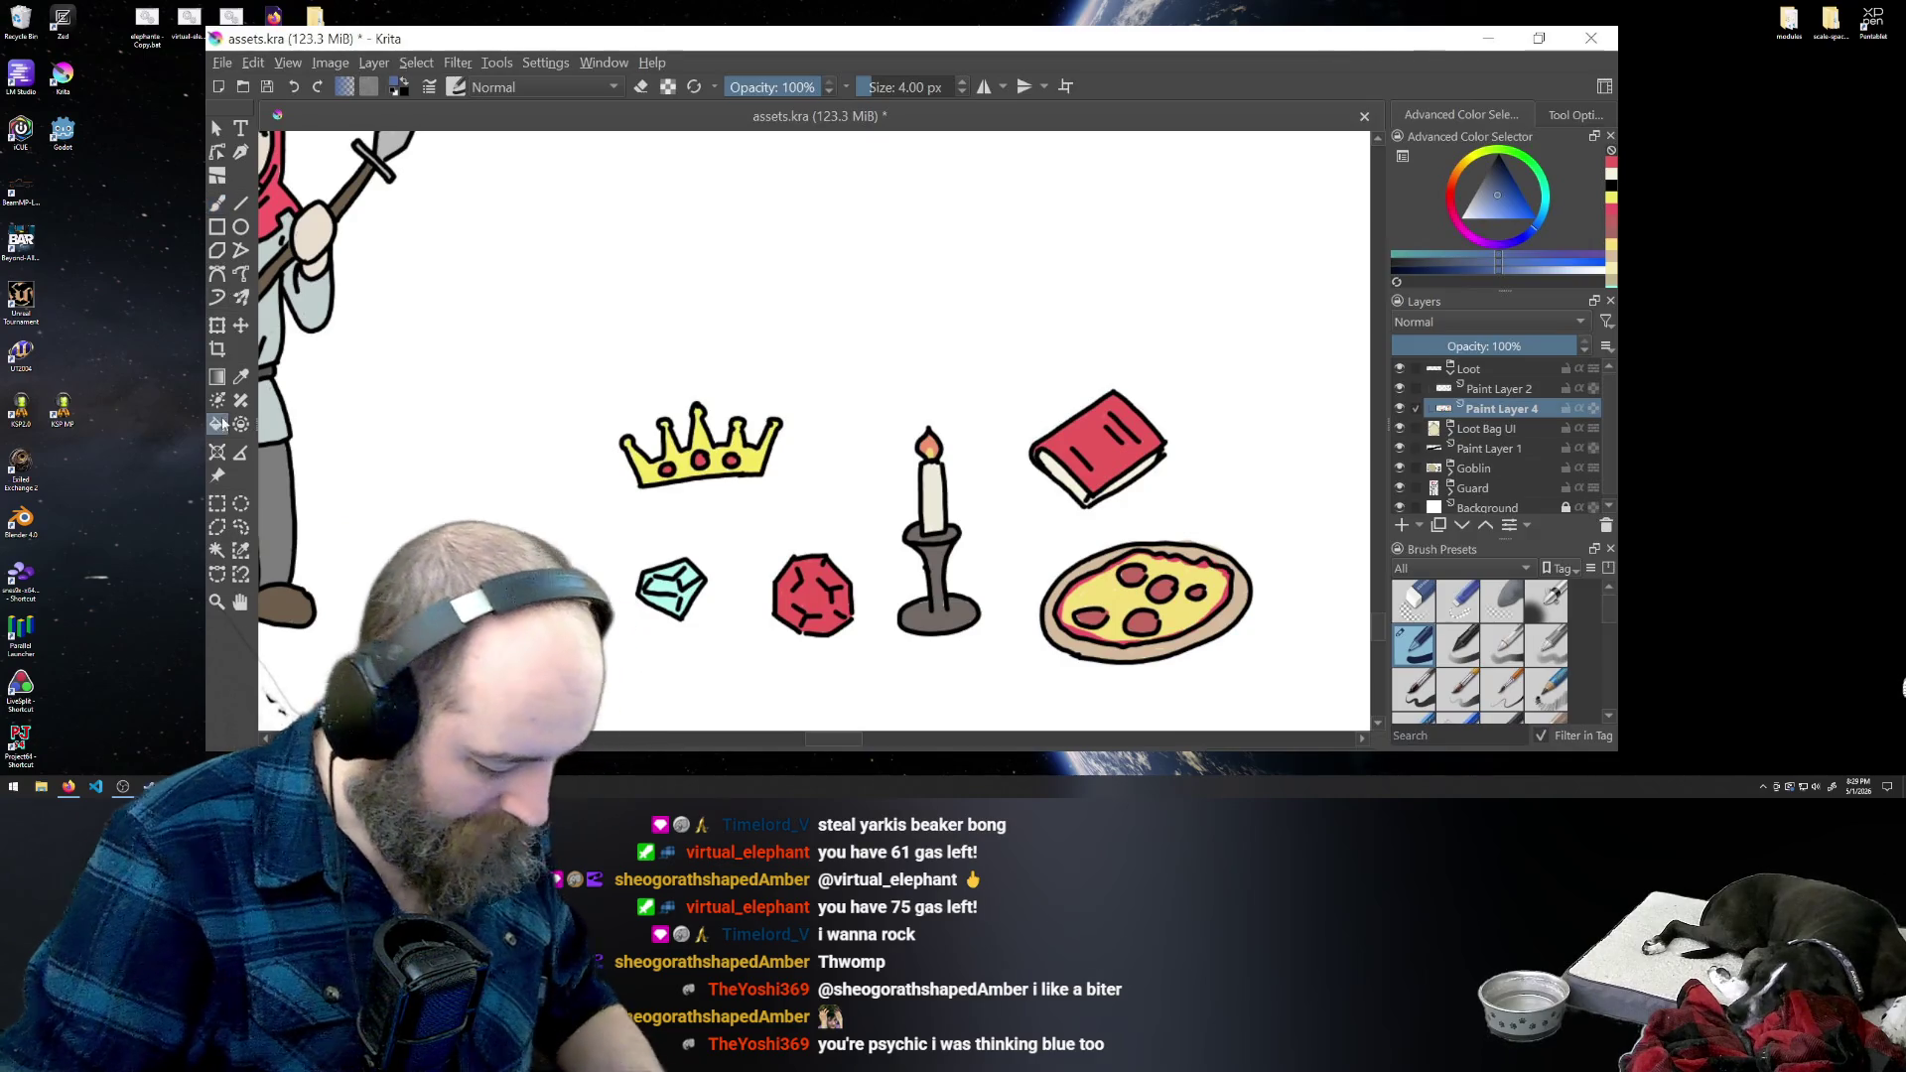
{"action": "left_click", "coordinate": [1092, 437]}
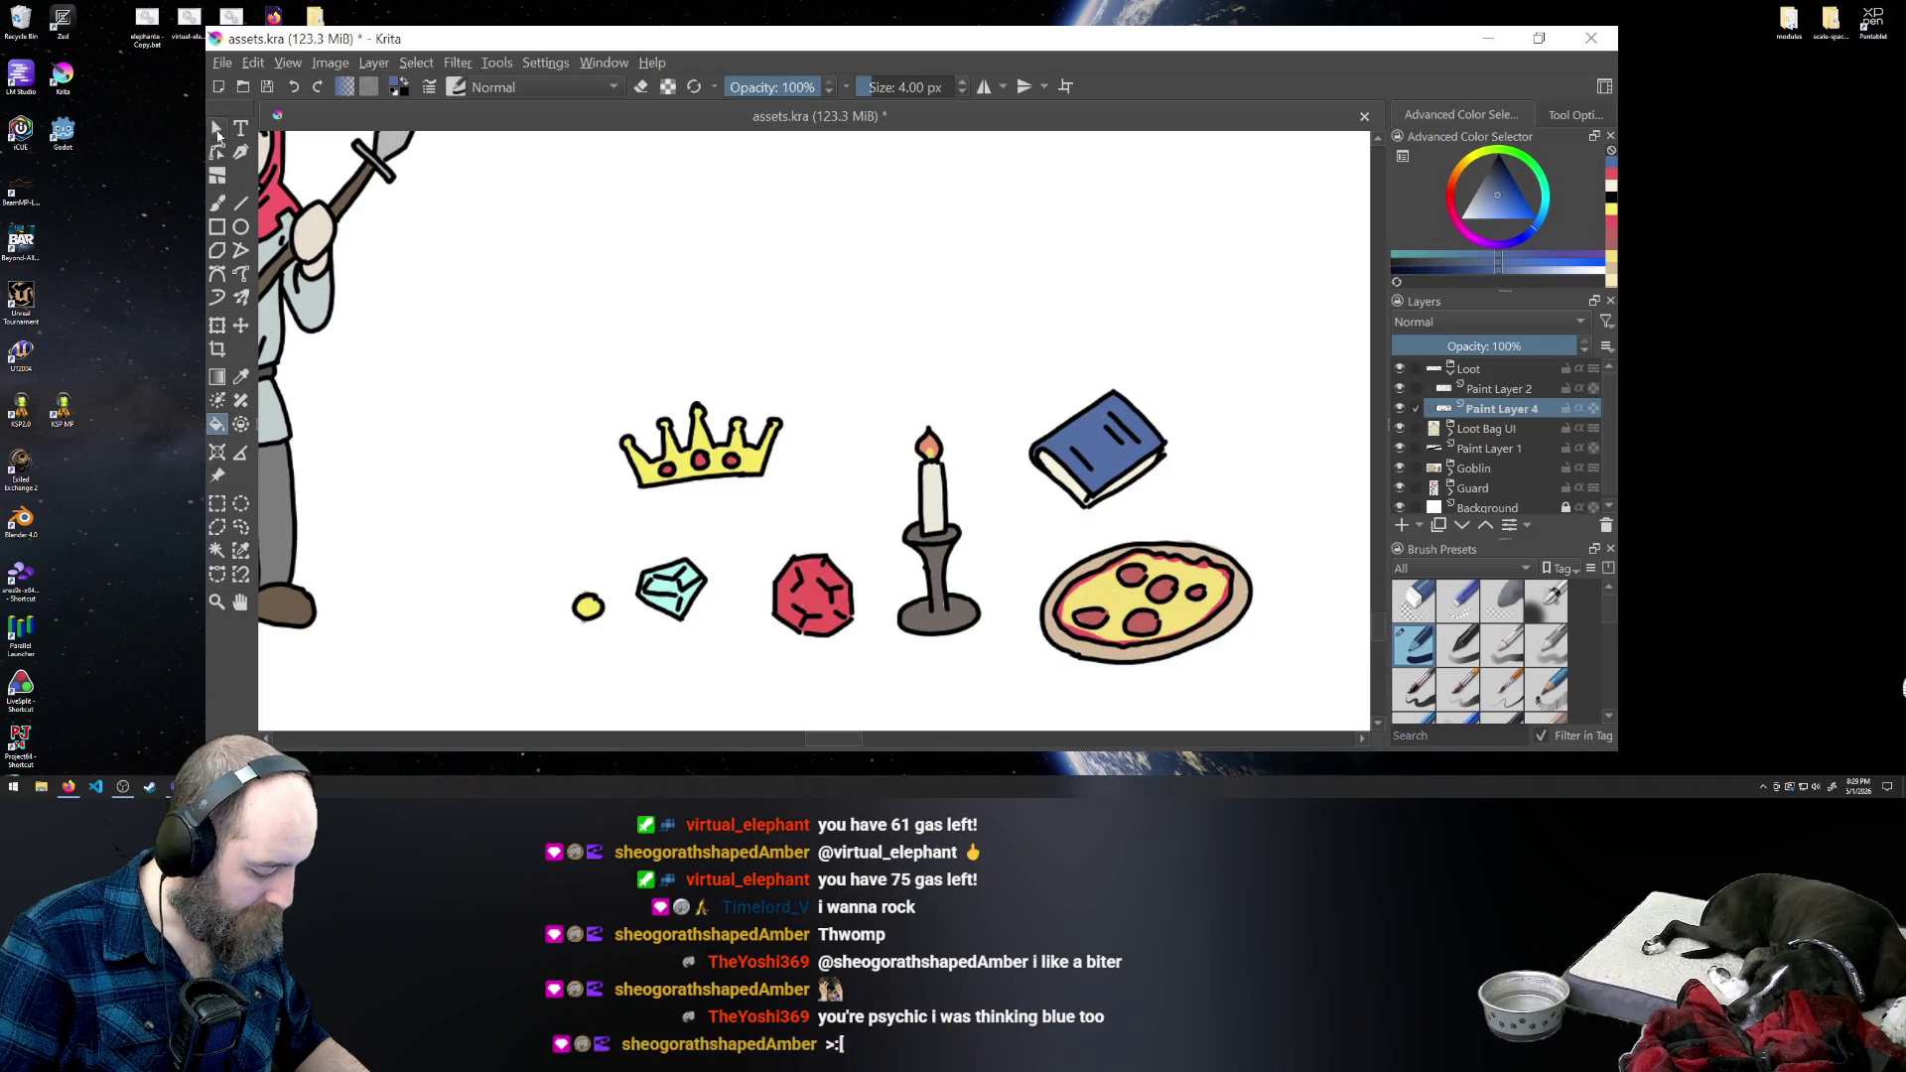
{"action": "left_click", "coordinate": [215, 133]}
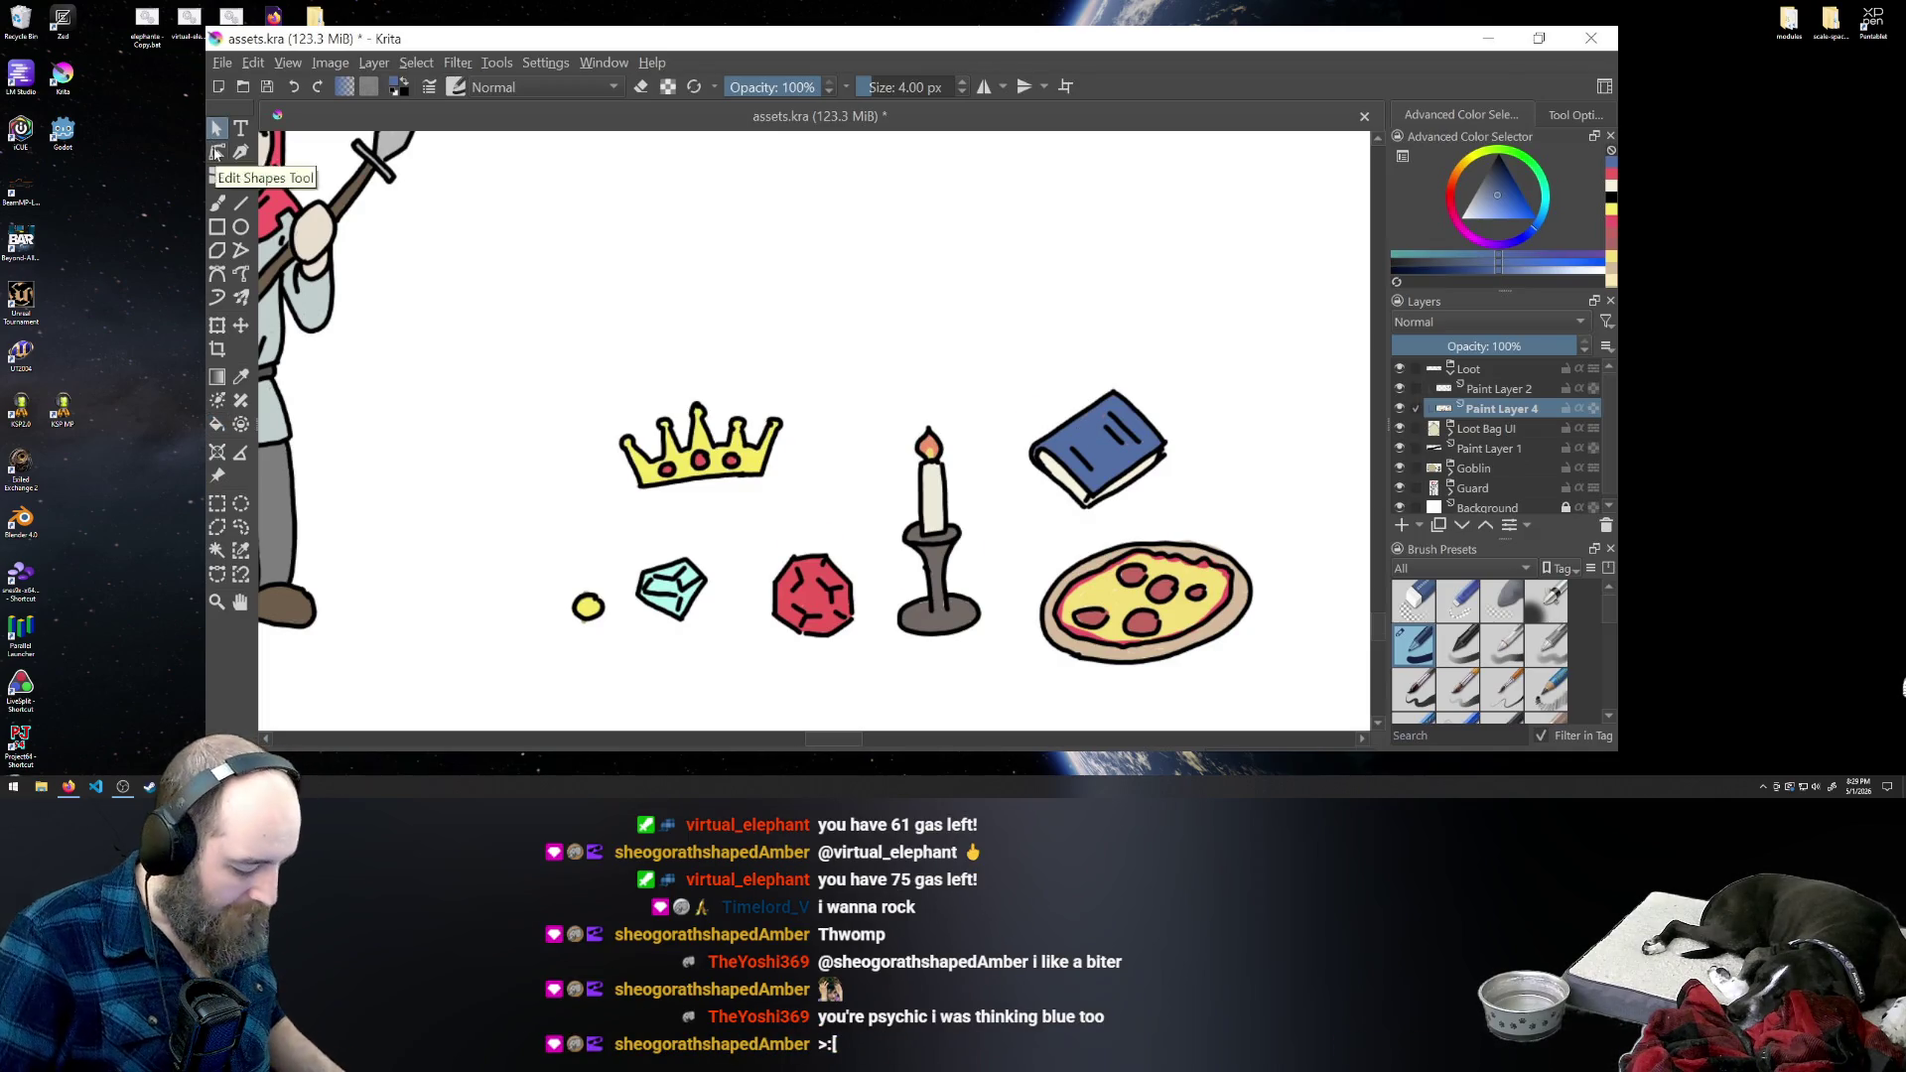
- Zoom out to show goblin, guard, loot row and loot bag together
{"action": "key", "text": "minus"}
{"action": "key", "text": "minus"}
{"action": "key", "text": "minus"}
{"action": "key", "text": "minus"}
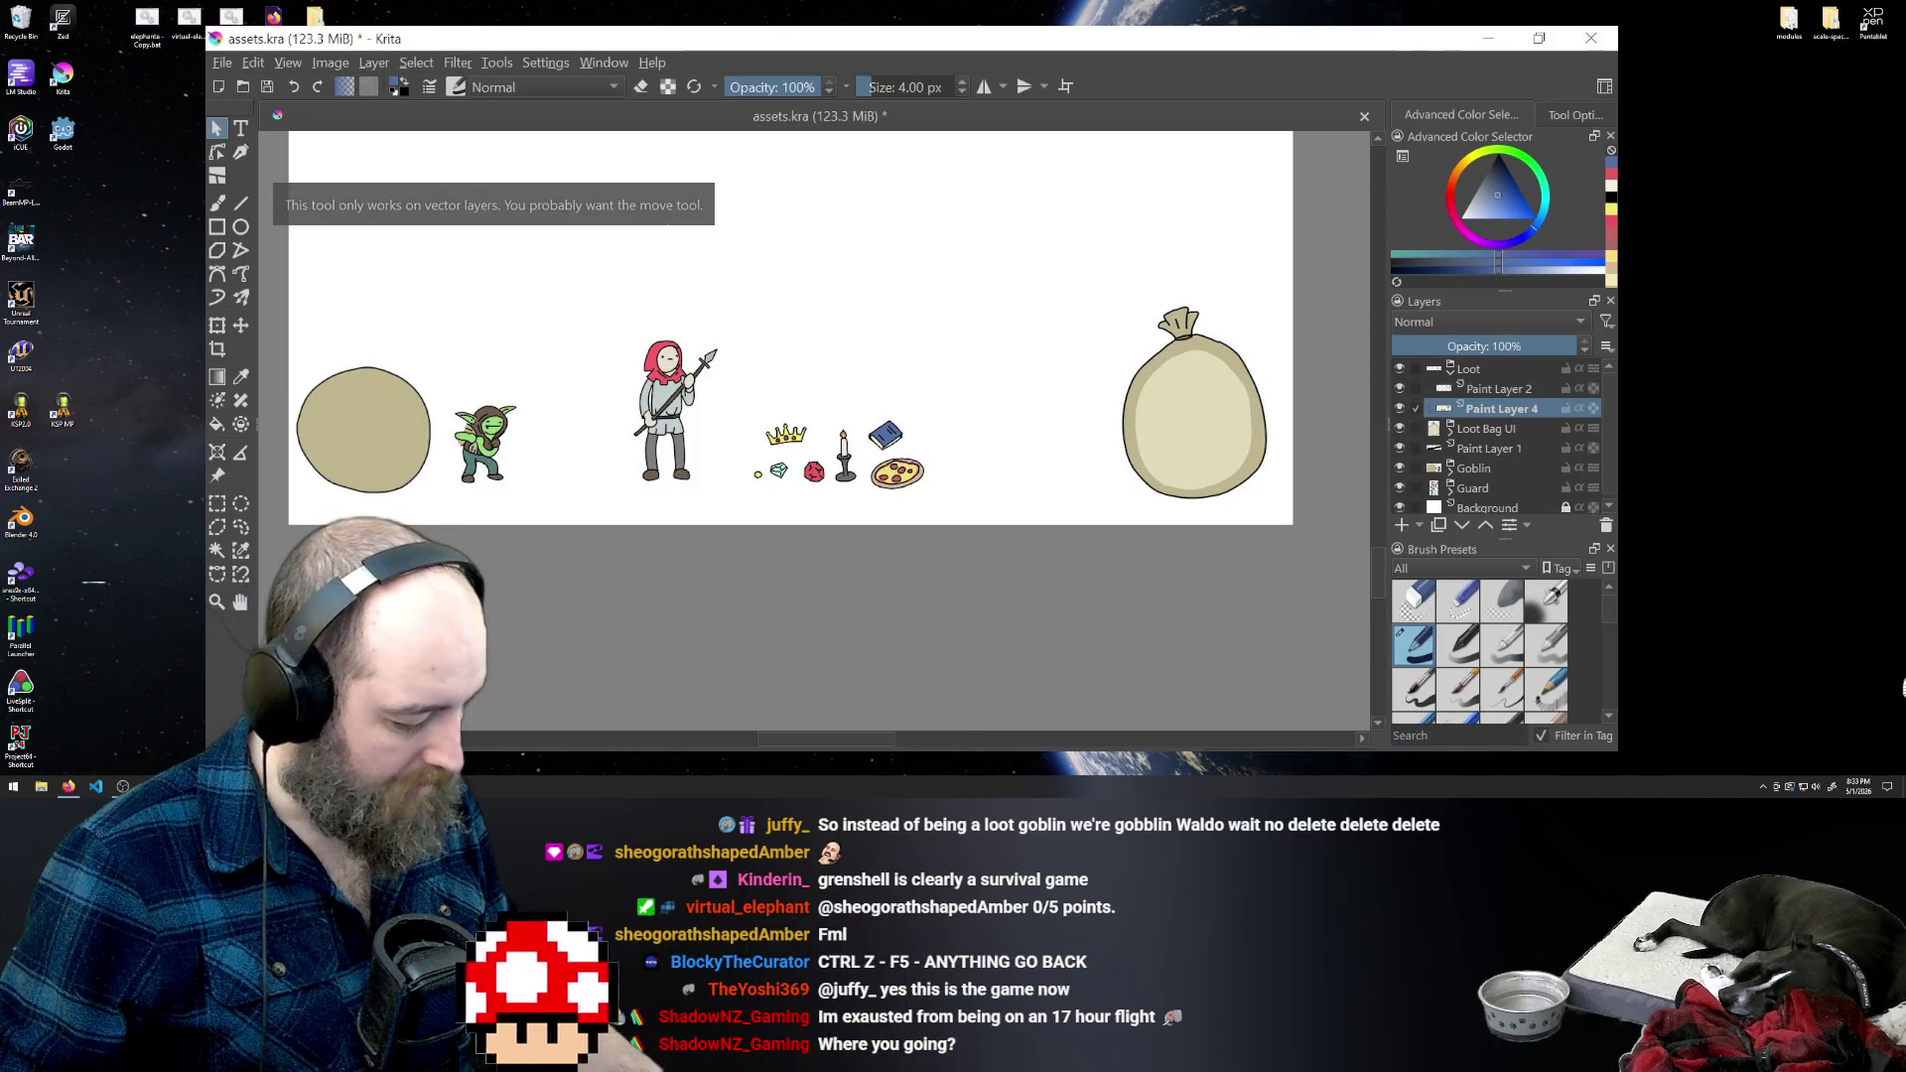
- Readjust the zoom and pan until the guard and the whole loot row, crown to pizza, show
{"action": "key", "text": "minus"}
{"action": "key", "text": "plus"}
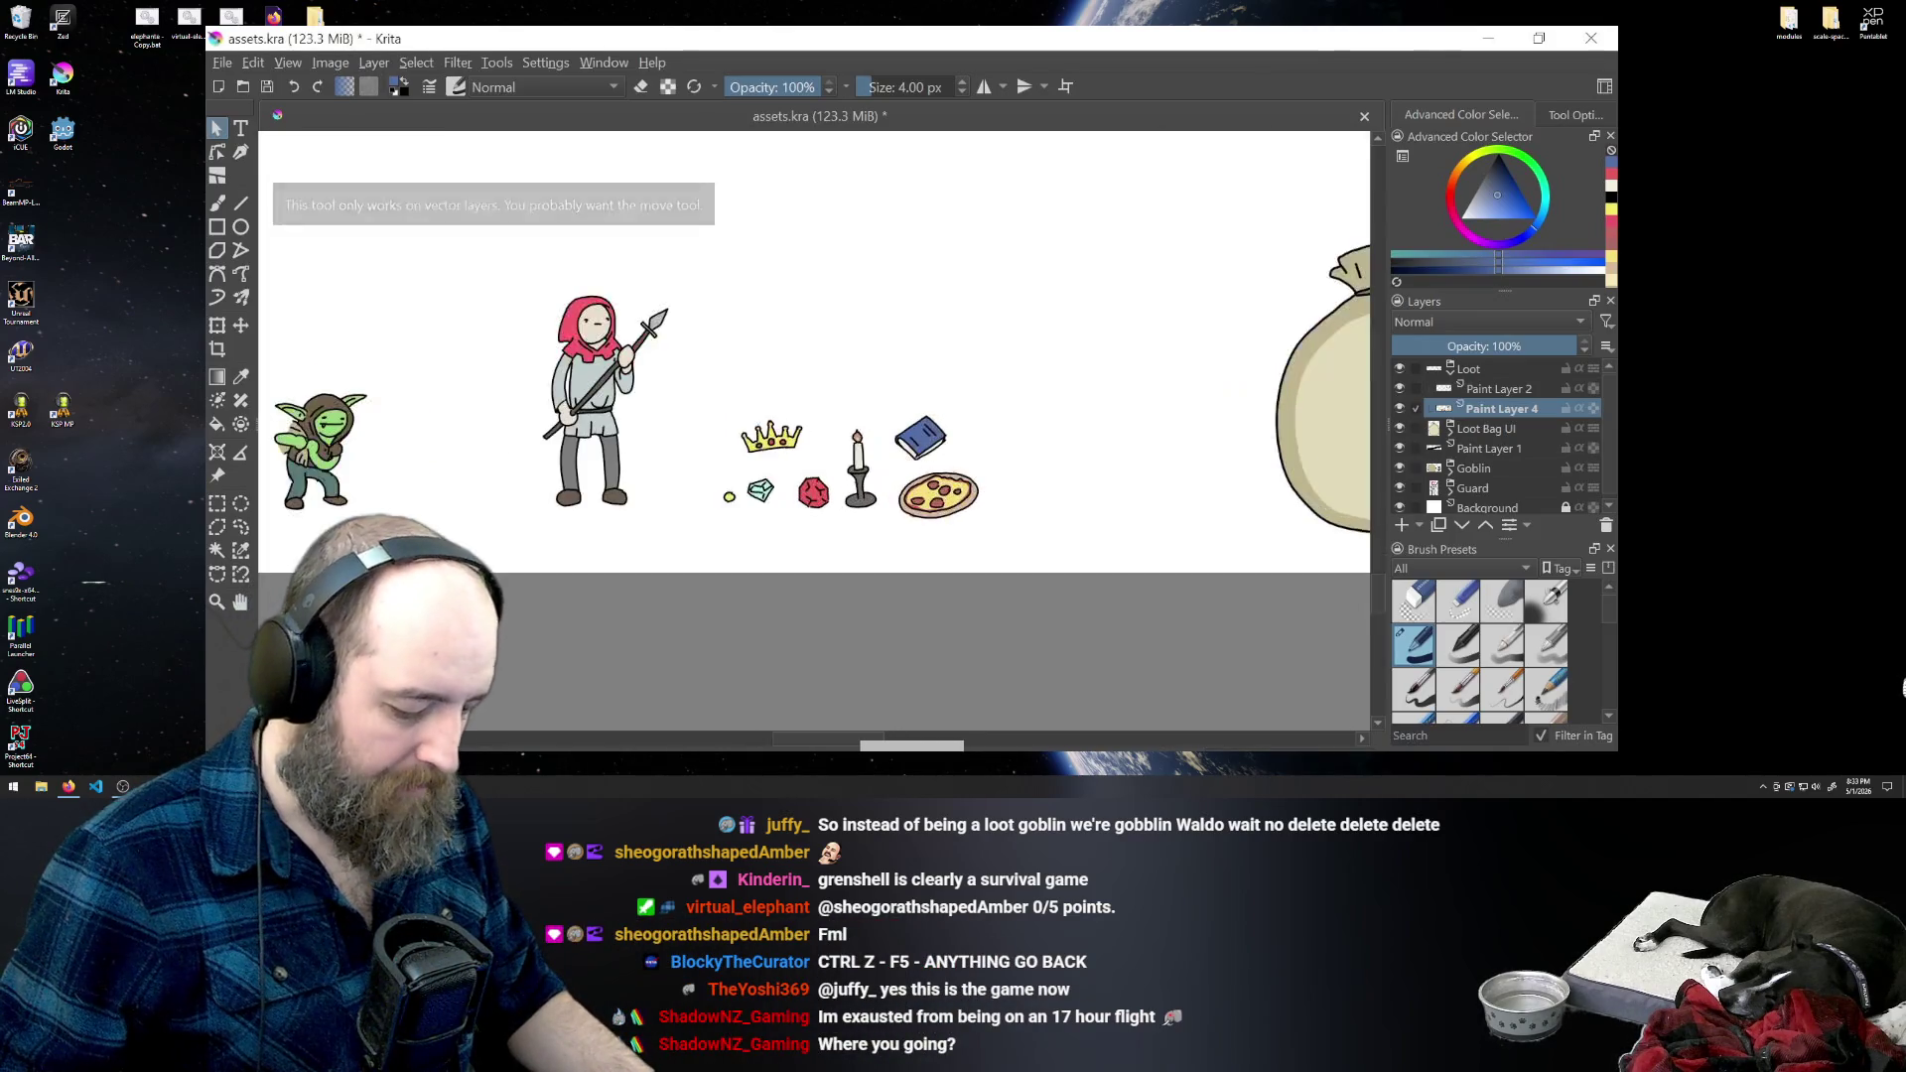
{"action": "key", "text": "plus"}
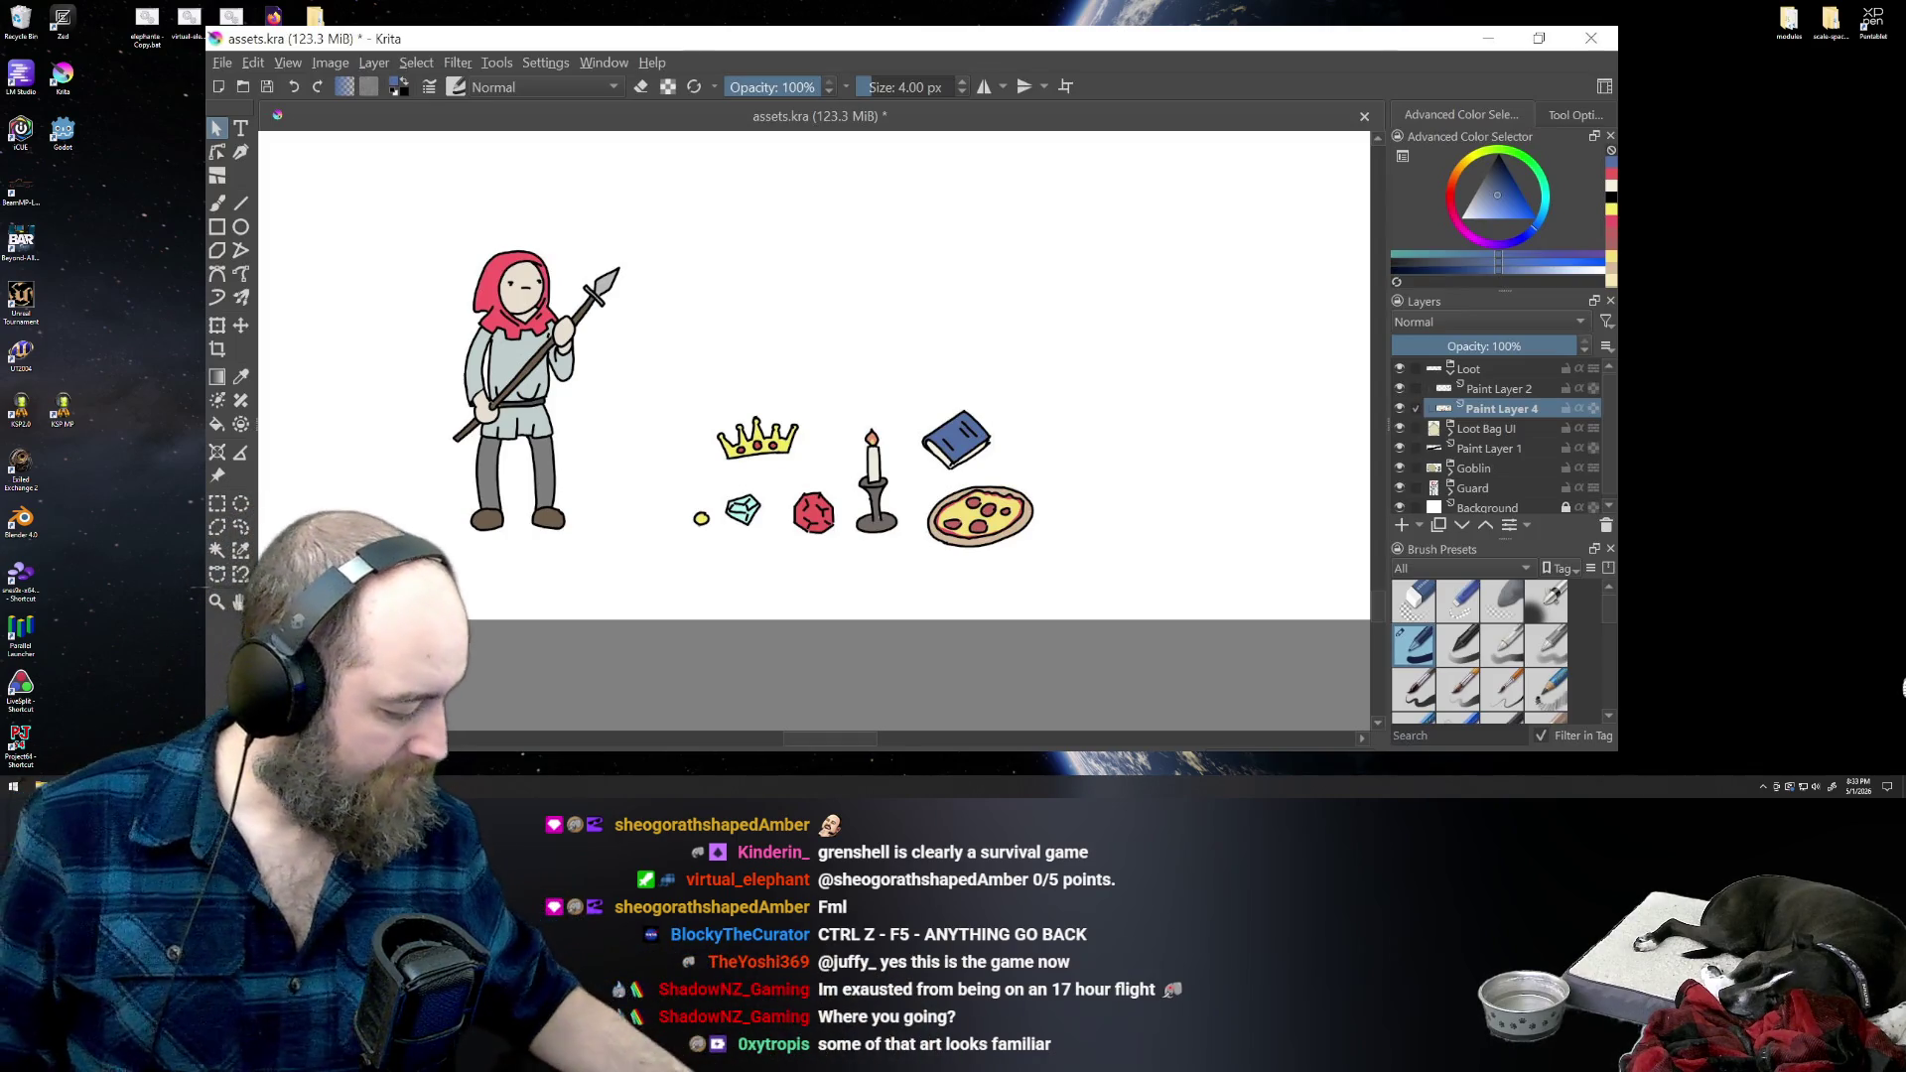
{"action": "left_click", "coordinate": [240, 602]}
{"action": "mouse_move", "coordinate": [378, 624]}
{"action": "left_mouse_down"}
{"action": "mouse_move", "coordinate": [863, 639]}
{"action": "mouse_move", "coordinate": [809, 650]}
{"action": "mouse_move", "coordinate": [880, 646]}
{"action": "mouse_move", "coordinate": [890, 713]}
{"action": "left_mouse_up"}
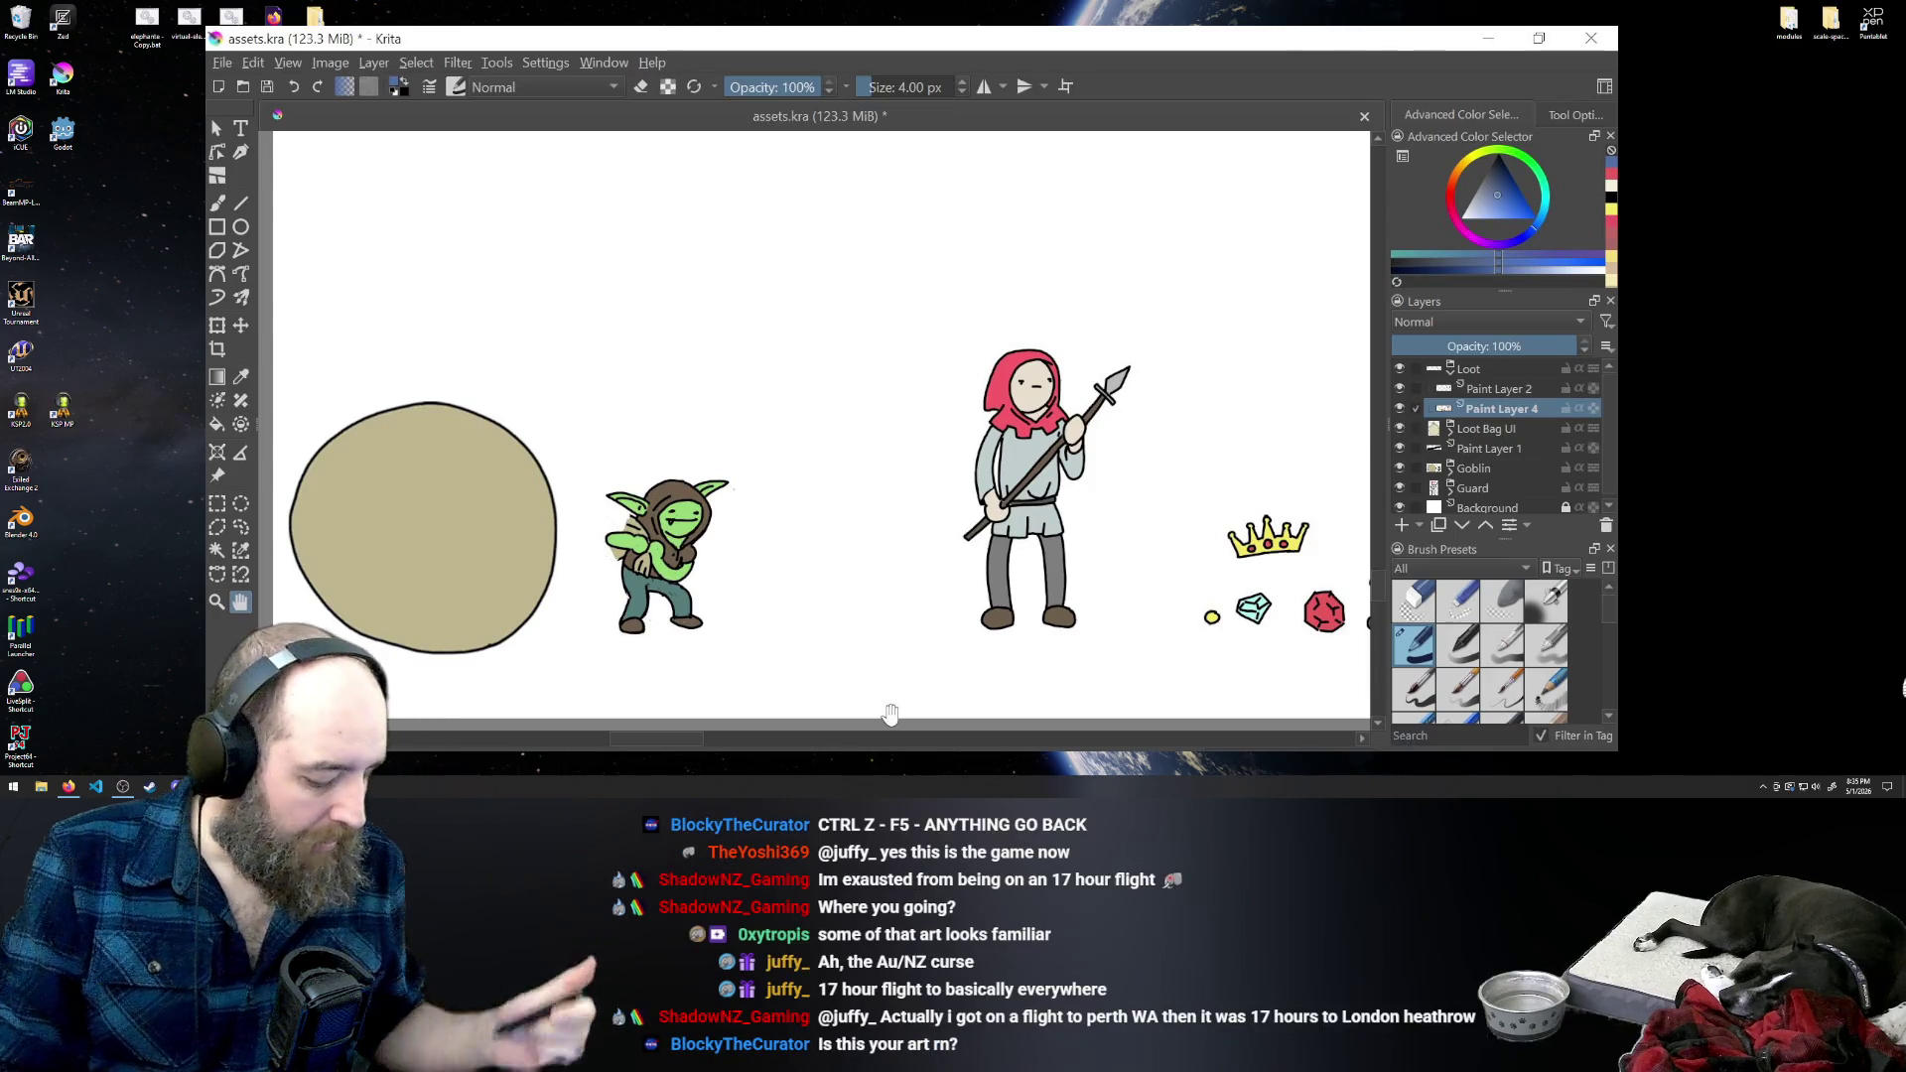
{"action": "left_click_drag", "start_coordinate": [1115, 566], "coordinate": [606, 545]}
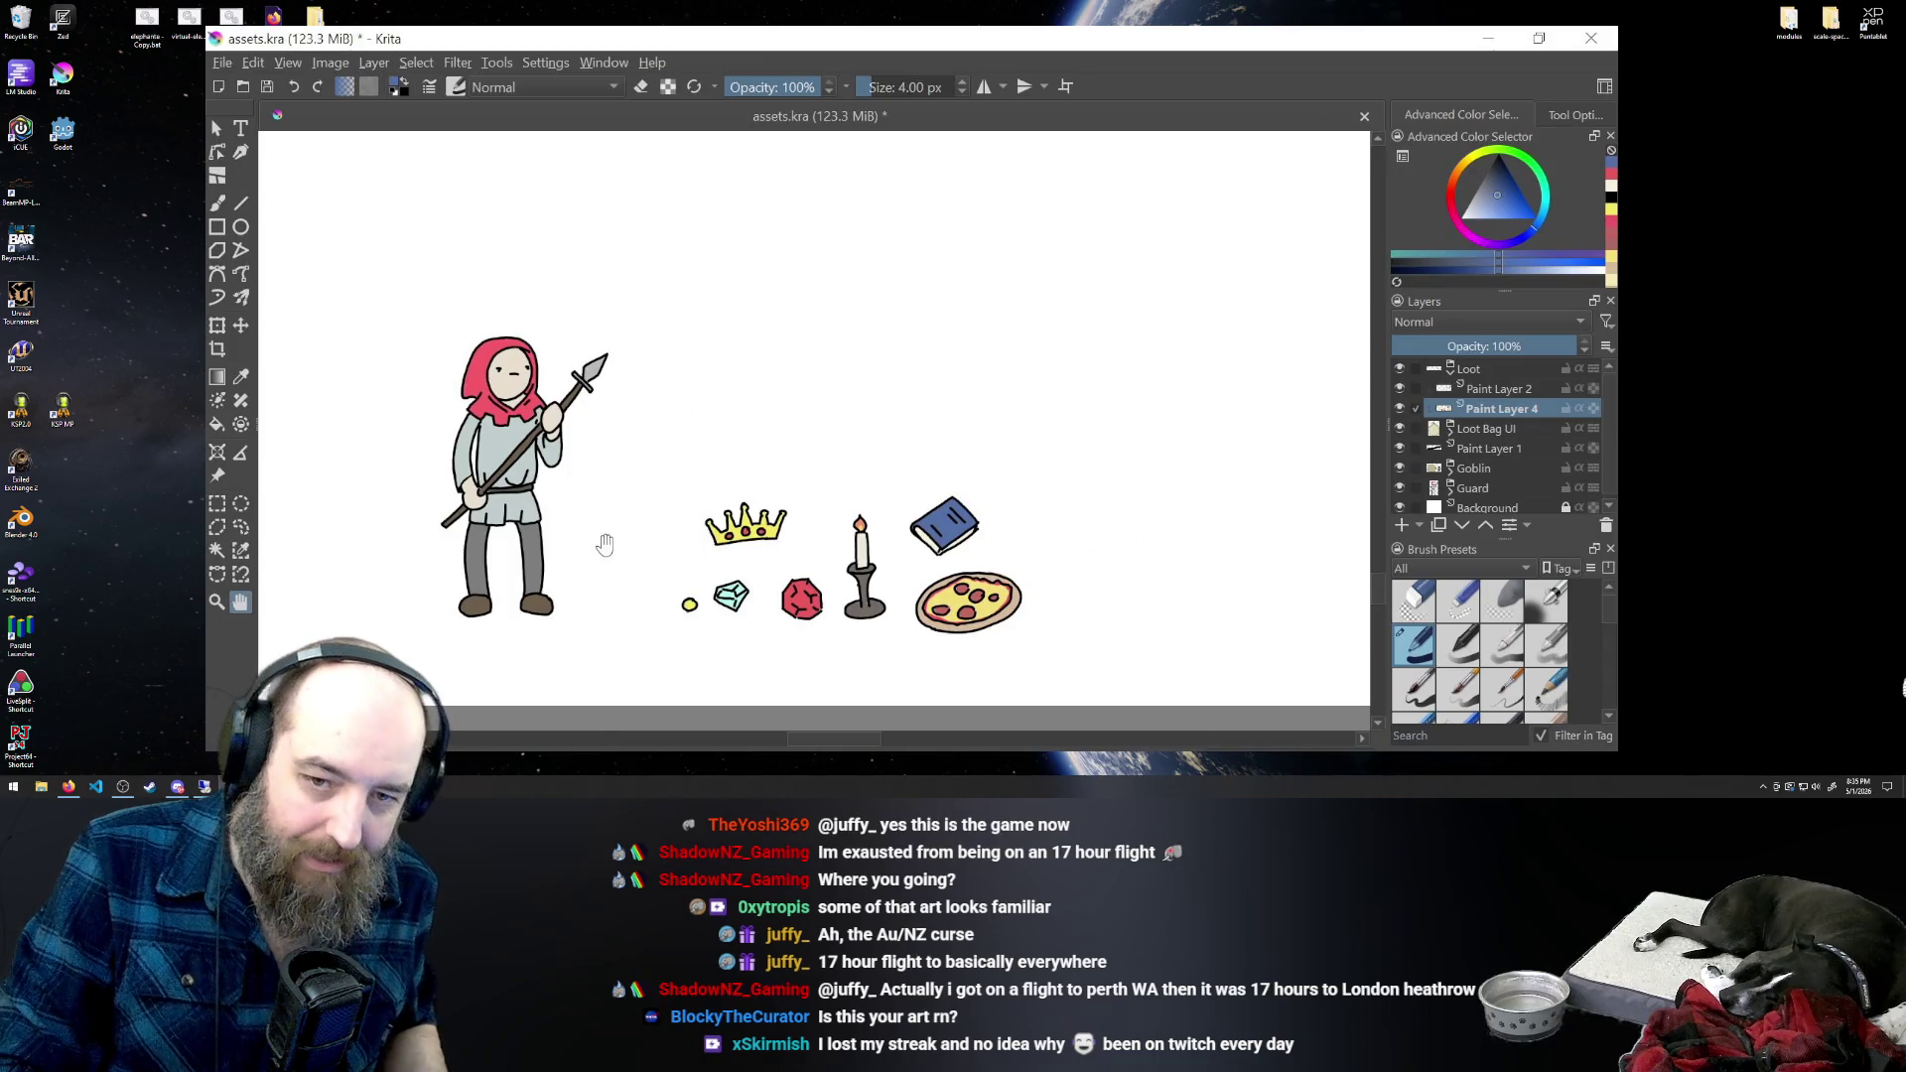
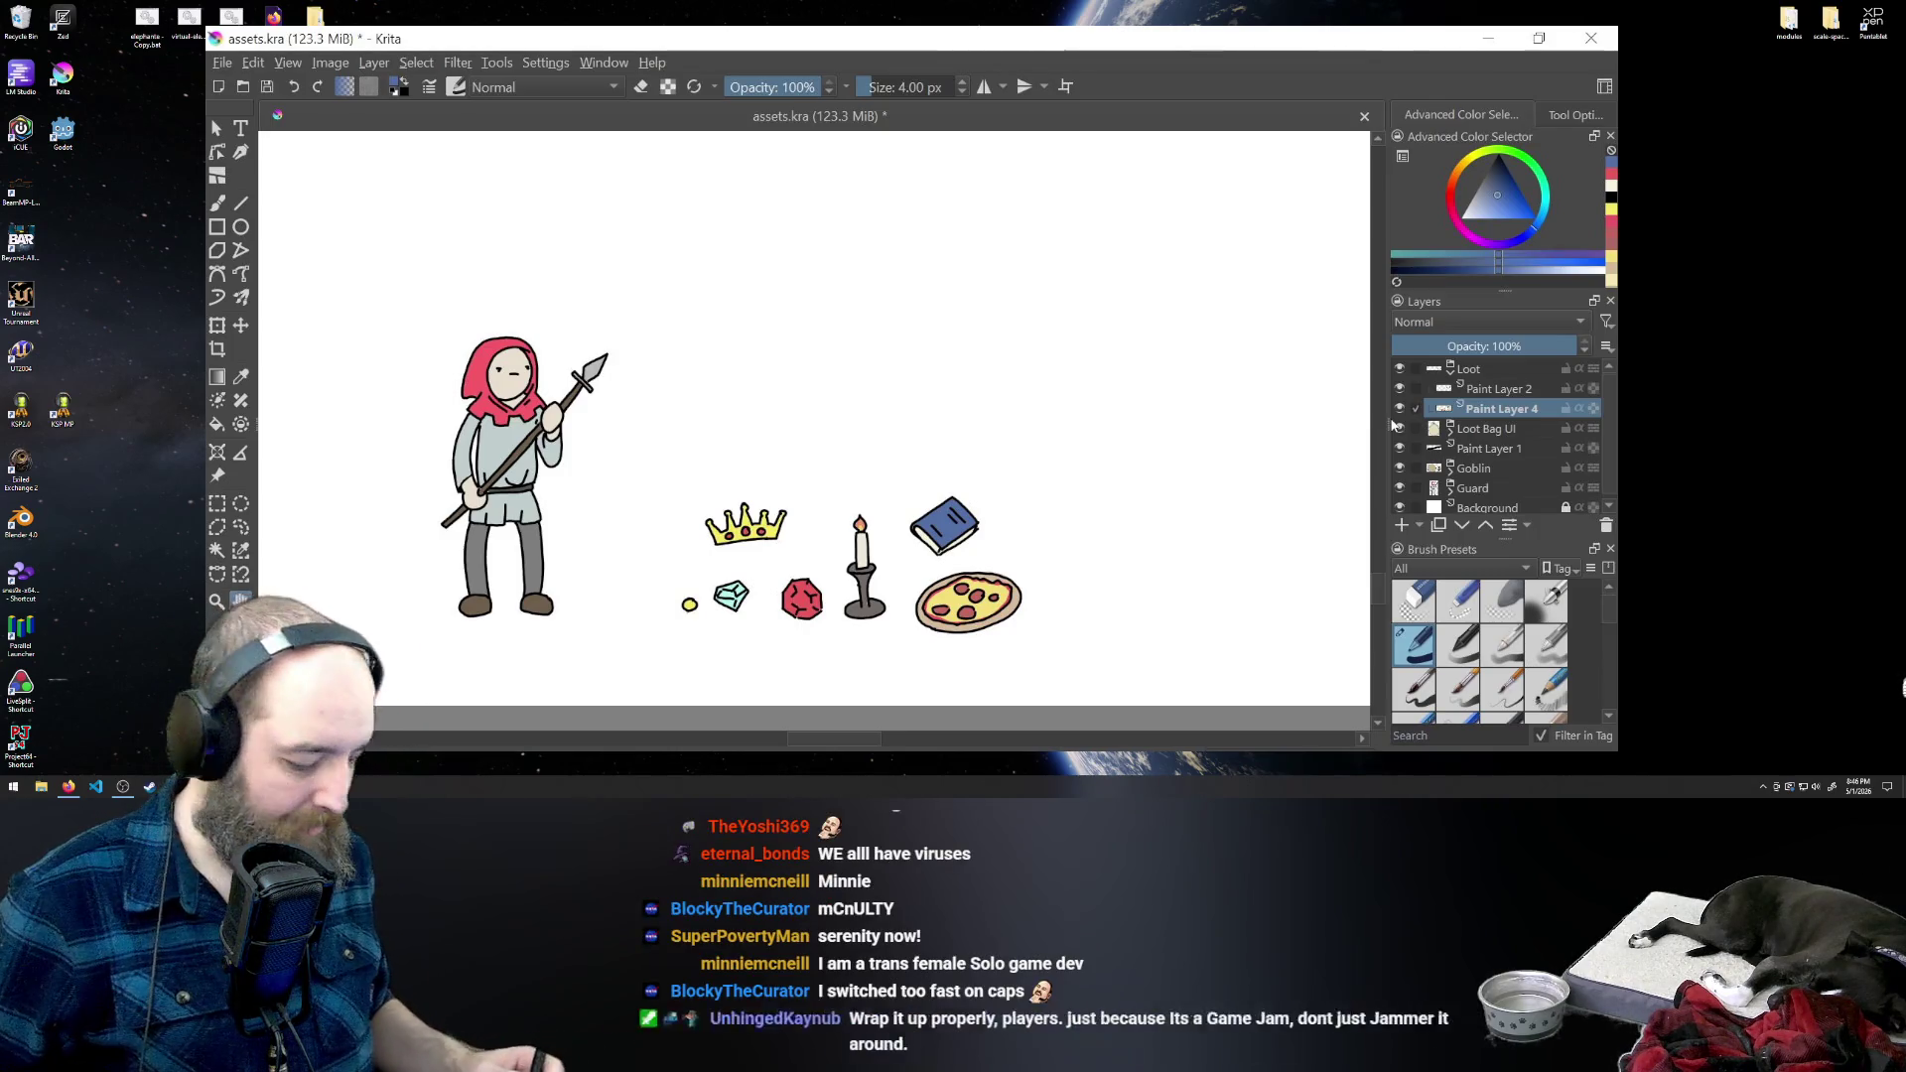
- Pan to the tan circle and goblin, select the Loot Bag UI layer, then zoom out with the Transform tool active
{"action": "mouse_move", "coordinate": [373, 625]}
{"action": "left_mouse_down"}
{"action": "mouse_move", "coordinate": [740, 591]}
{"action": "mouse_move", "coordinate": [1069, 649]}
{"action": "left_mouse_up"}
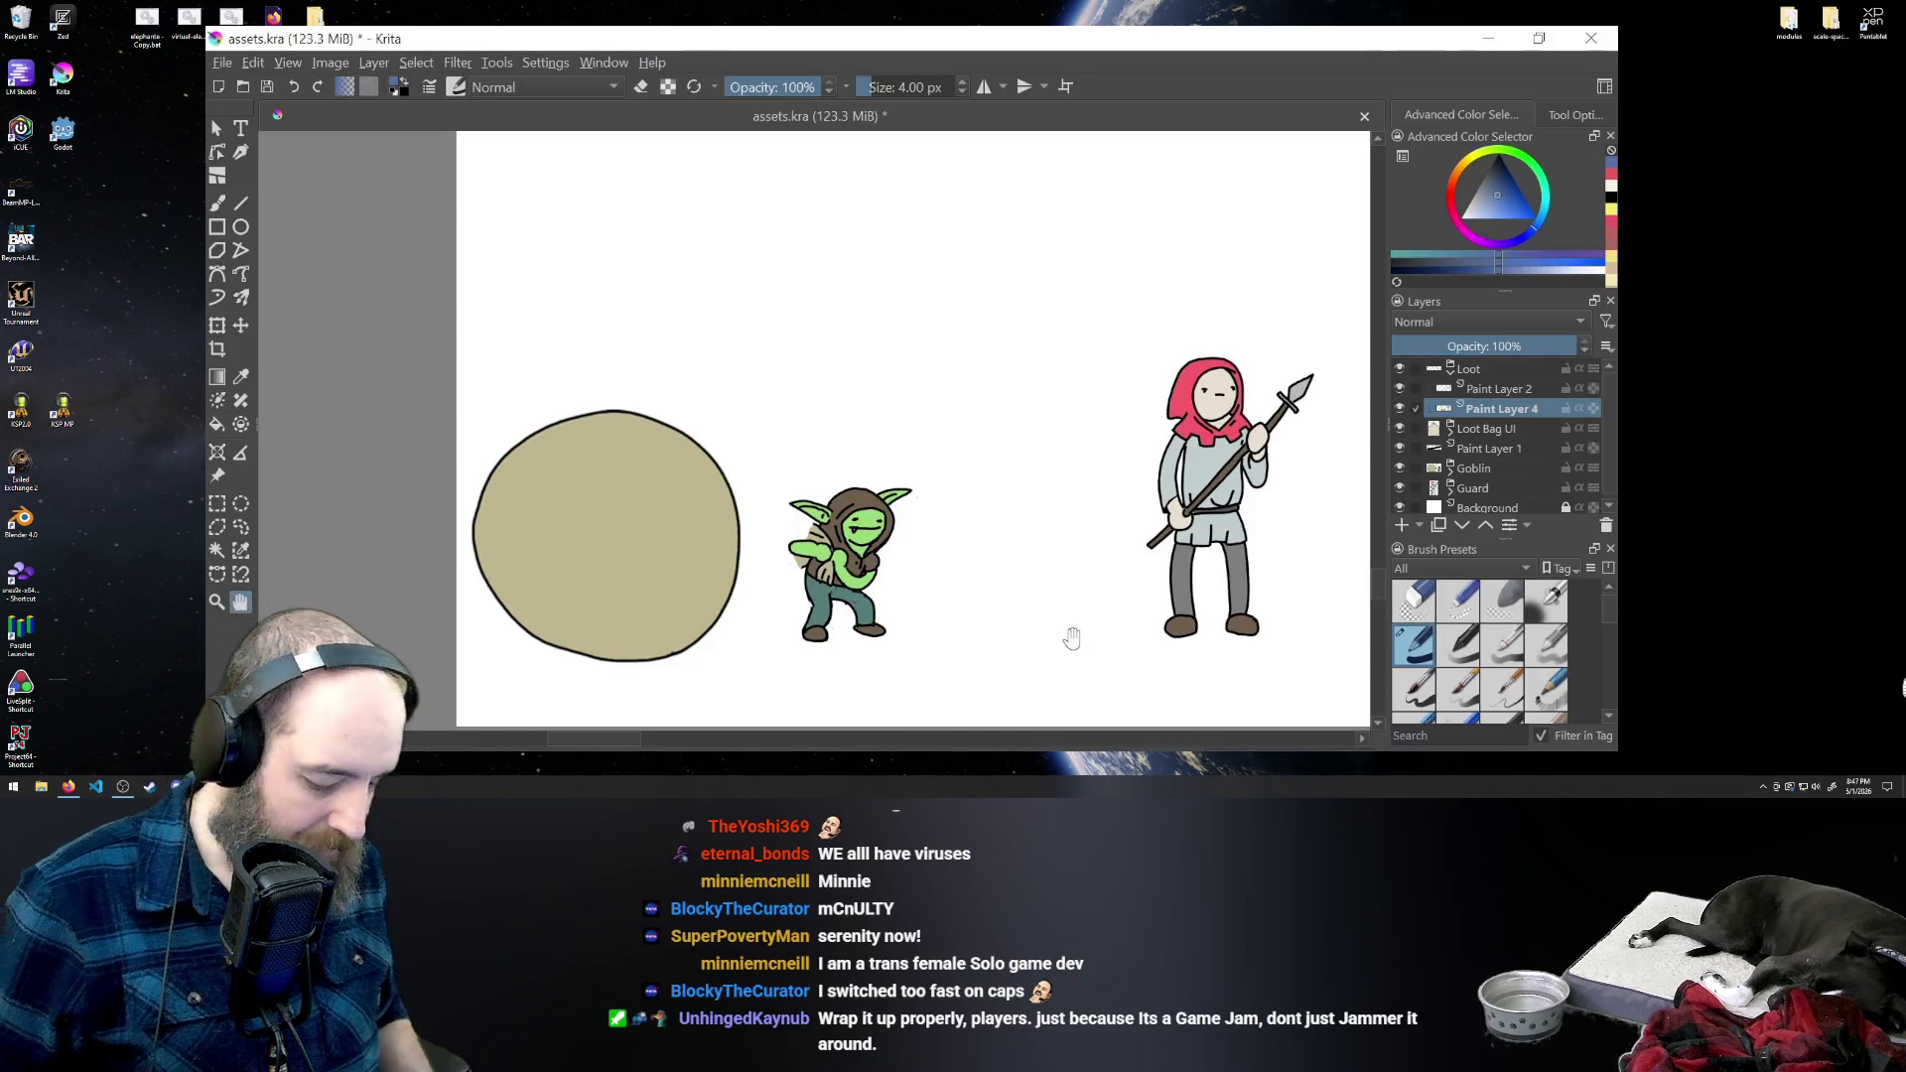
{"action": "left_click", "coordinate": [1475, 434]}
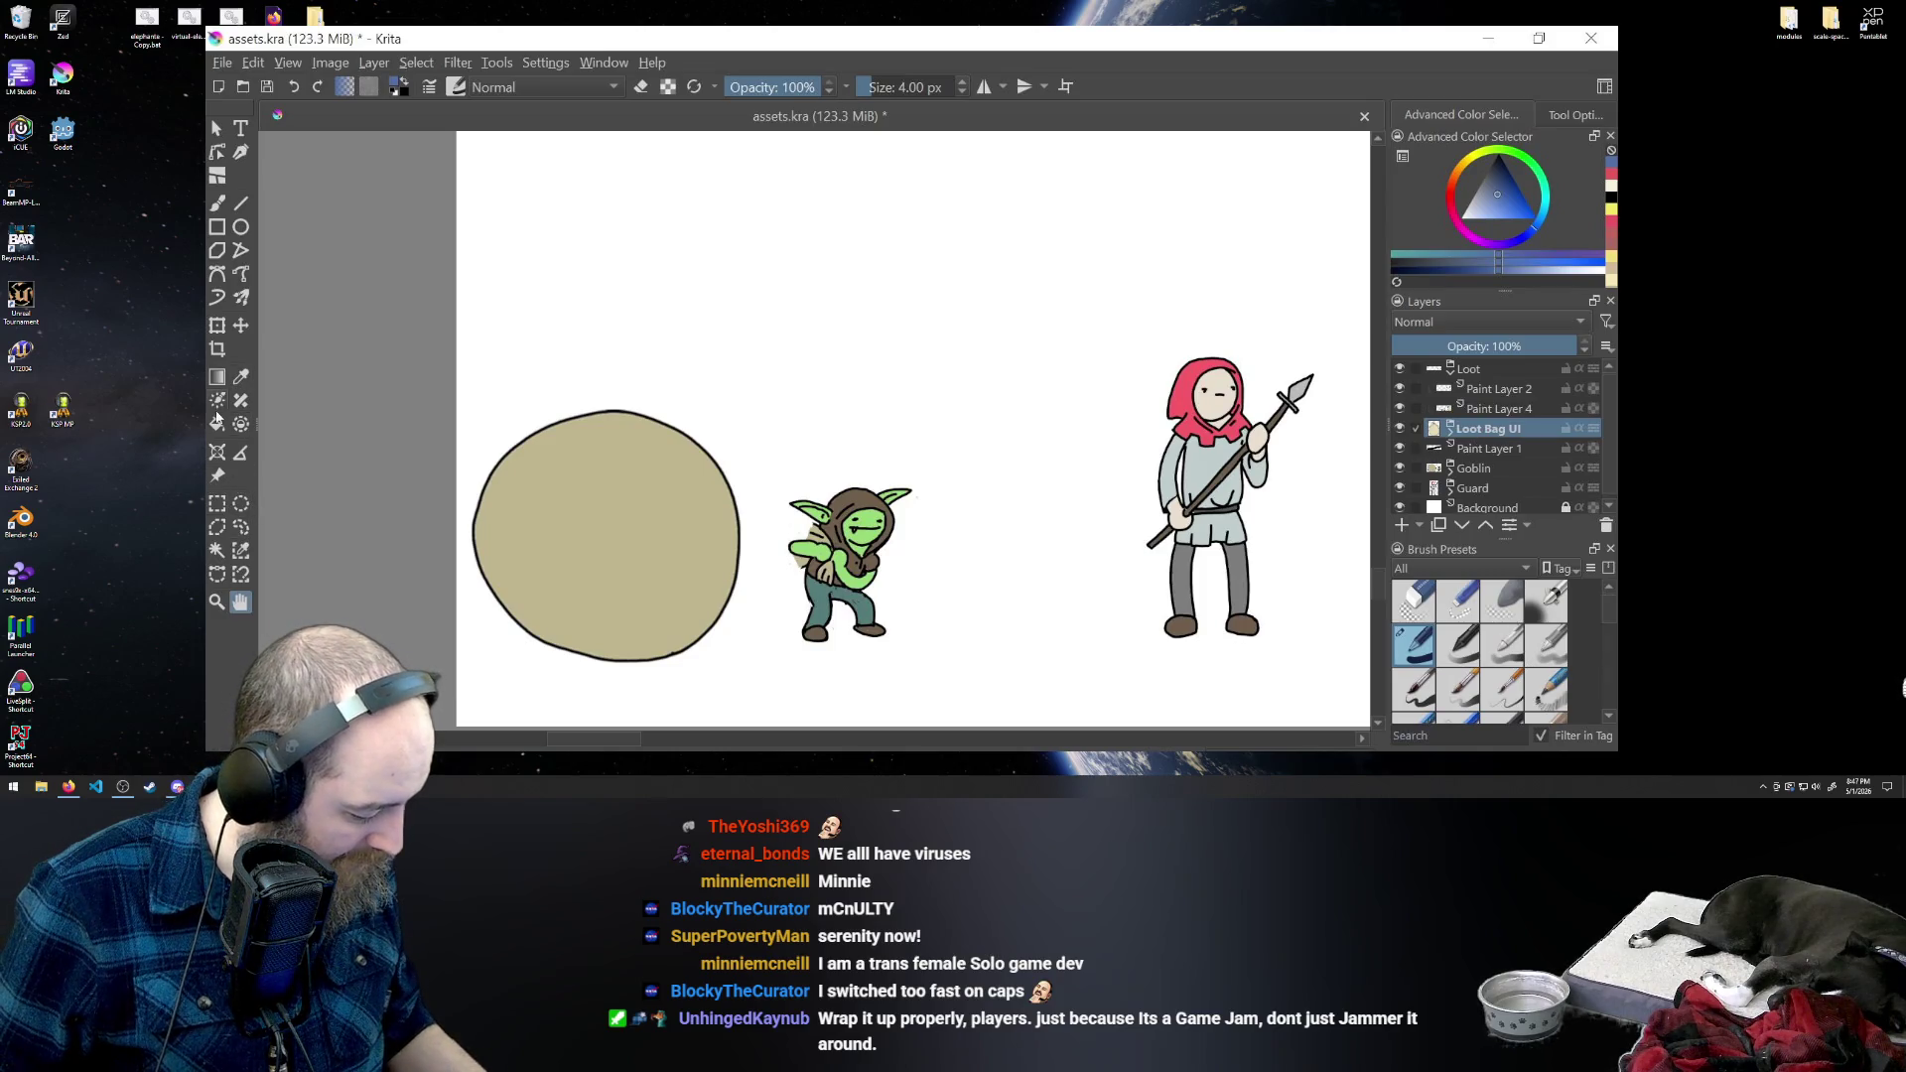
{"action": "left_click", "coordinate": [217, 327]}
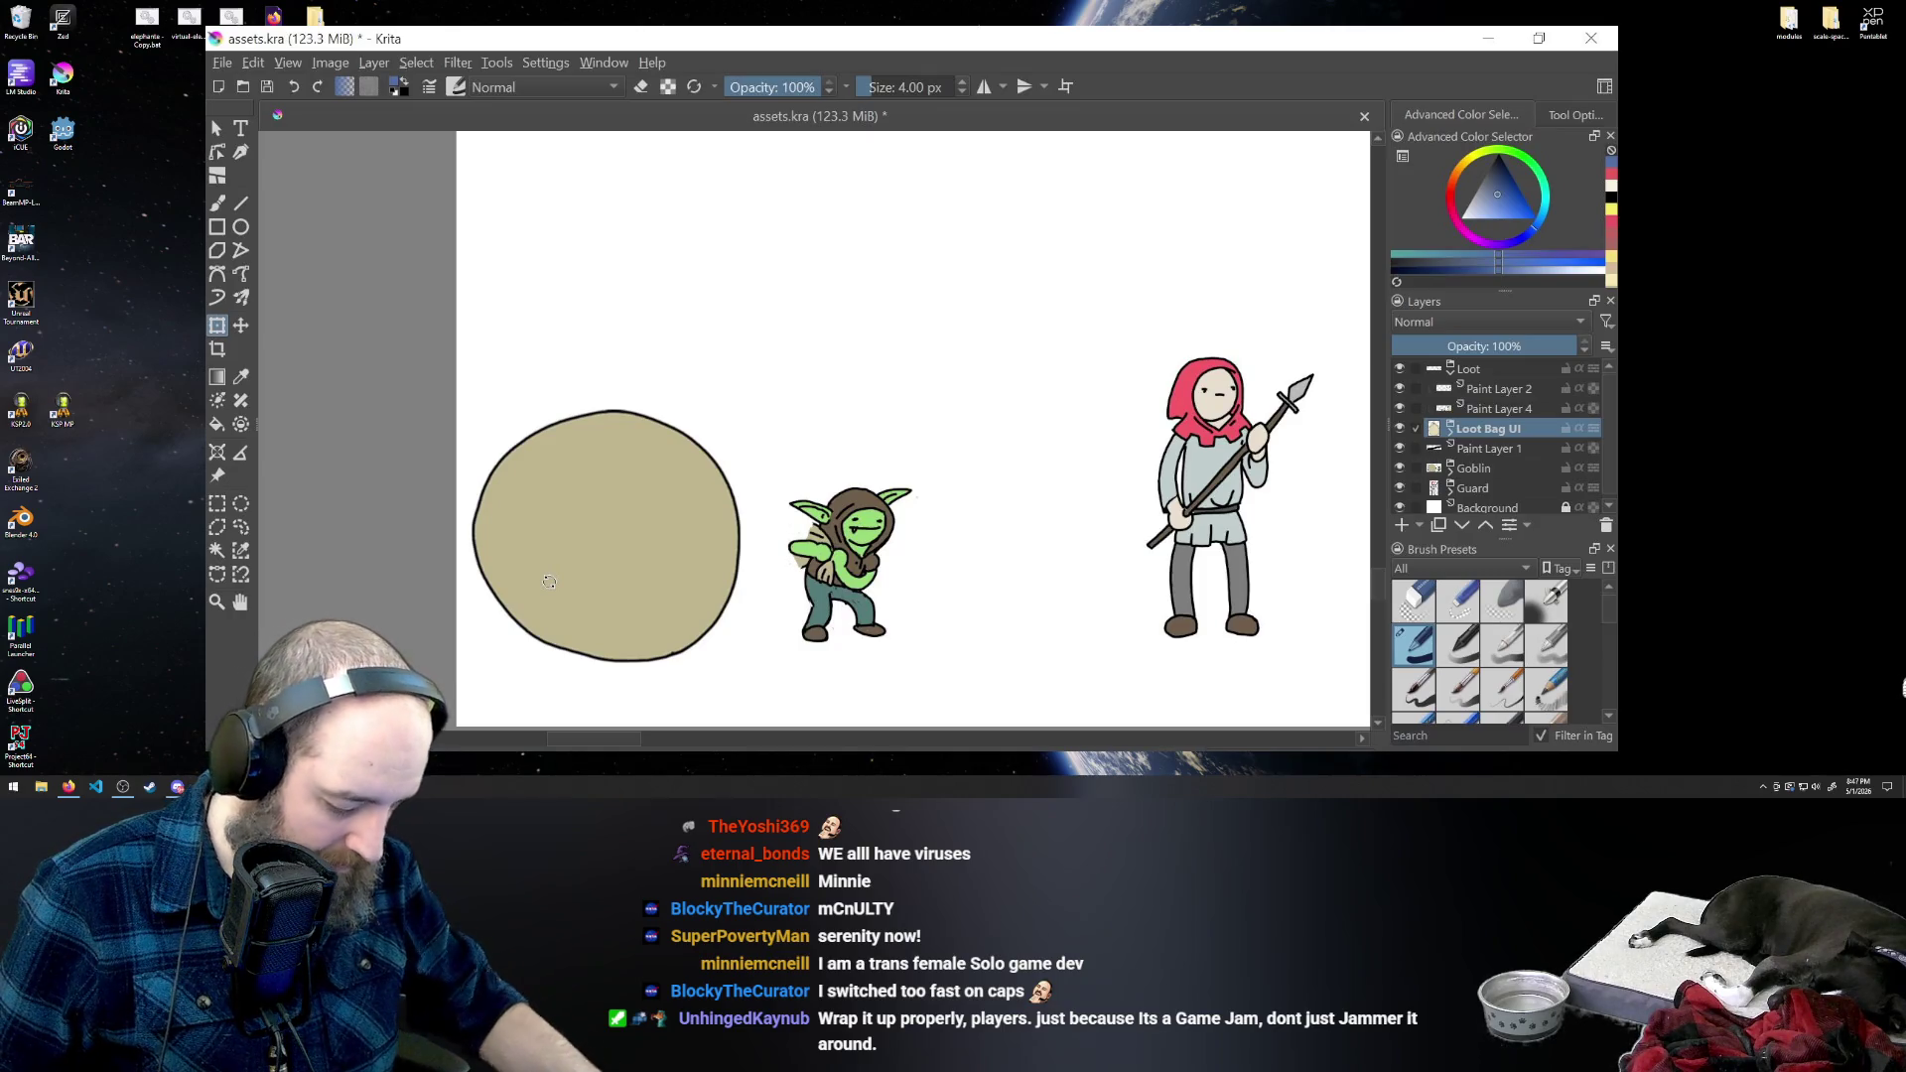
{"action": "key", "text": "minus"}
{"action": "key", "text": "minus"}
{"action": "key", "text": "minus"}
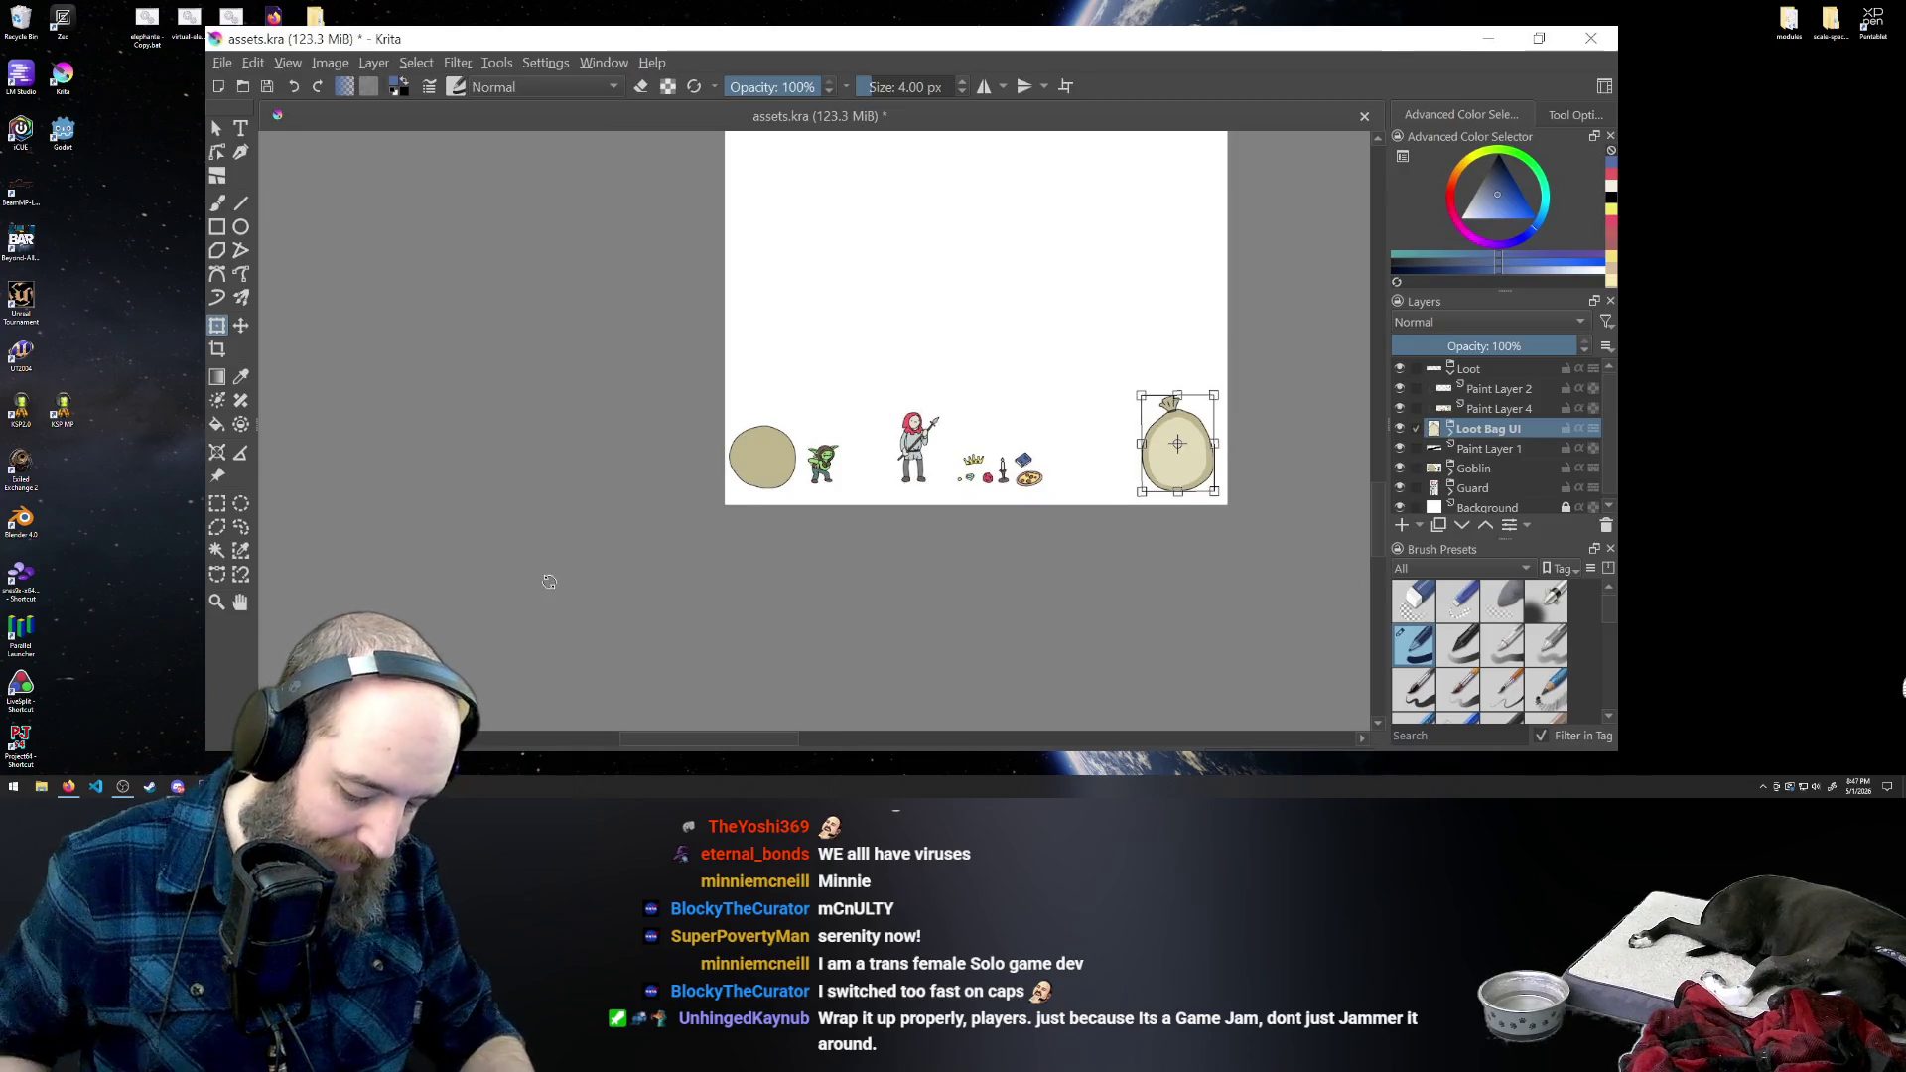
- Select the Goblin layer and draw a rectangular selection around the left tan circle
{"action": "left_click", "coordinate": [1479, 468]}
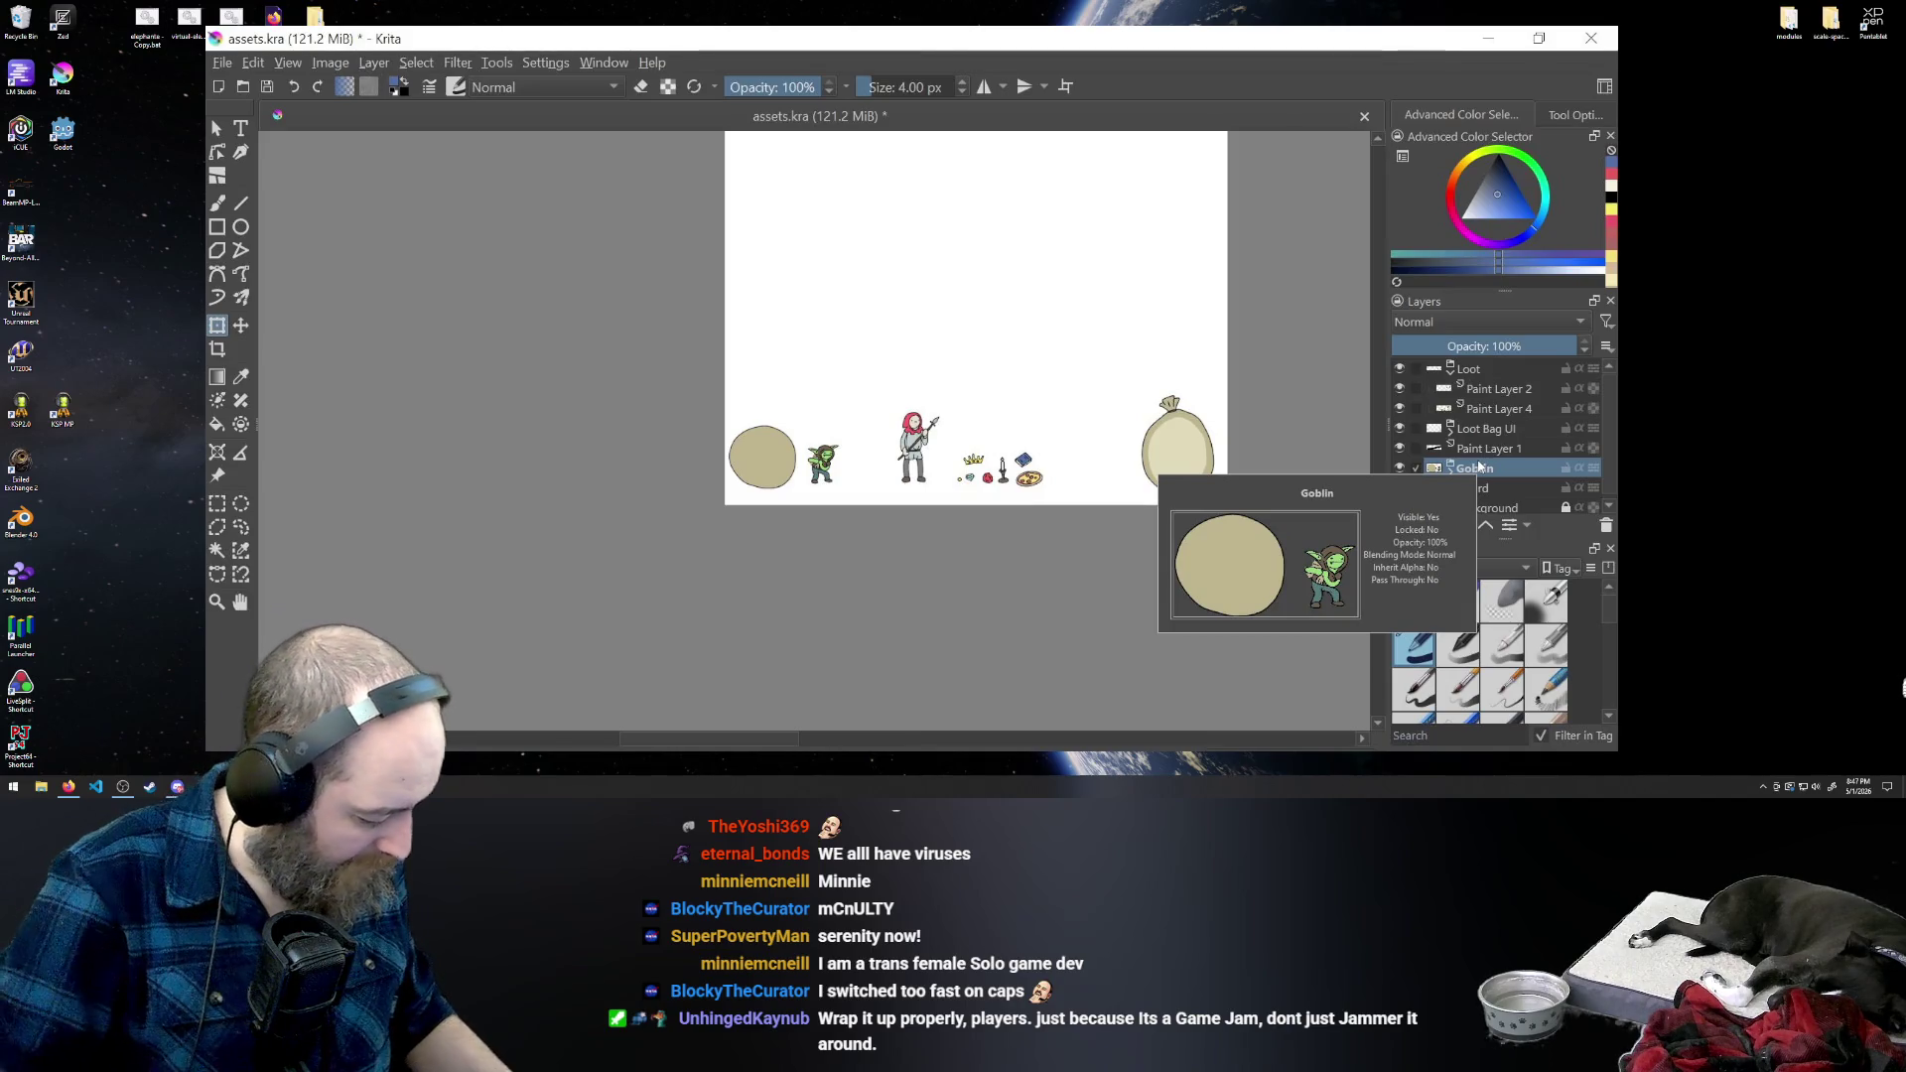
{"action": "left_click", "coordinate": [226, 506]}
{"action": "left_click_drag", "start_coordinate": [727, 420], "coordinate": [812, 513]}
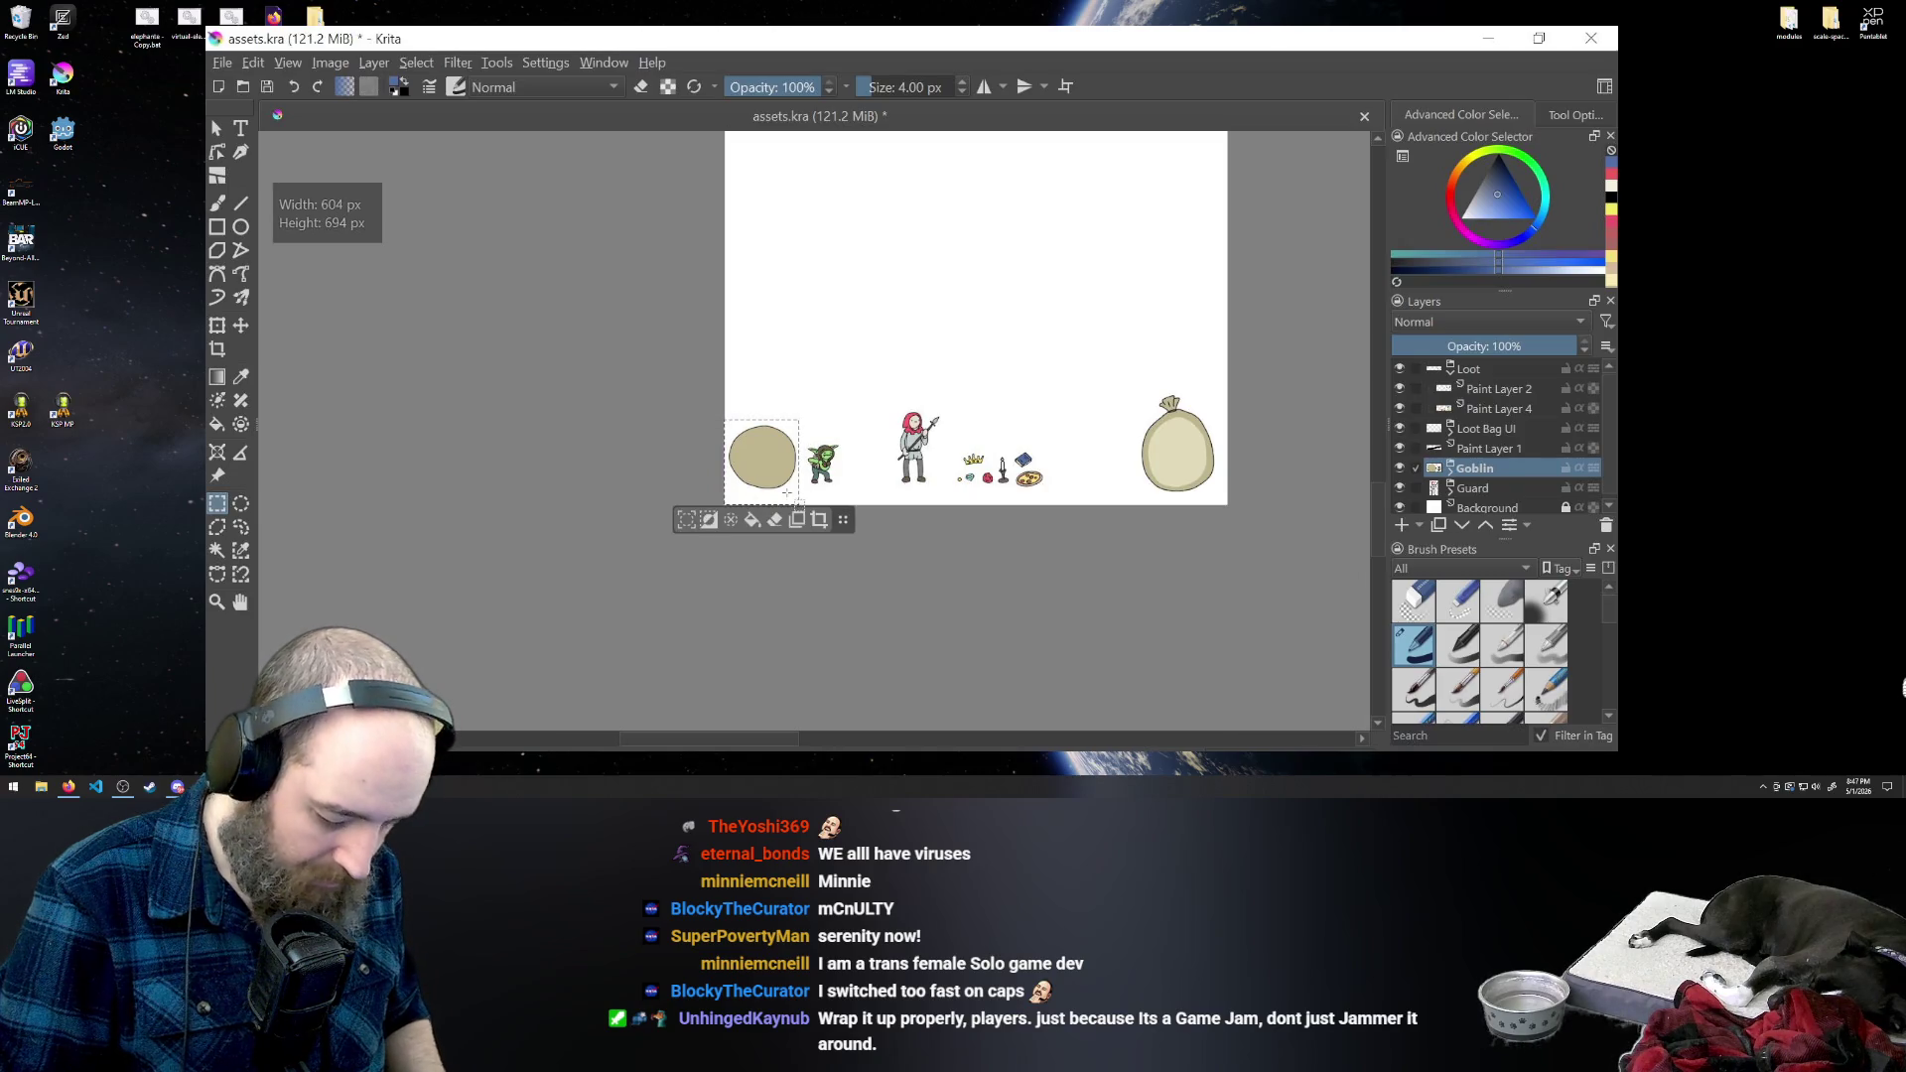
- Expand the Goblin group and move Paint Layer 5's tan circle behind the goblin
{"action": "left_click", "coordinate": [1451, 469]}
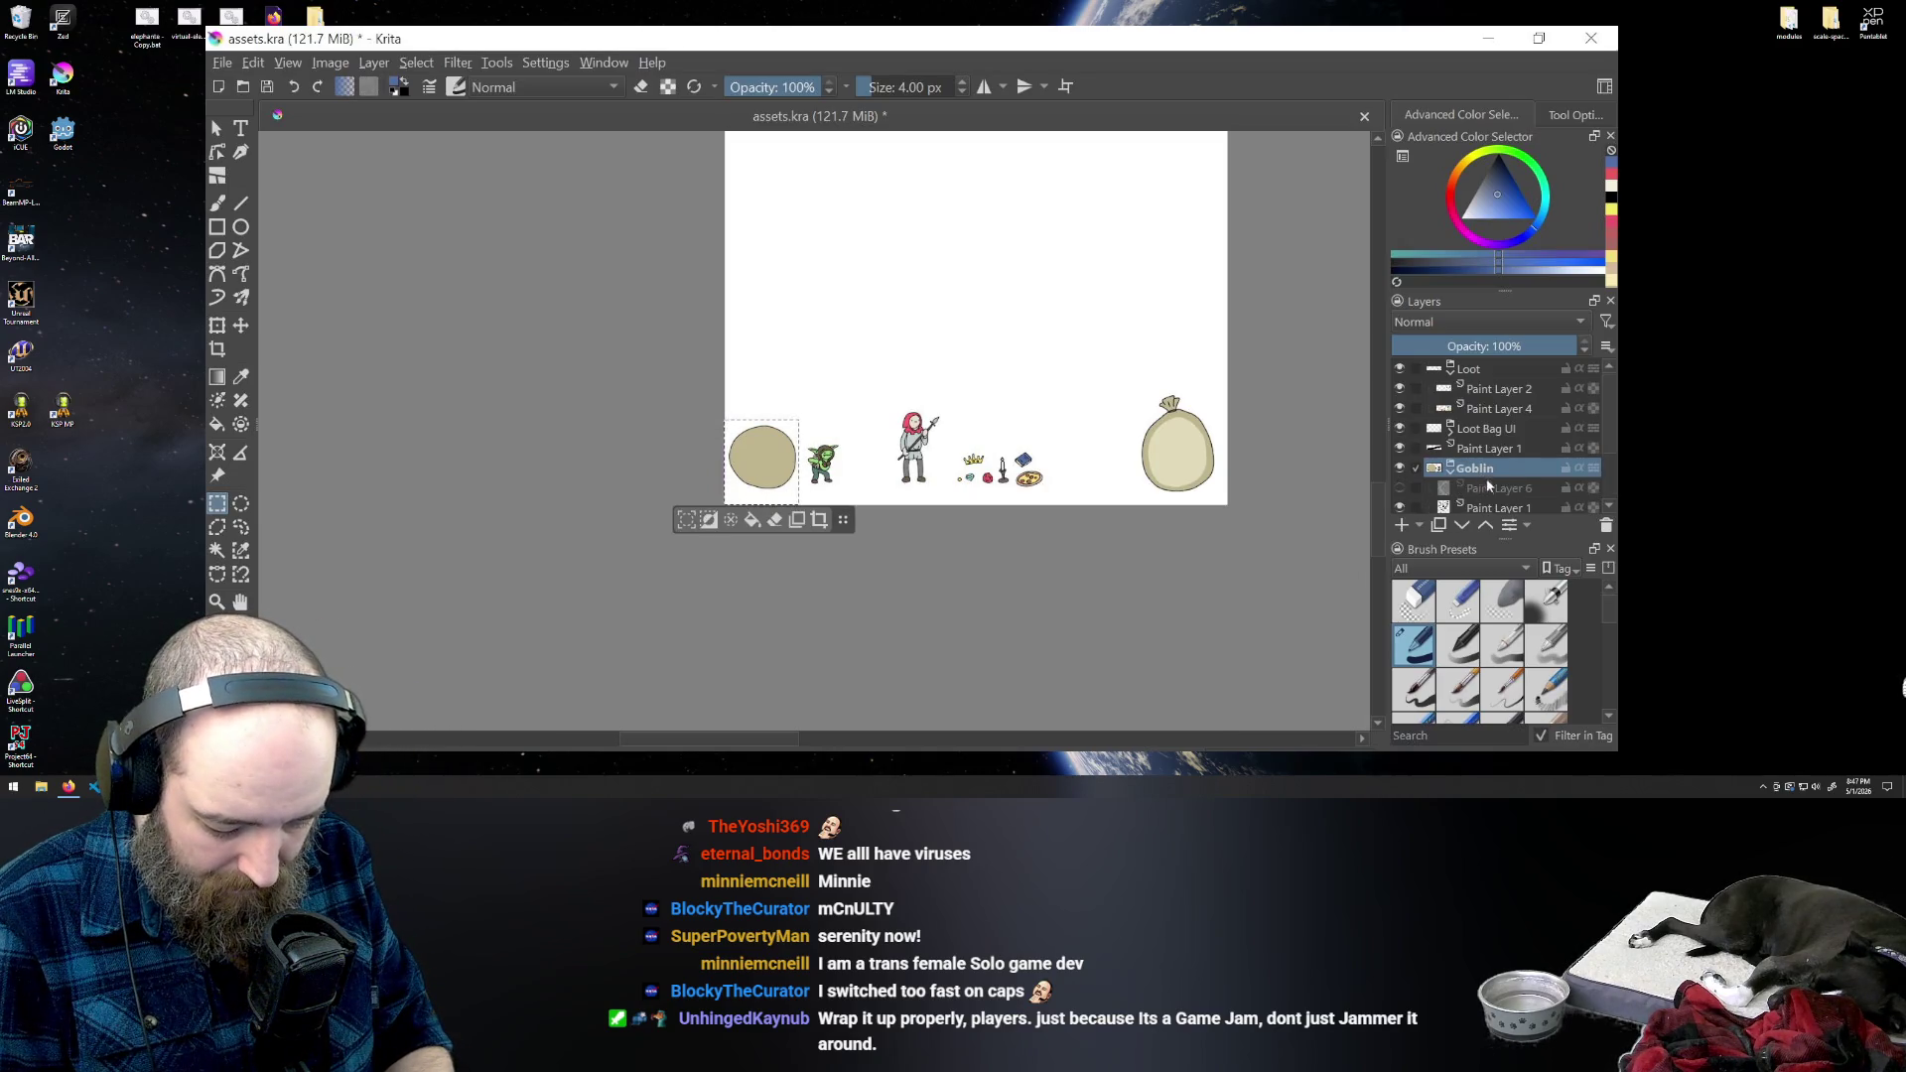
{"action": "mouse_move", "coordinate": [1479, 469]}
{"action": "left_mouse_down"}
{"action": "mouse_move", "coordinate": [1480, 414]}
{"action": "mouse_move", "coordinate": [1481, 445]}
{"action": "left_mouse_up"}
{"action": "scroll", "coordinate": [1607, 394], "scroll_direction": "down", "scroll_amount": 2}
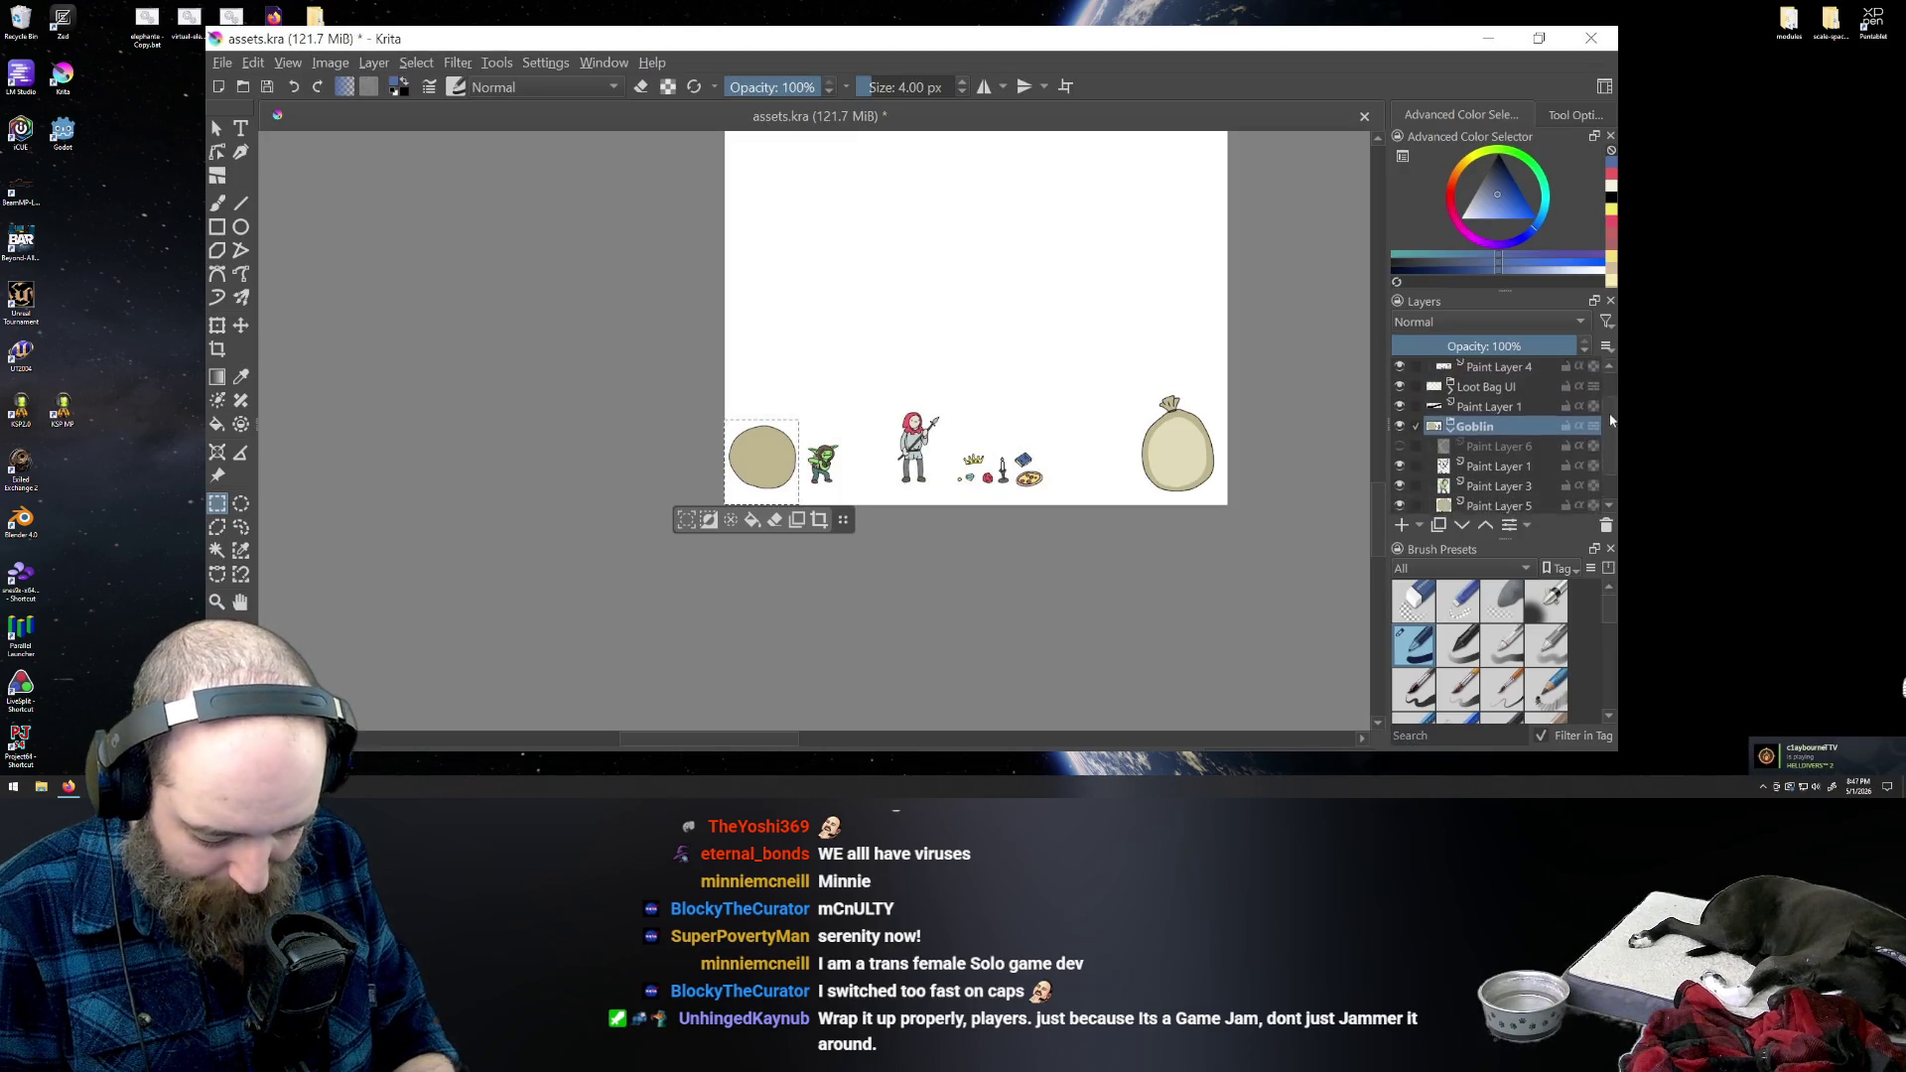
{"action": "left_click", "coordinate": [1476, 500]}
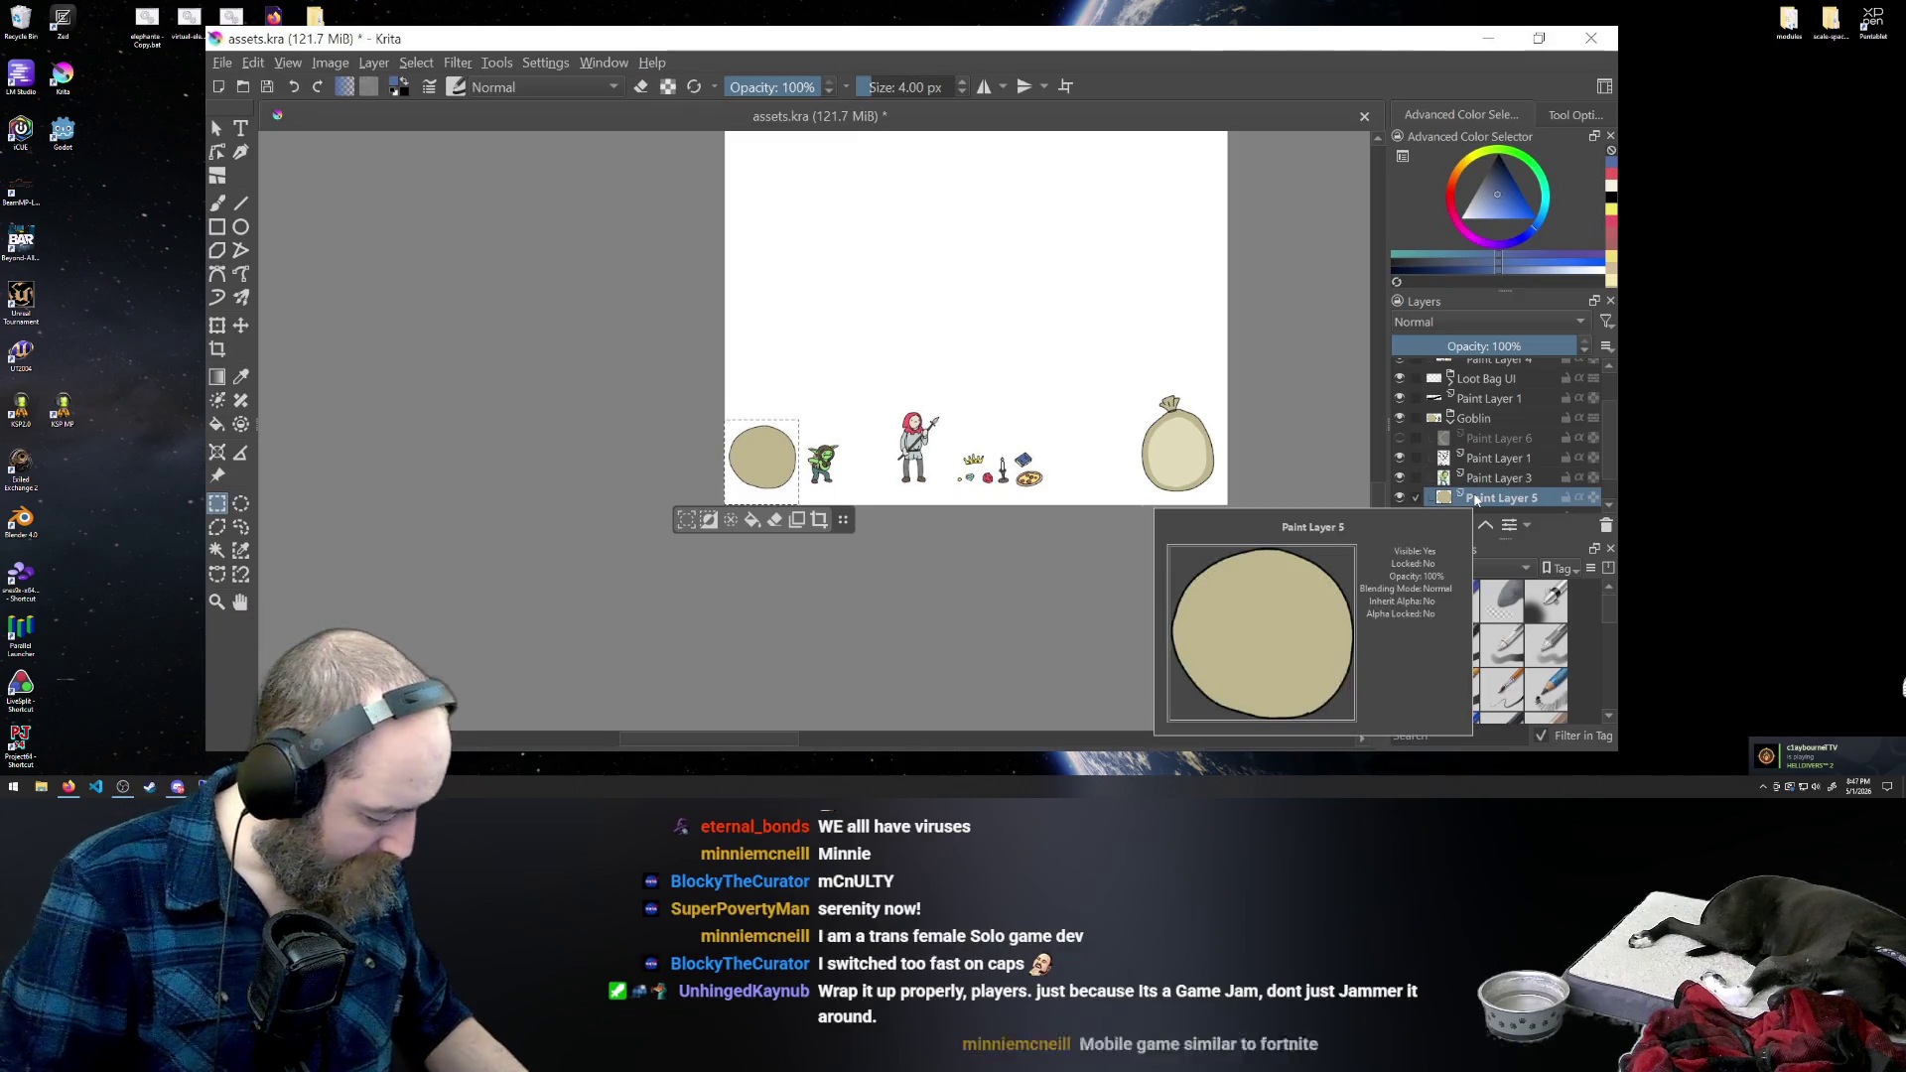
{"action": "key", "text": "ctrl+t"}
{"action": "left_click_drag", "start_coordinate": [763, 439], "coordinate": [809, 437]}
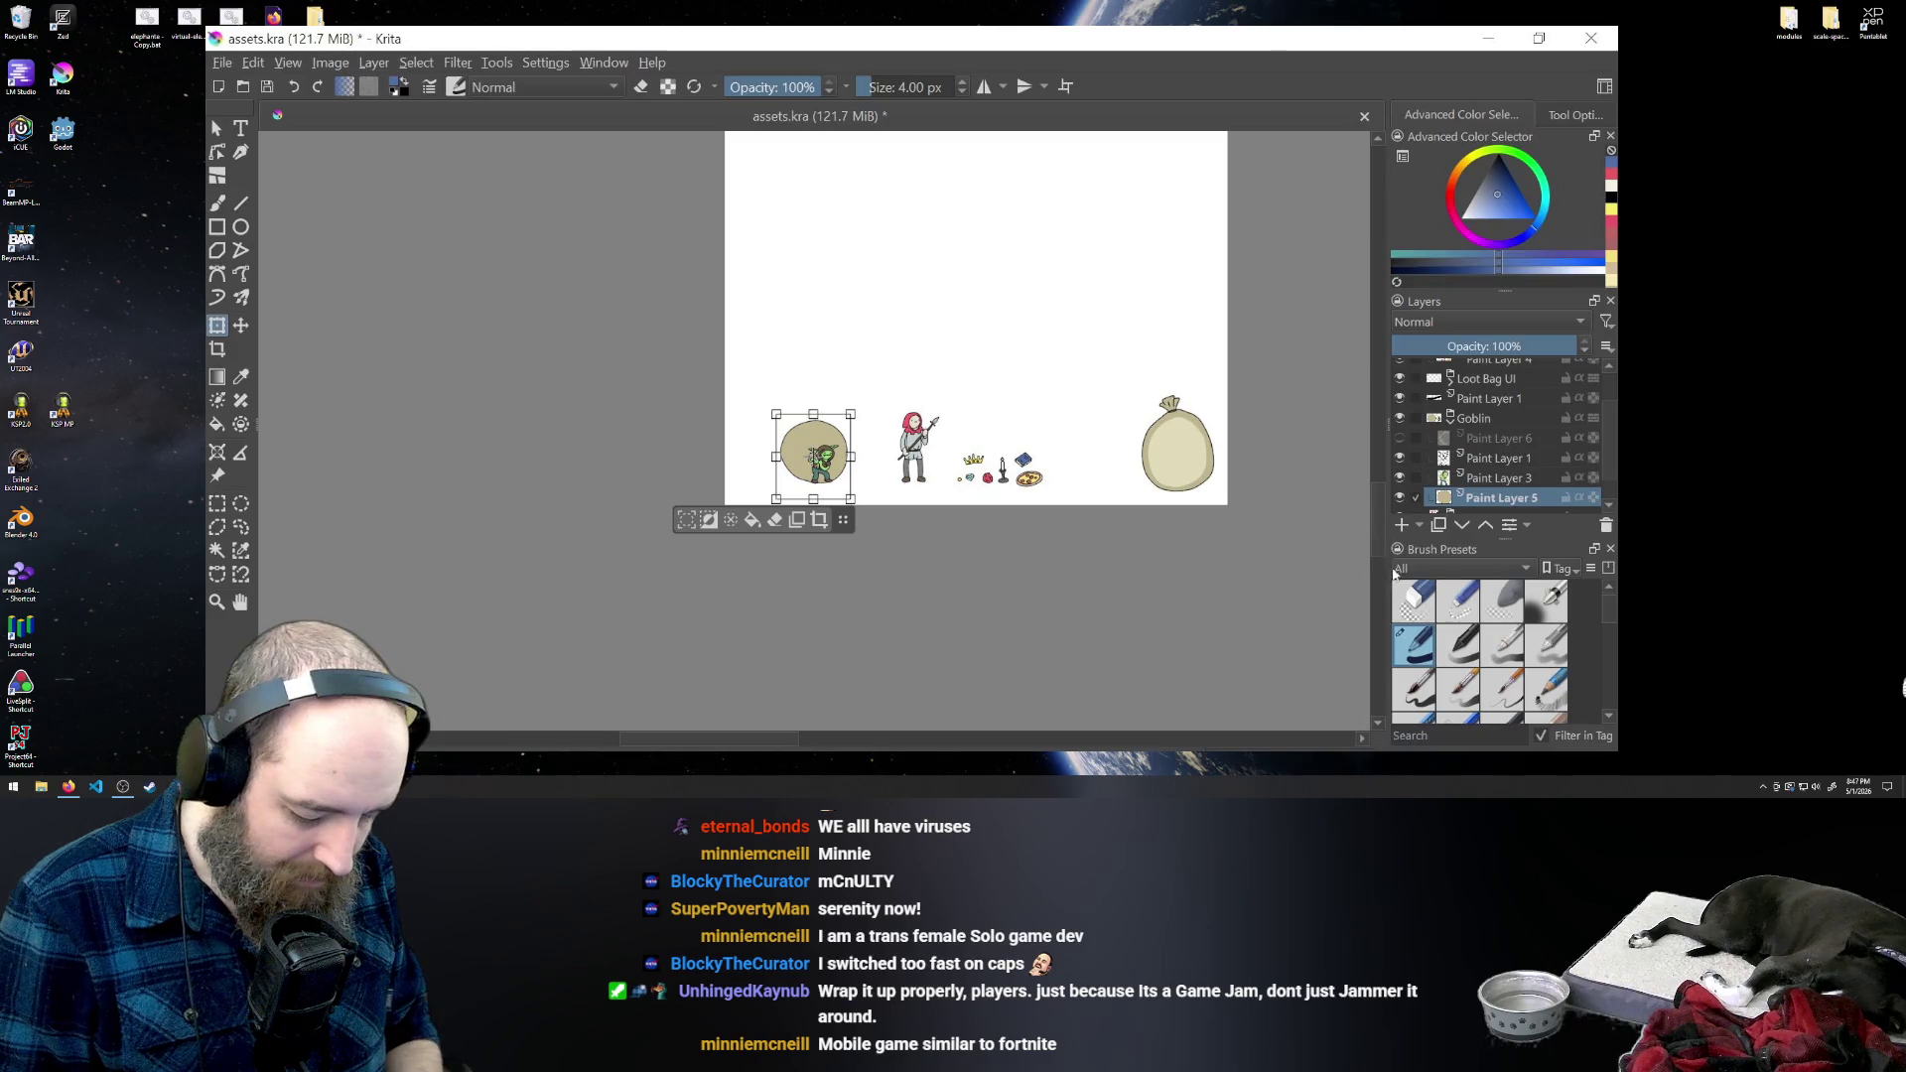
{"action": "key", "text": "plus"}
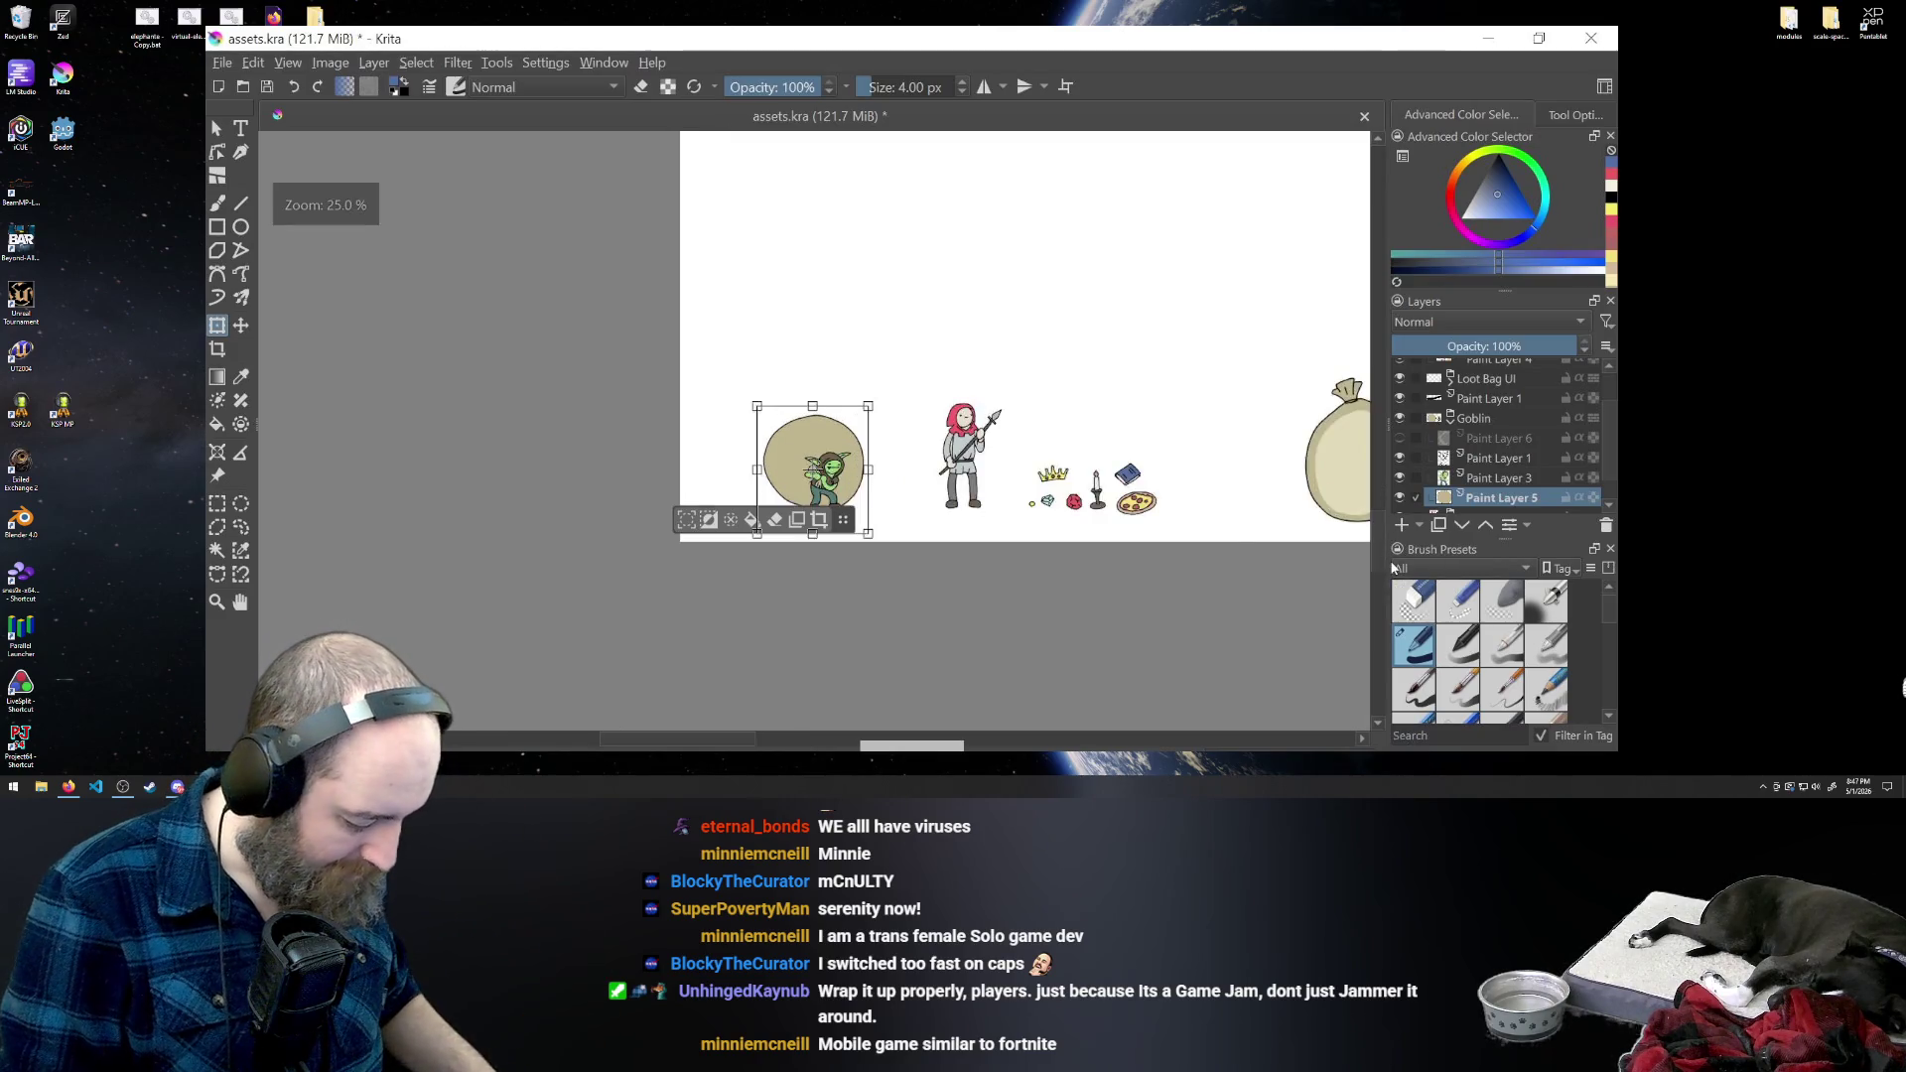
{"action": "key", "text": "plus"}
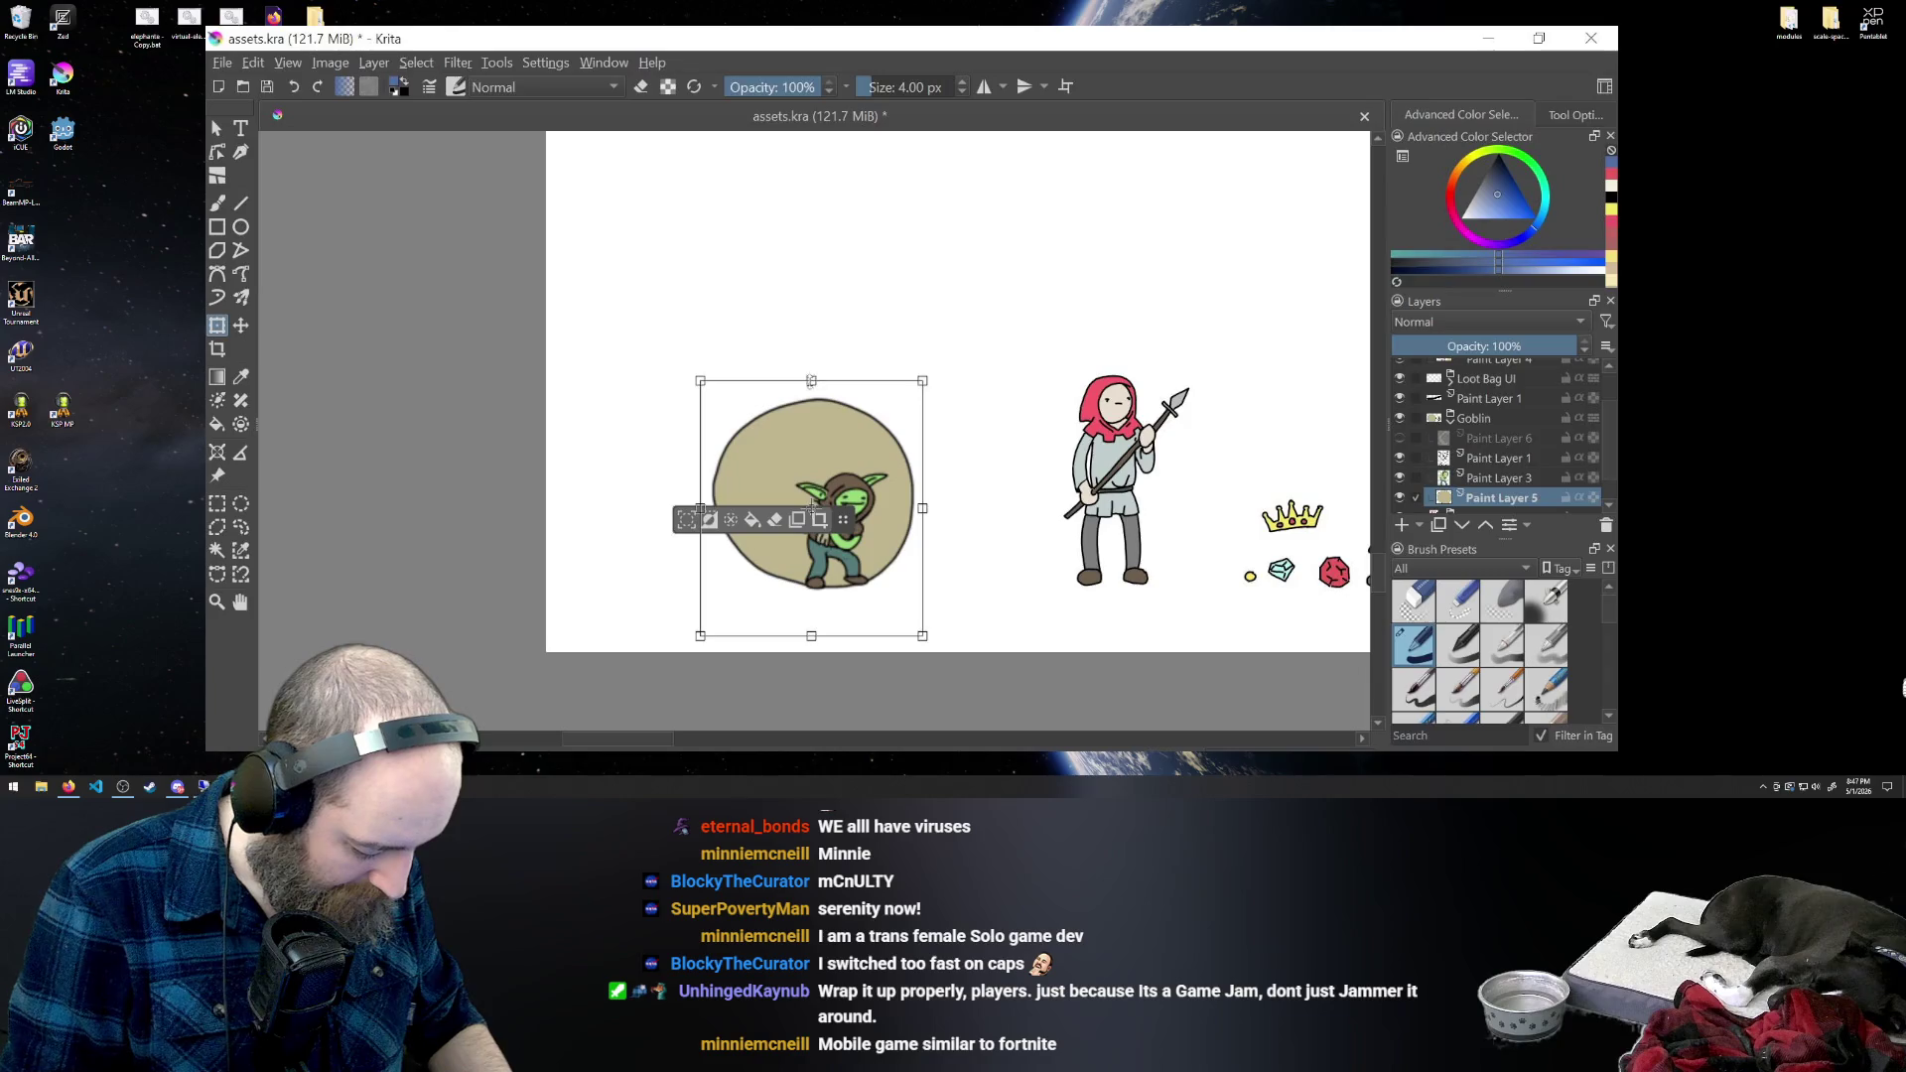
{"action": "left_click_drag", "start_coordinate": [811, 380], "coordinate": [806, 284]}
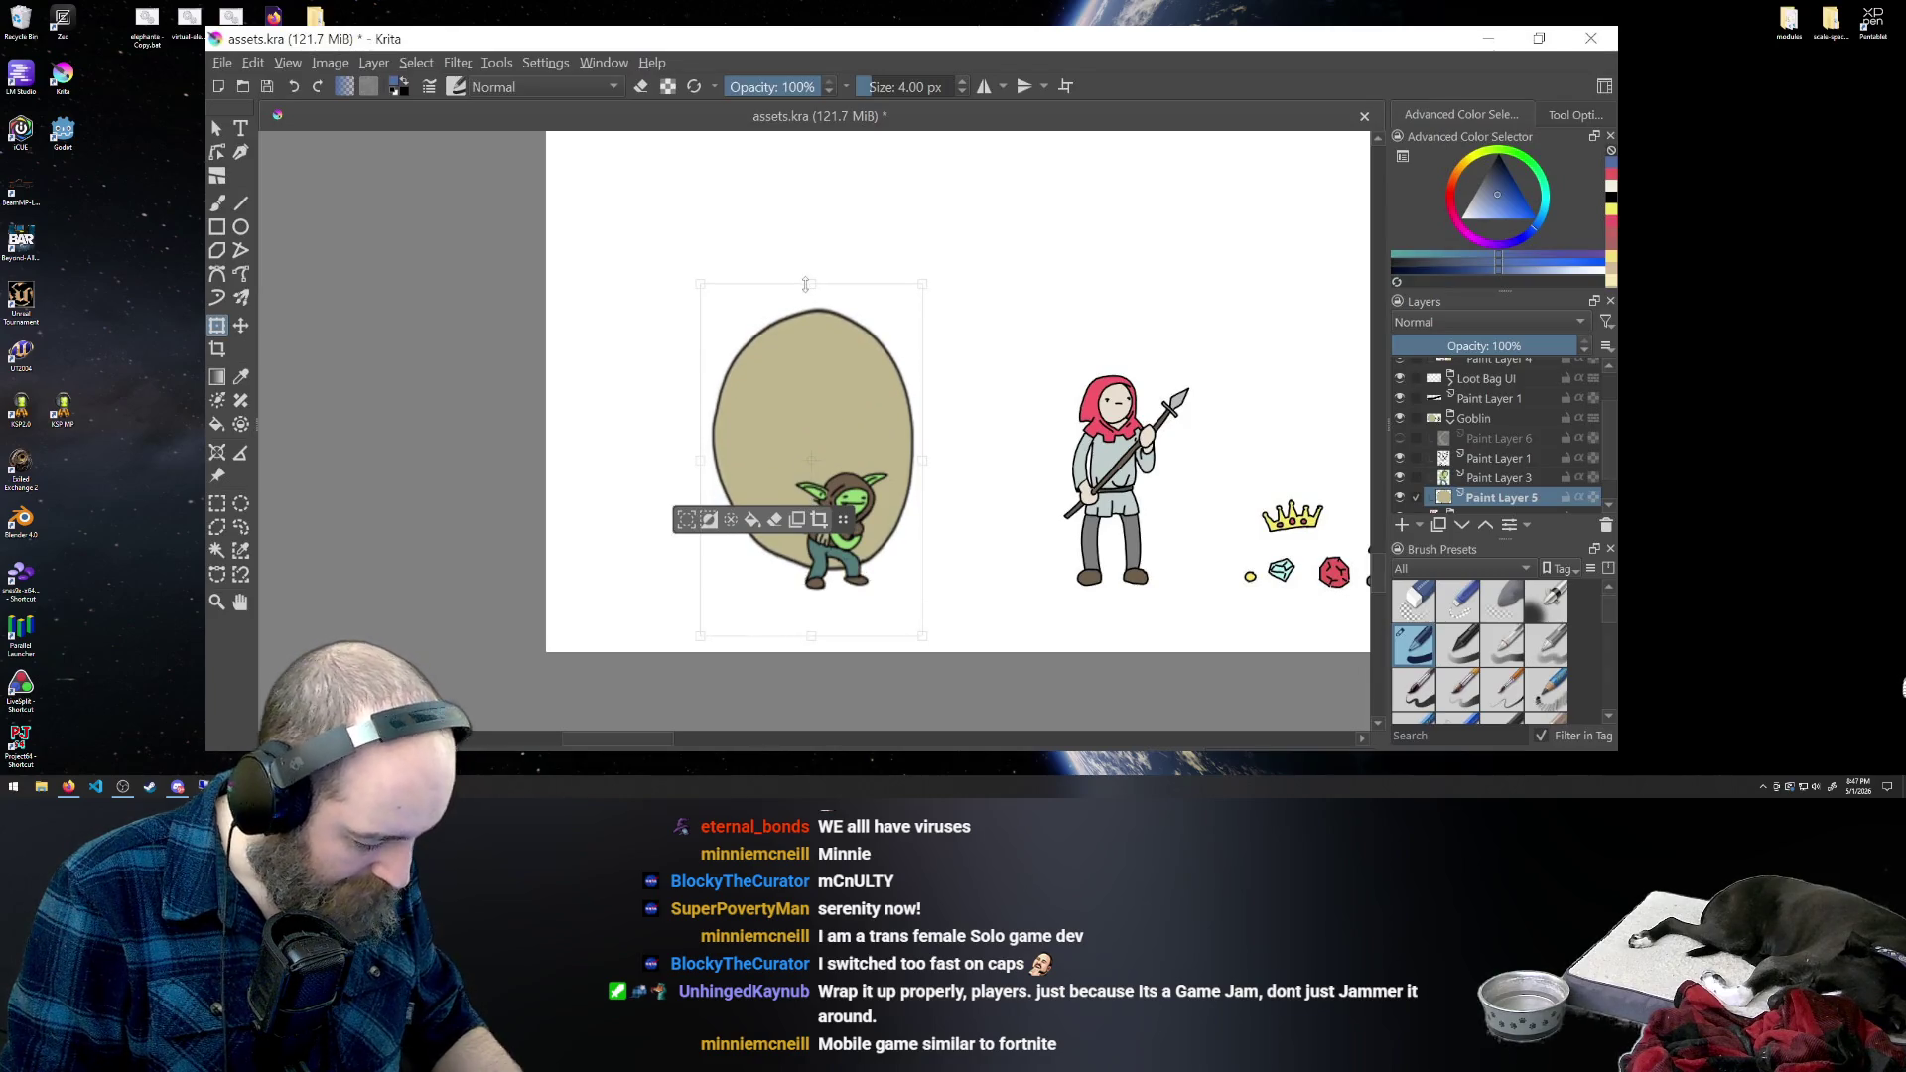
{"action": "key", "text": "ctrl+z"}
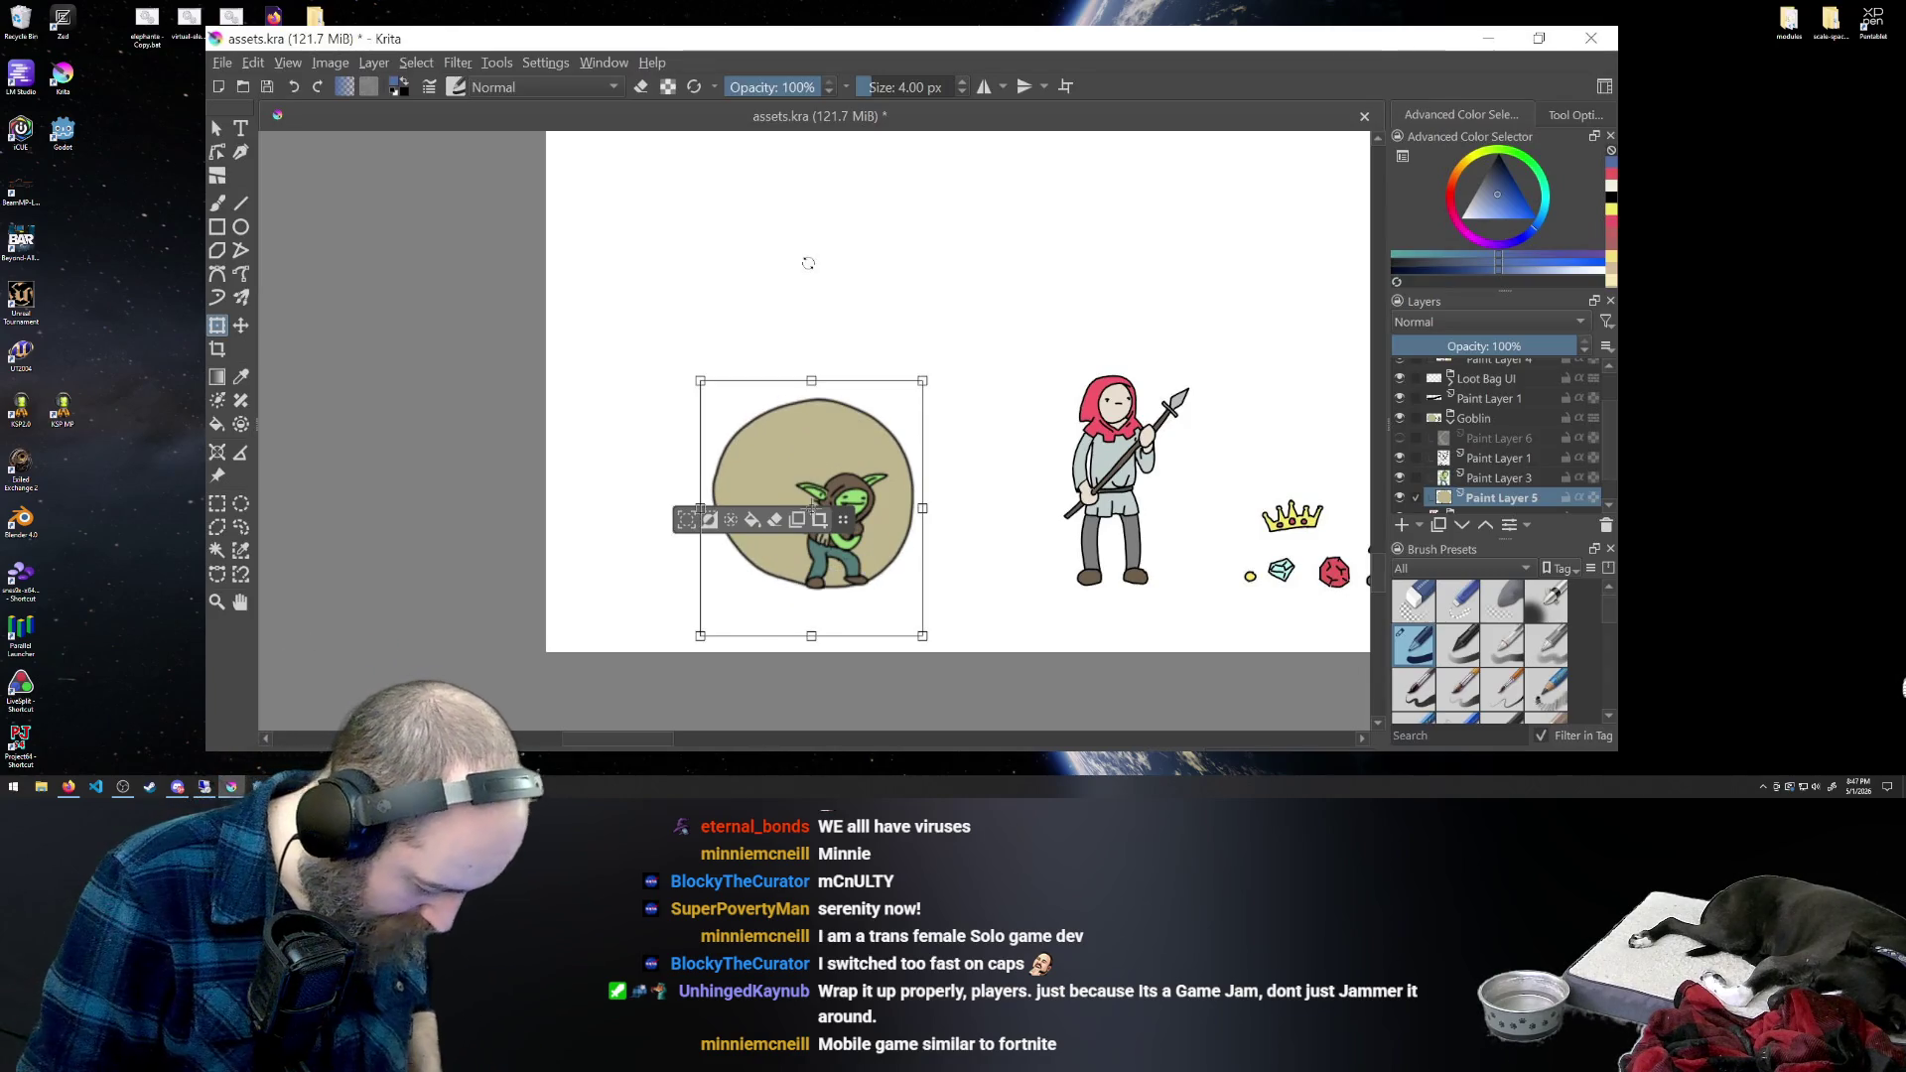
{"action": "key", "text": "plus"}
{"action": "key", "text": "plus"}
{"action": "key", "text": "plus"}
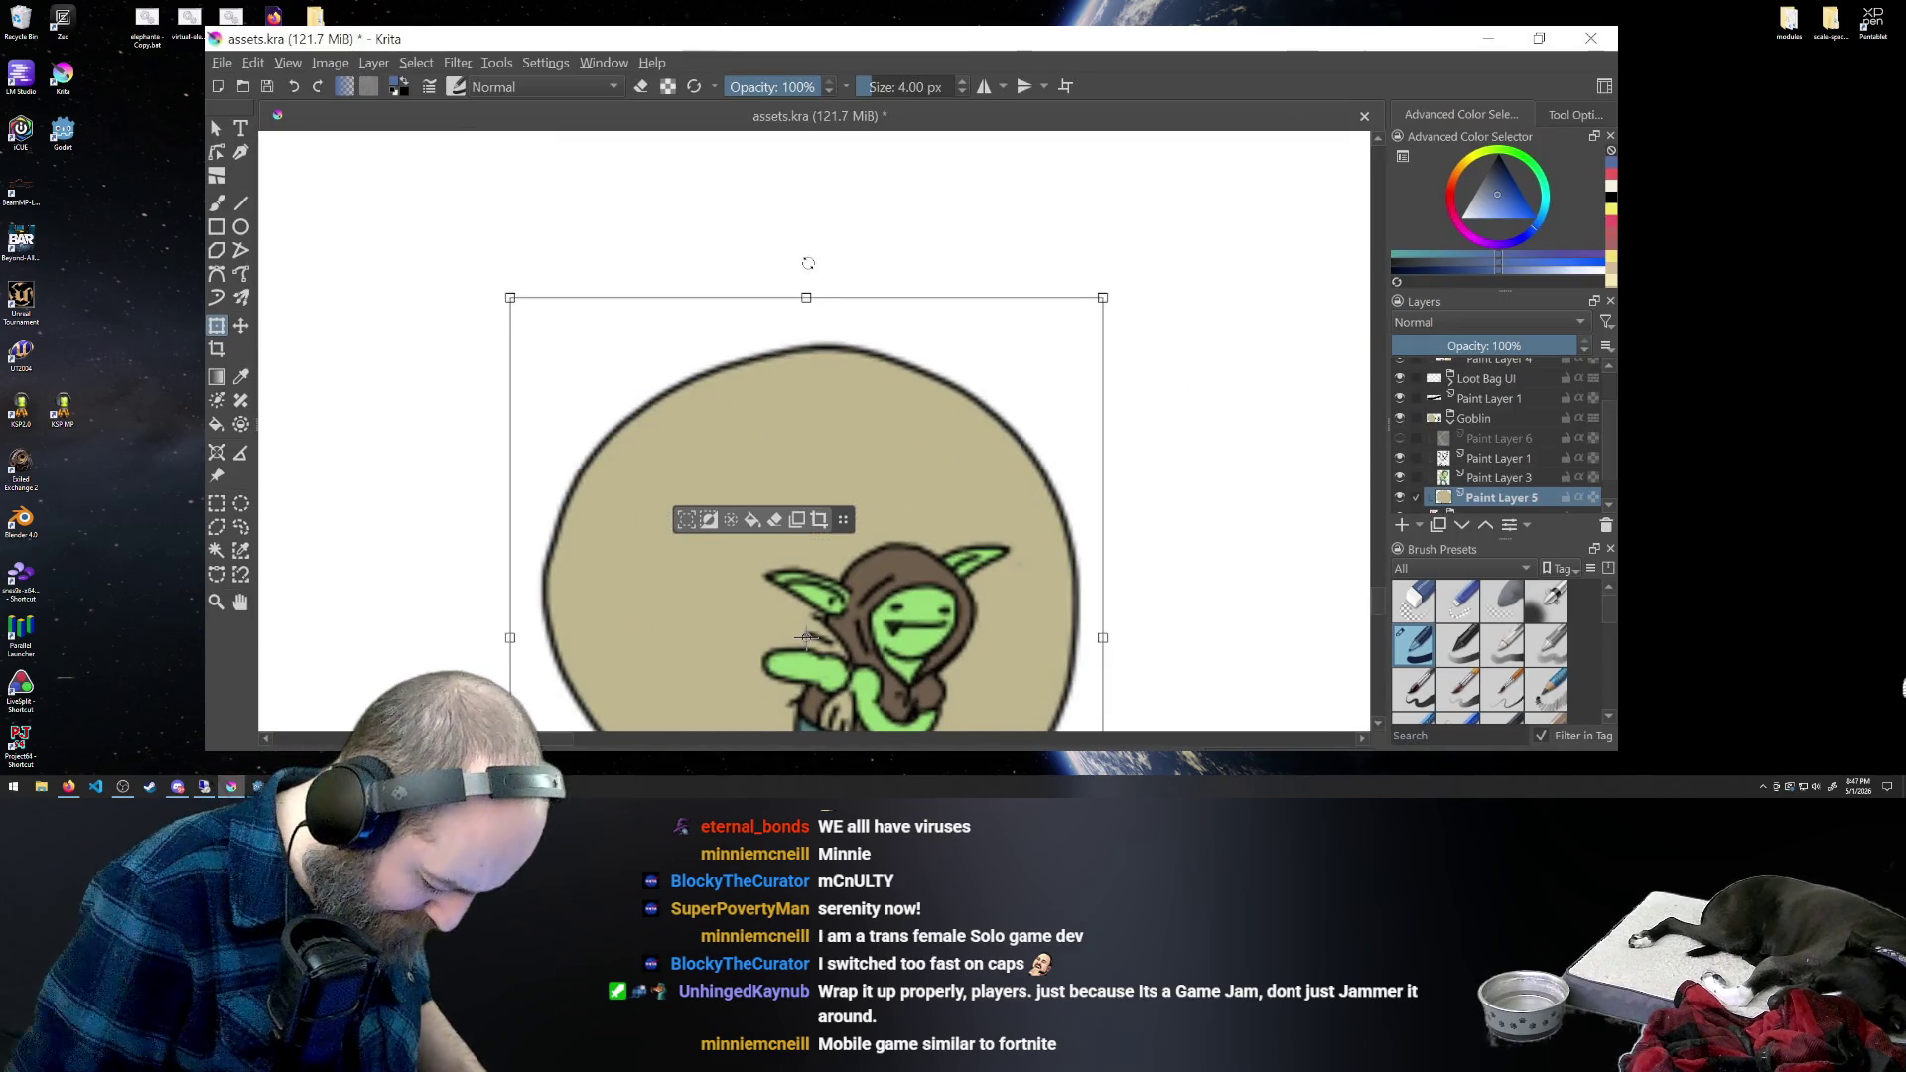
{"action": "key", "text": "minus"}
{"action": "key", "text": "minus"}
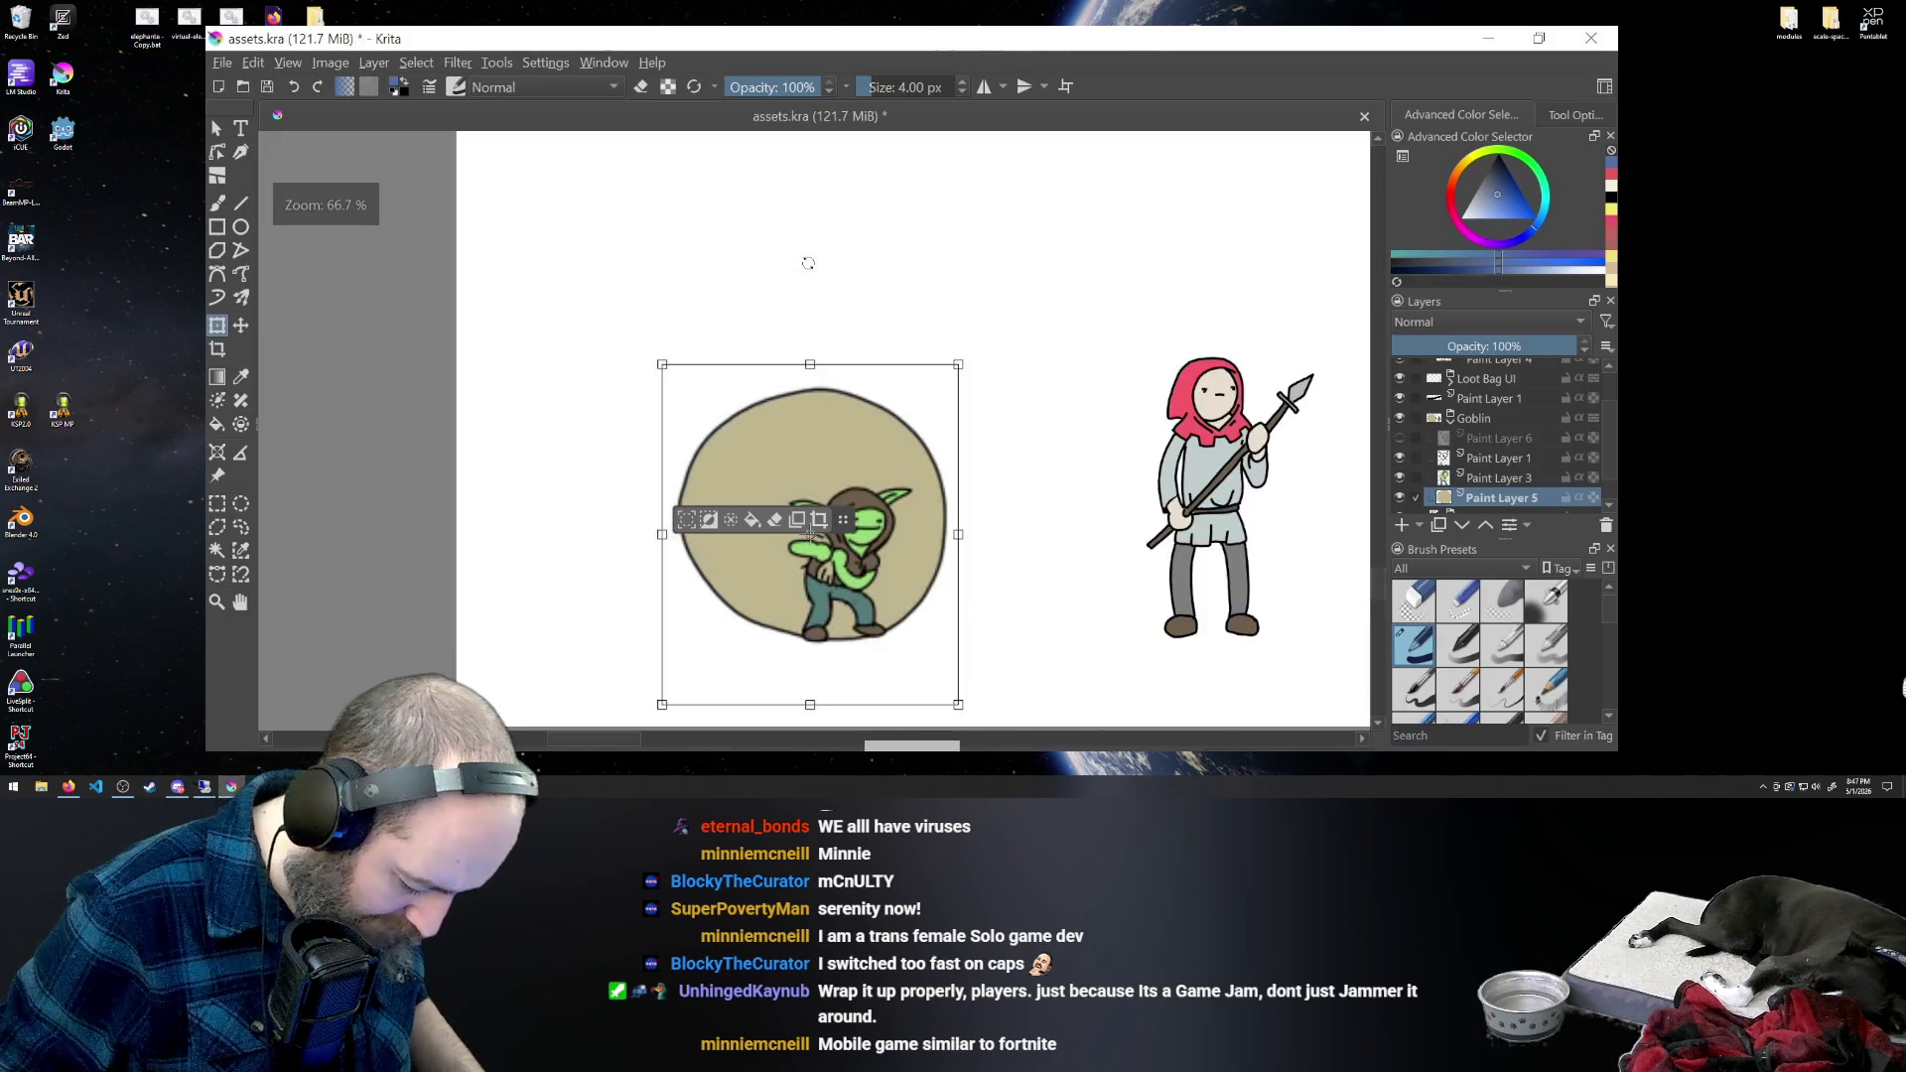
{"action": "key", "text": "plus"}
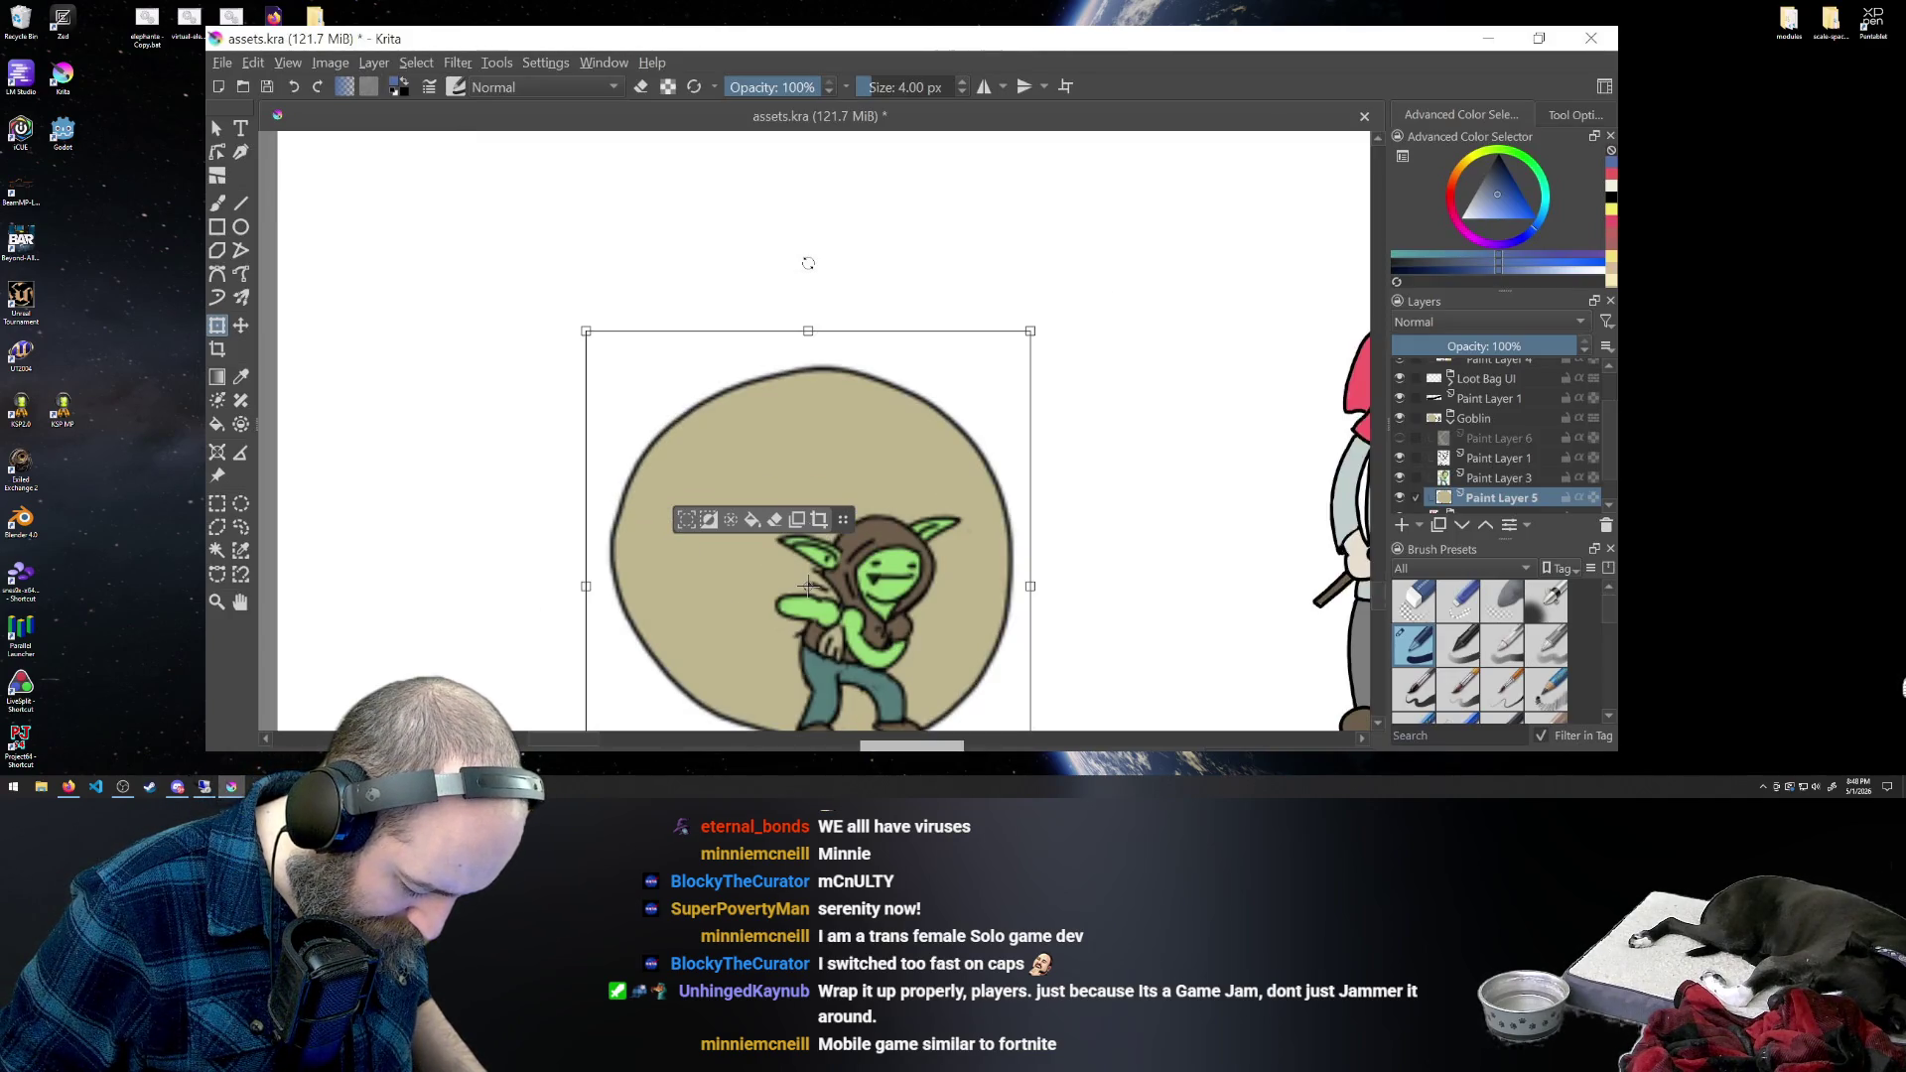
{"action": "key", "text": "minus"}
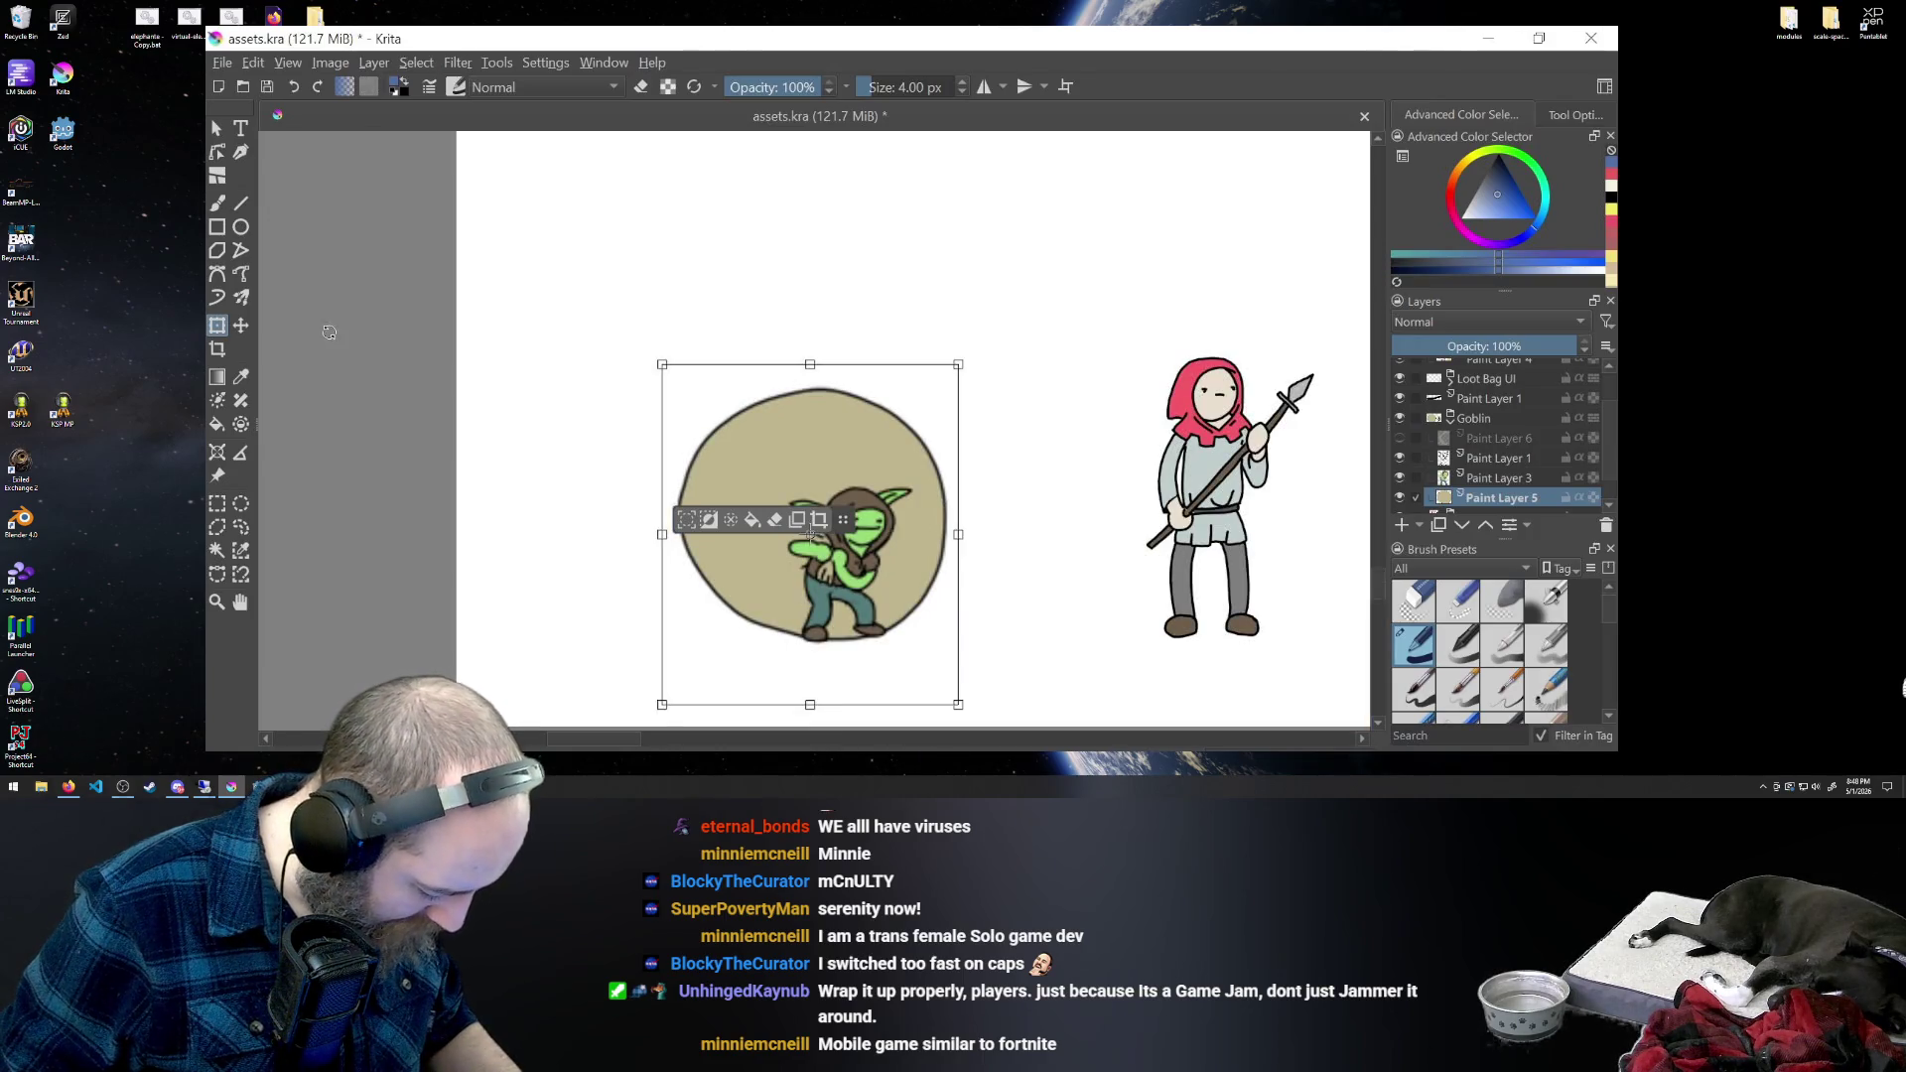
{"action": "left_click_drag", "start_coordinate": [328, 333], "coordinate": [324, 333]}
{"action": "left_click", "coordinate": [1492, 459]}
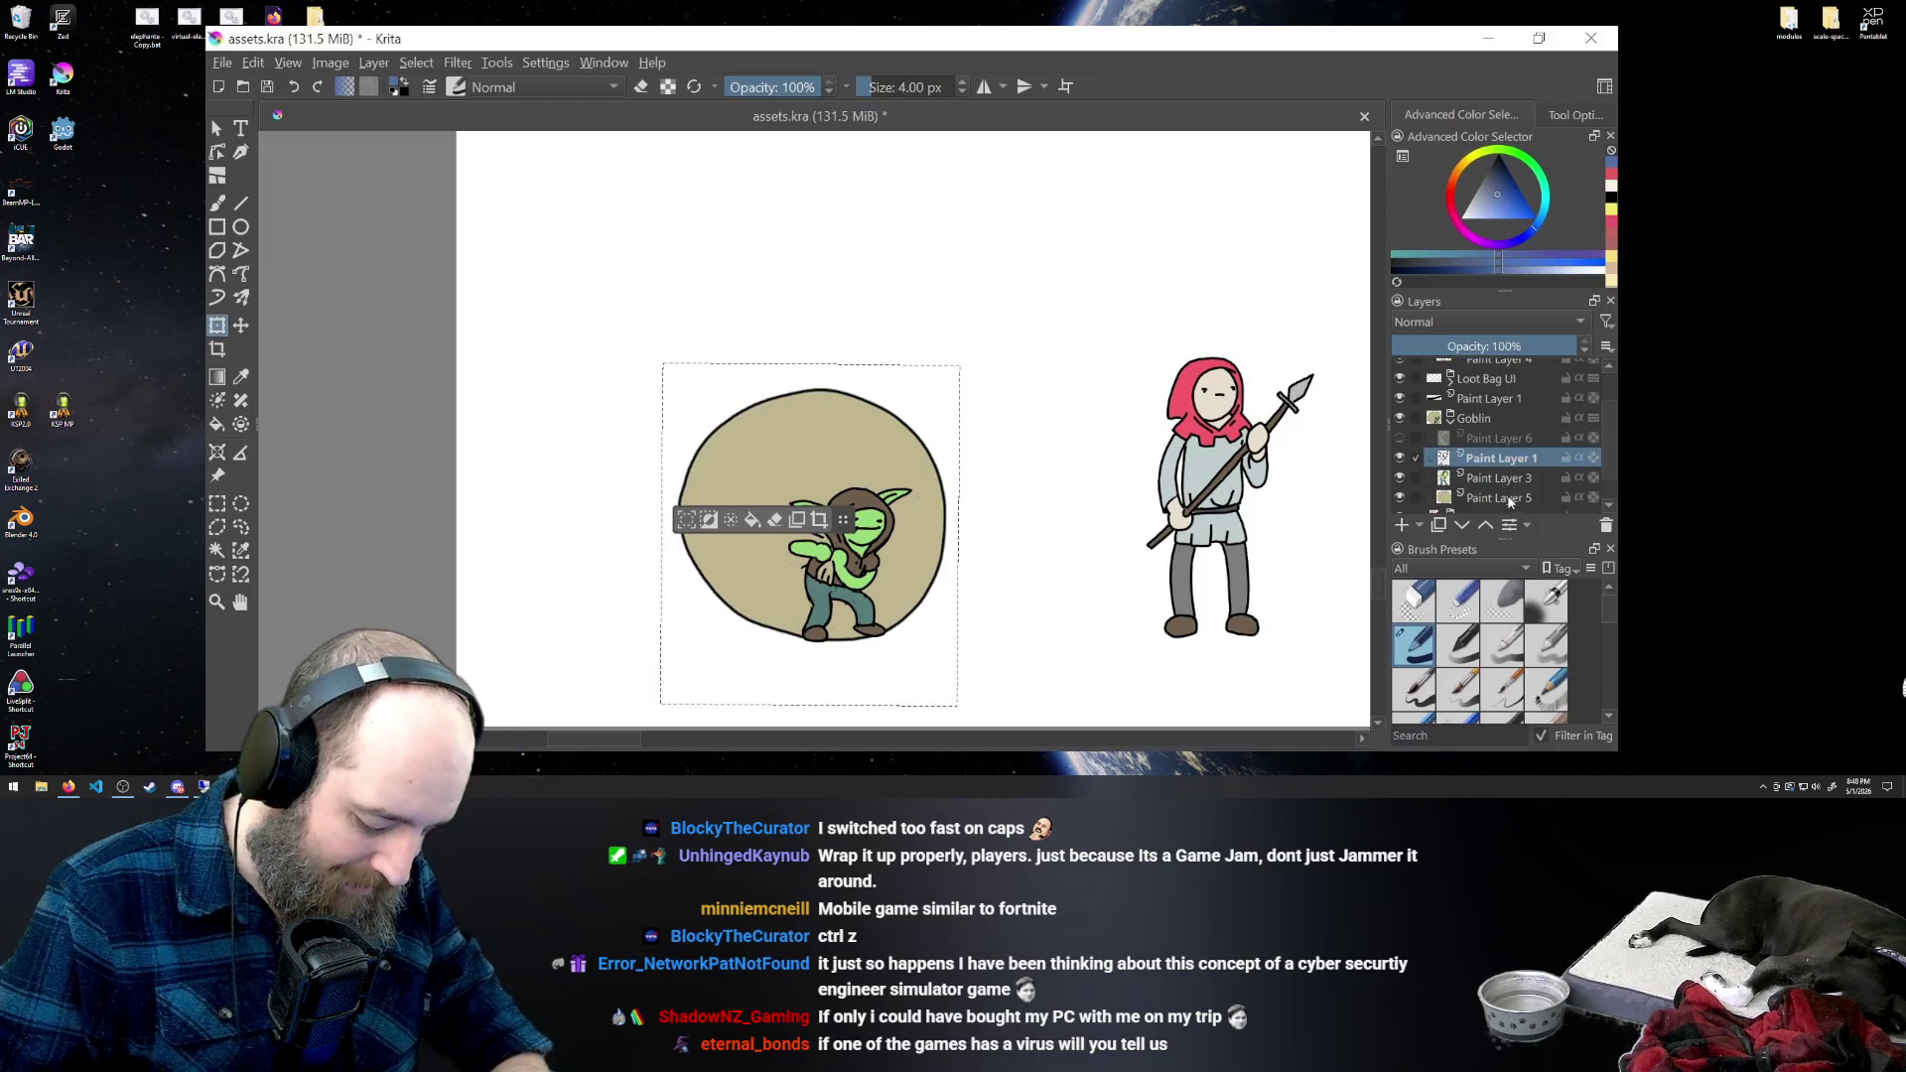
- Reselect Paint Layer 5, apply the pending transform and clear the selection
{"action": "left_click", "coordinate": [1507, 498]}
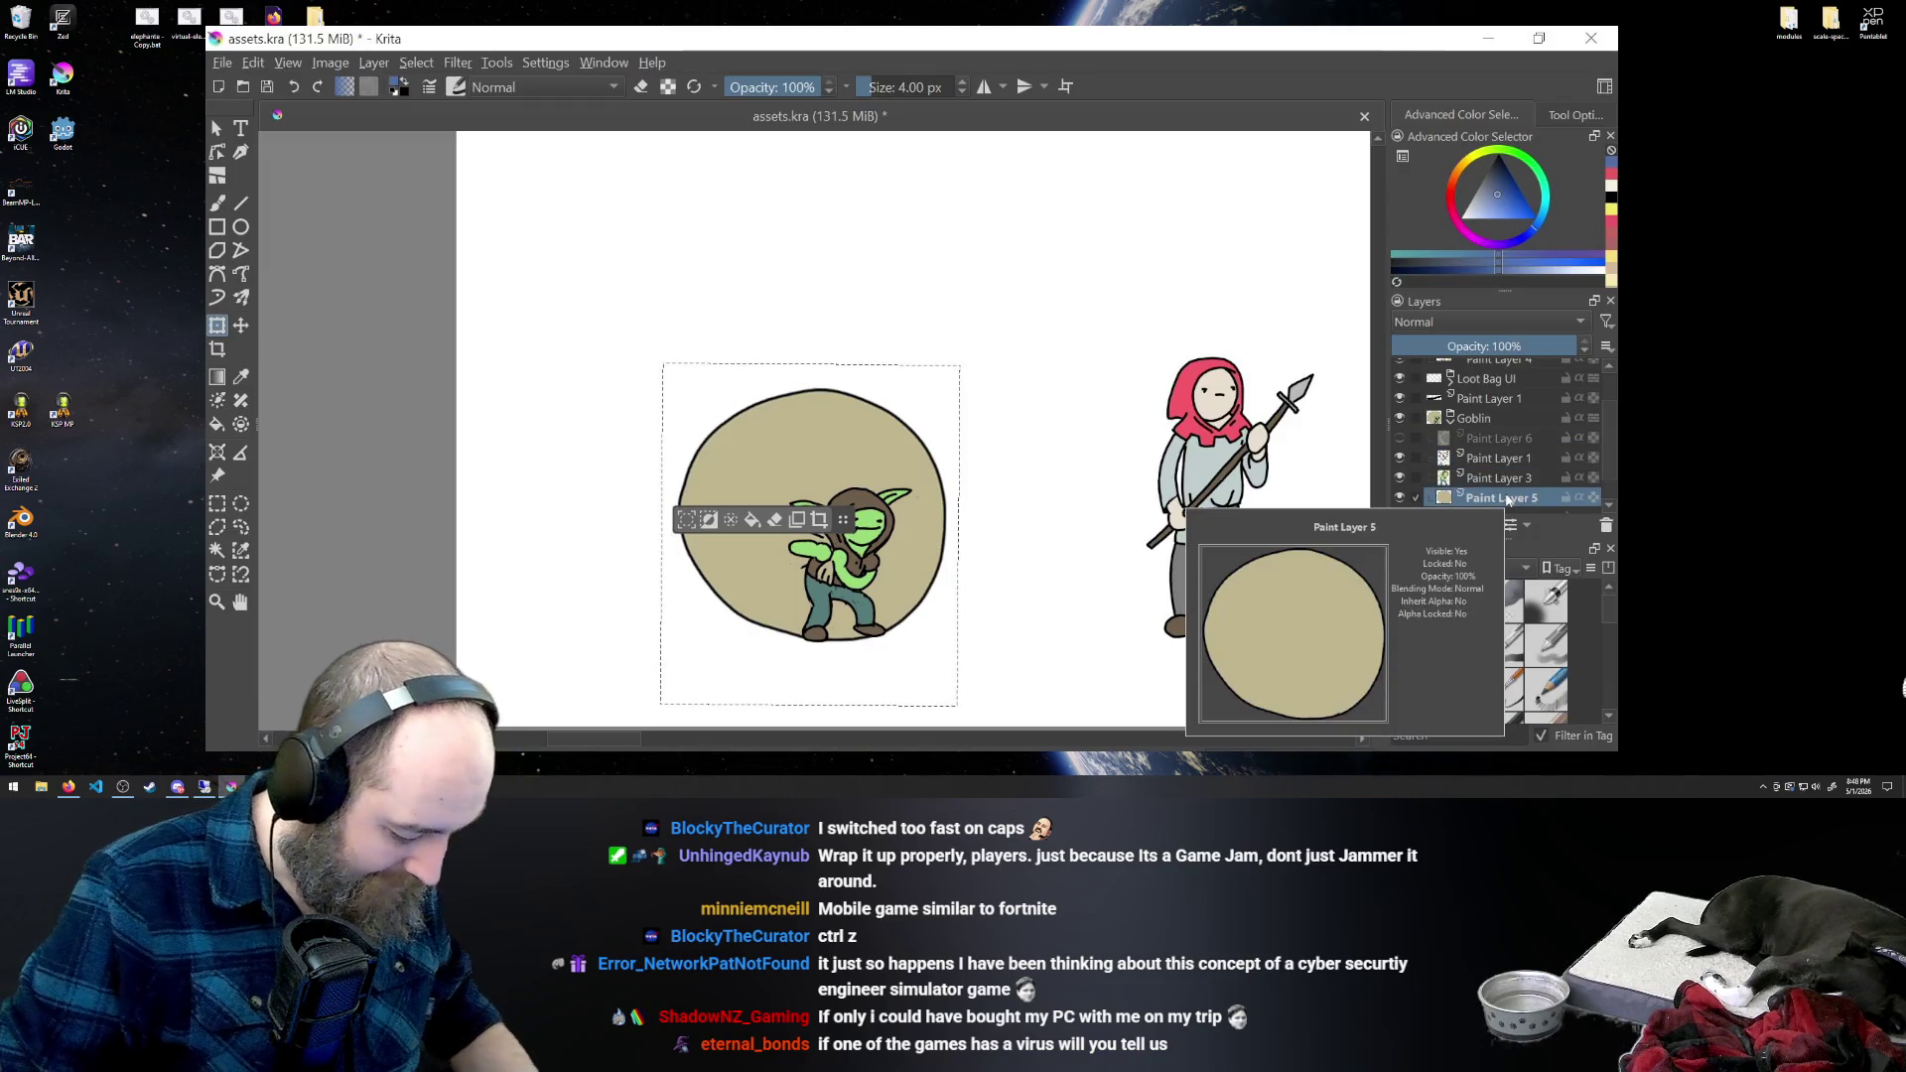
{"action": "left_click", "coordinate": [812, 444]}
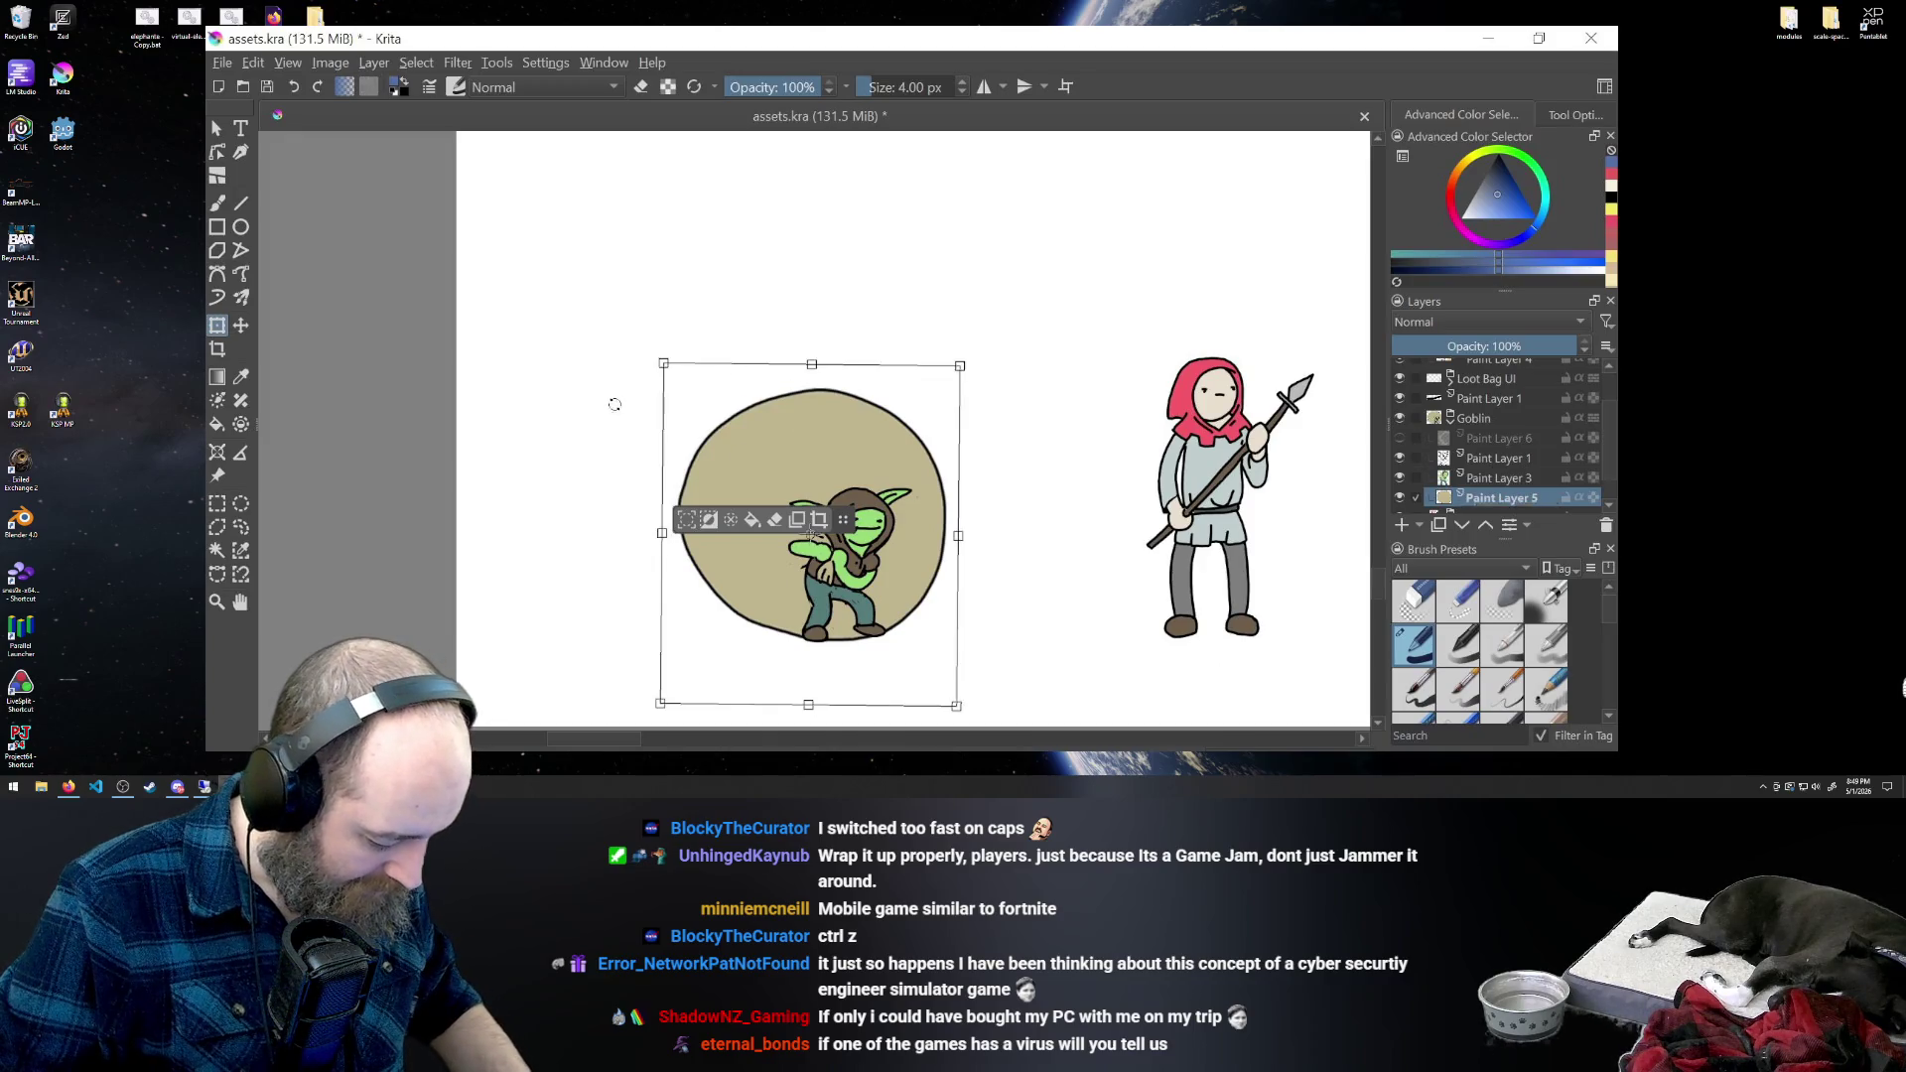
{"action": "left_click", "coordinate": [217, 503]}
{"action": "left_click_drag", "start_coordinate": [312, 465], "coordinate": [318, 467]}
- Scale the tan circle up from its top edge into a huge boulder-sized disc
{"action": "key", "text": "ctrl+t"}
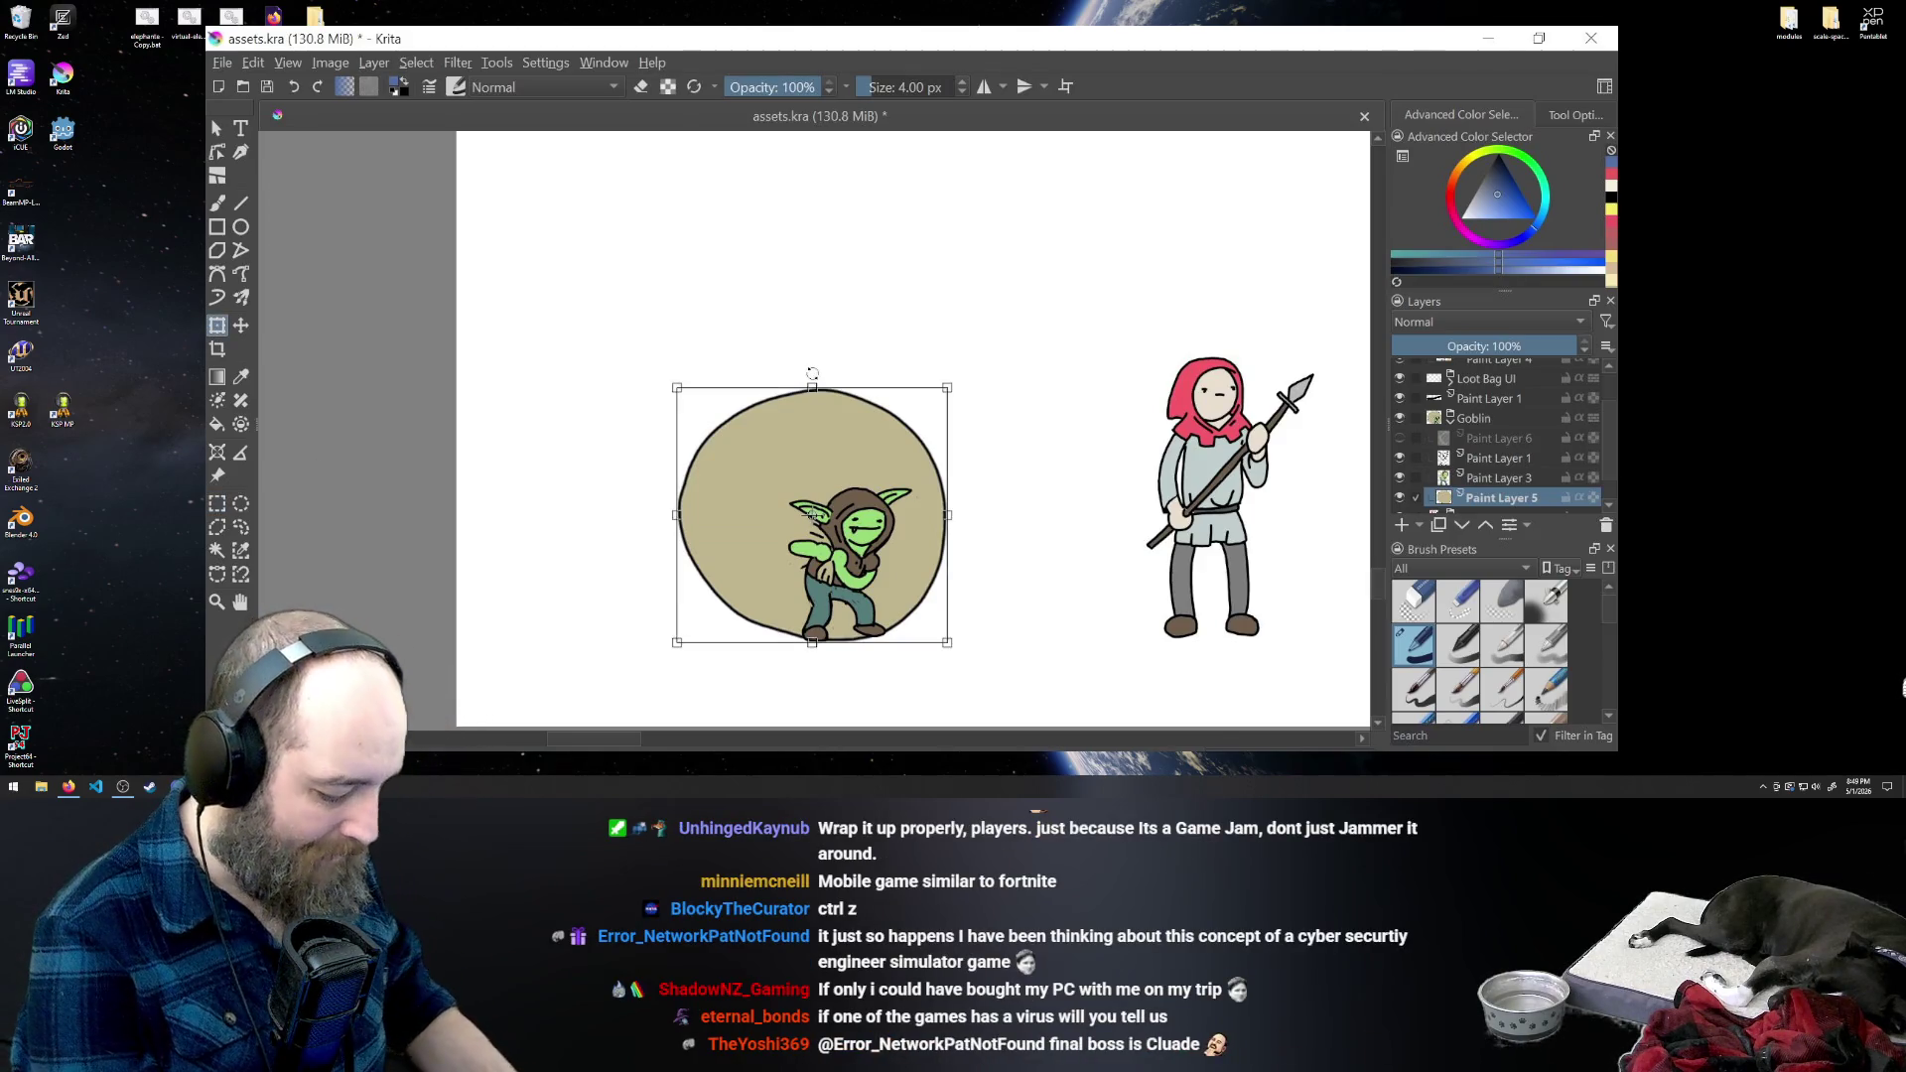
{"action": "left_click_drag", "start_coordinate": [810, 385], "coordinate": [805, 511]}
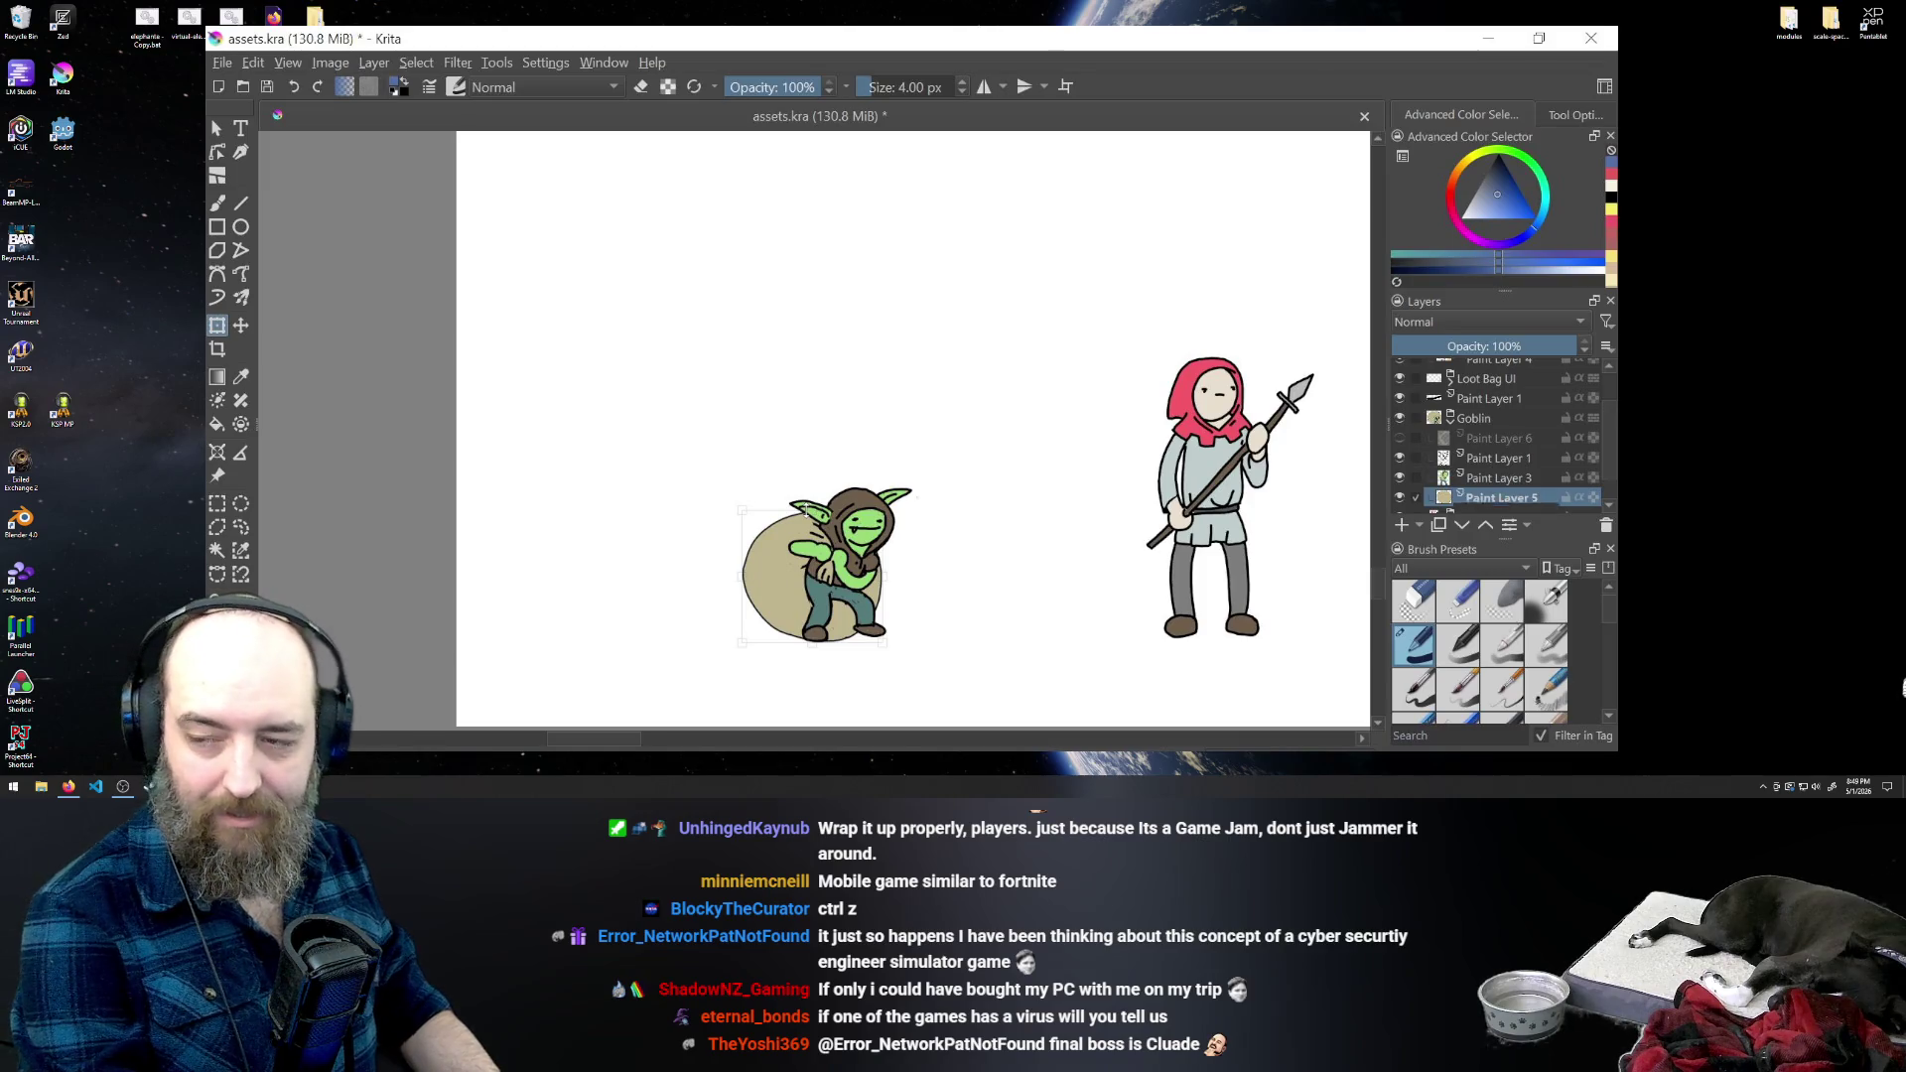
{"action": "left_click_drag", "start_coordinate": [805, 510], "coordinate": [822, 191]}
{"action": "left_click_drag", "start_coordinate": [815, 155], "coordinate": [816, 178]}
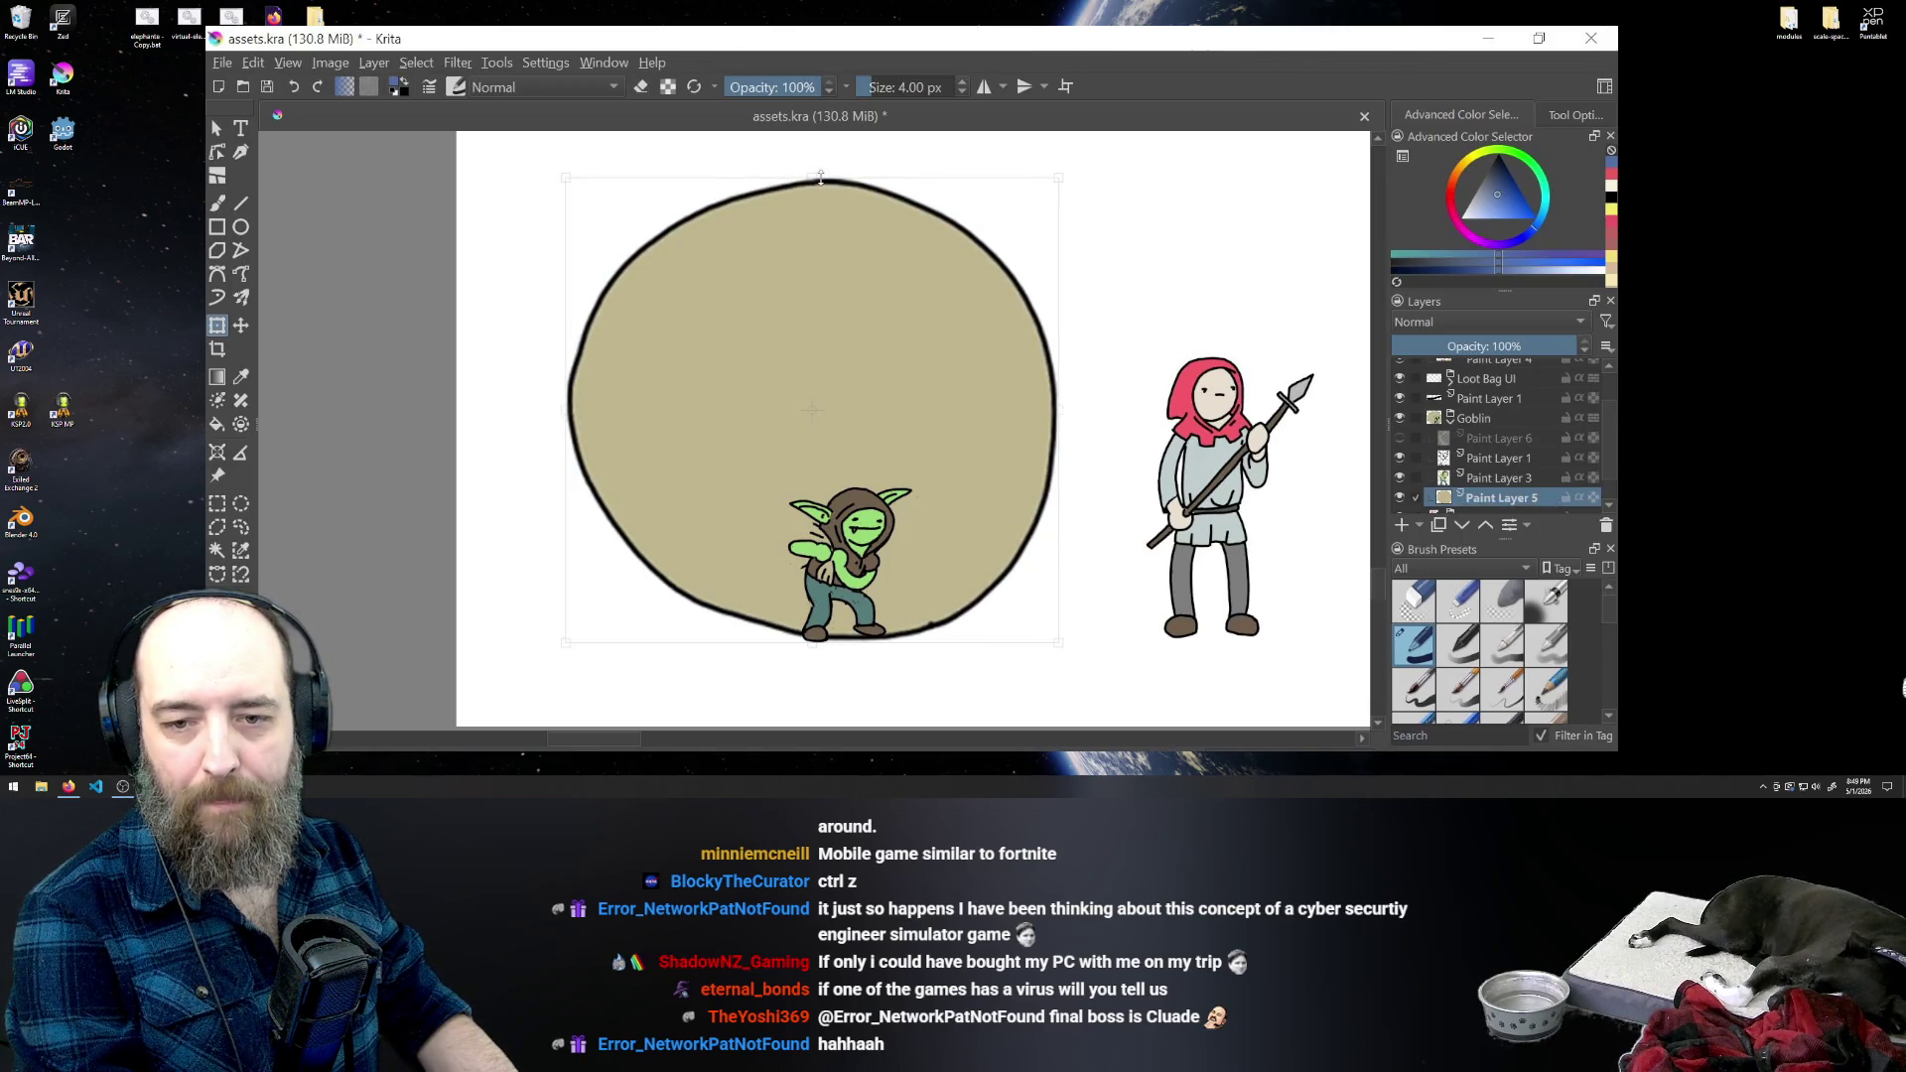
{"action": "left_click_drag", "start_coordinate": [820, 178], "coordinate": [821, 197]}
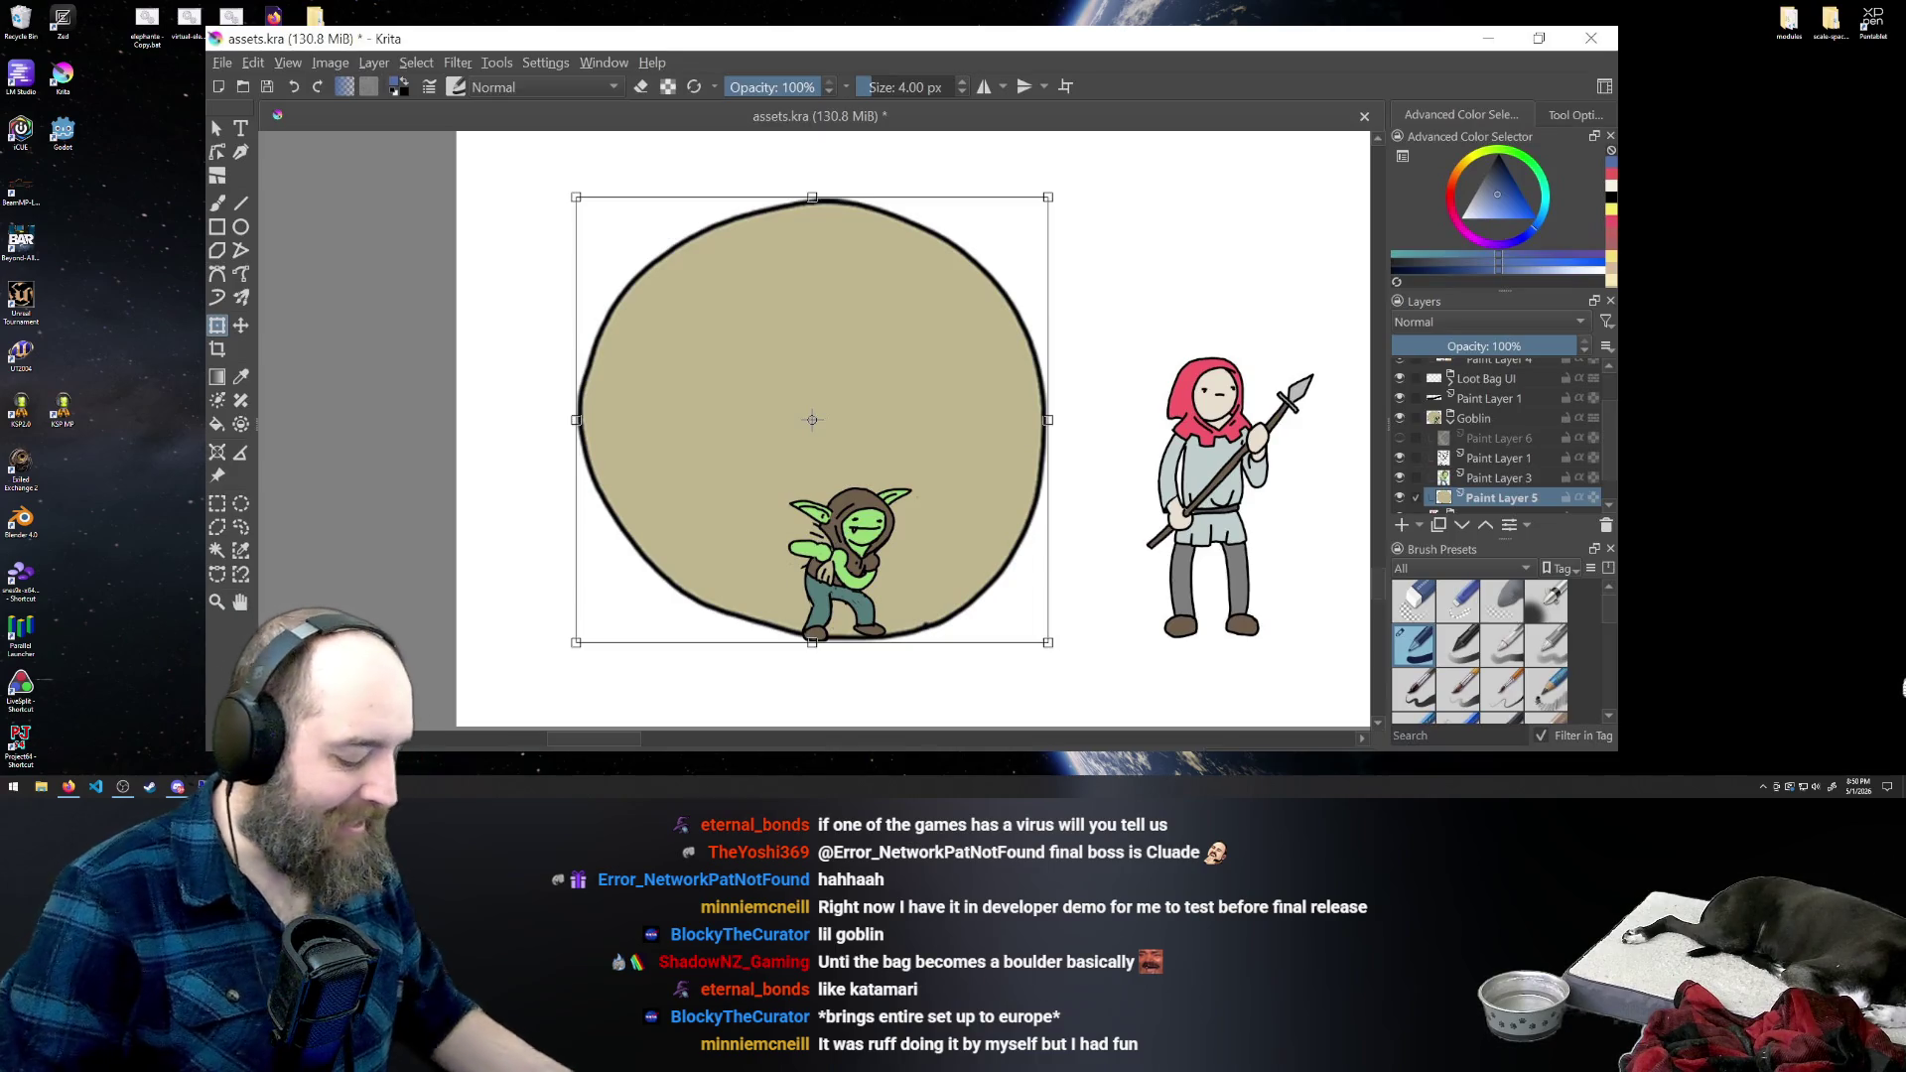
- Shrink the circle to about 270 px wide, move it to the goblin's left, and deselect
{"action": "left_click_drag", "start_coordinate": [812, 196], "coordinate": [812, 387]}
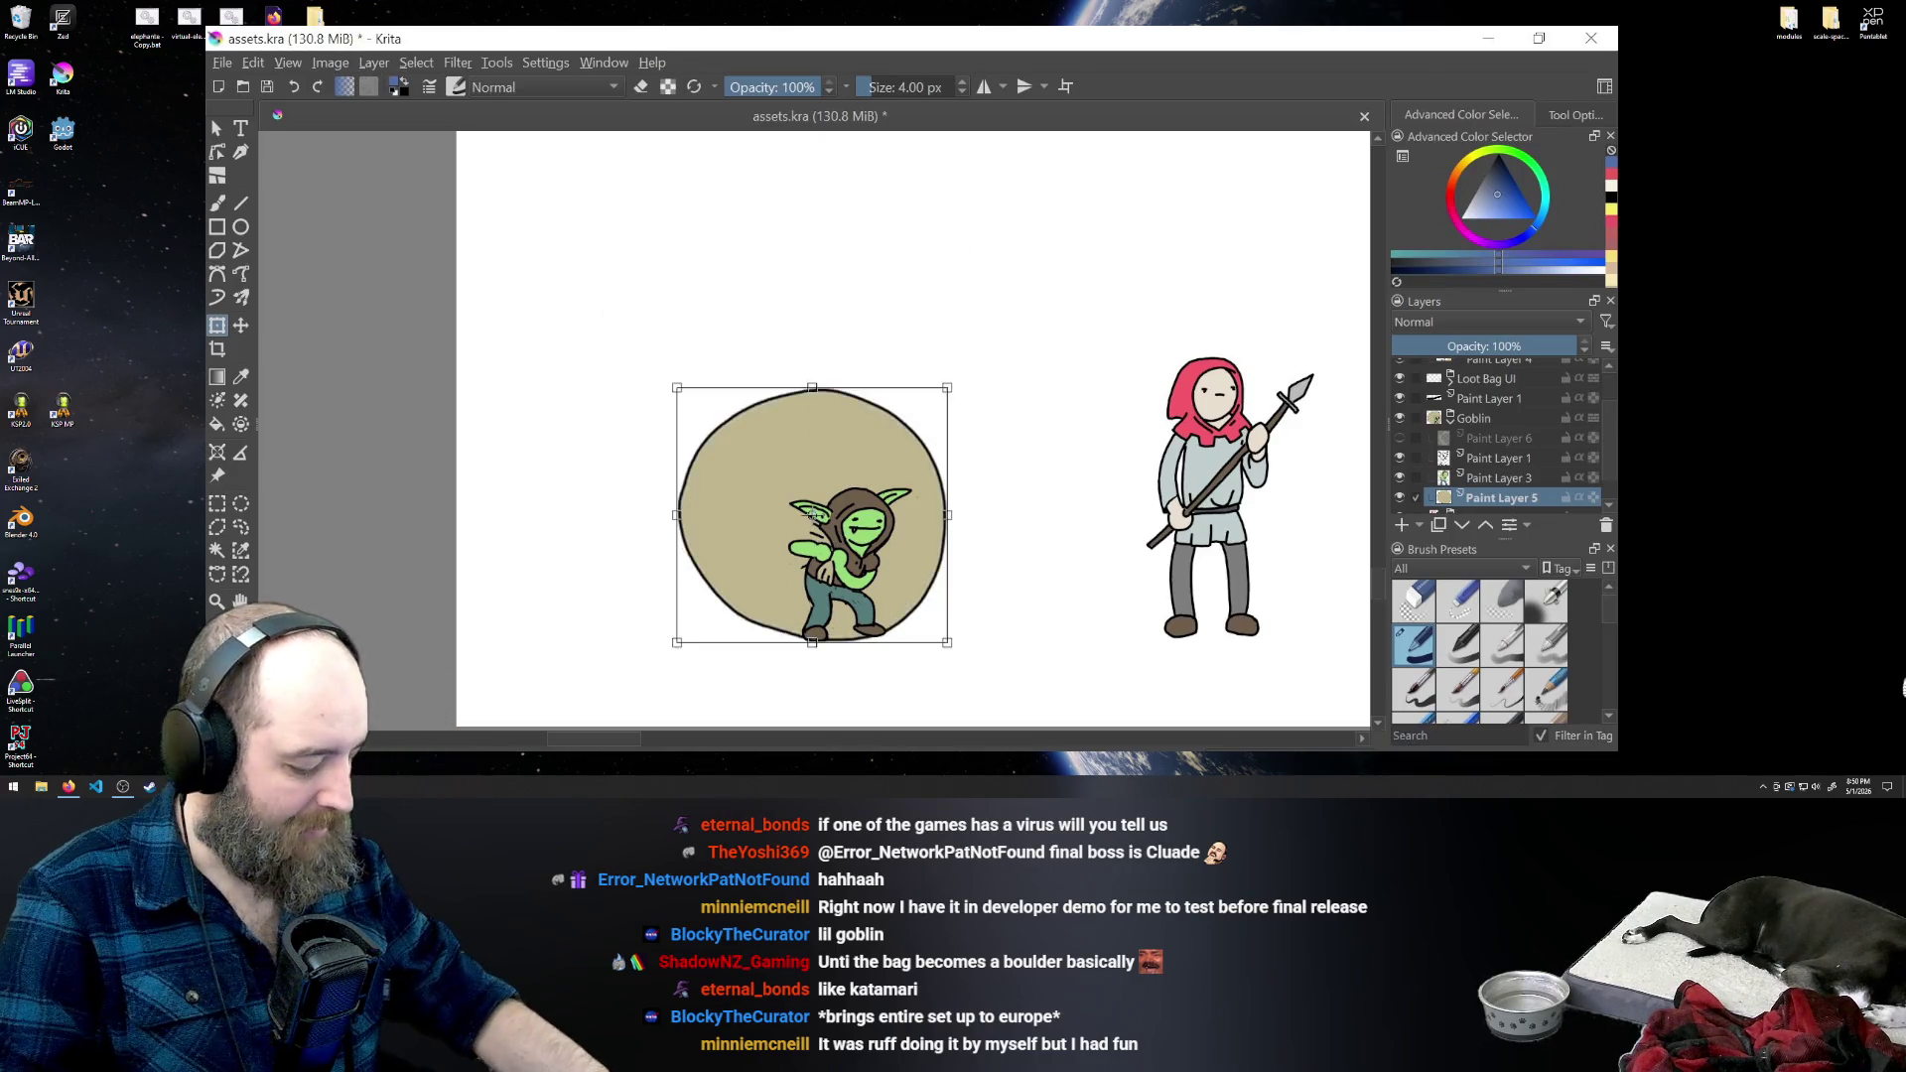
{"action": "key", "text": "Return"}
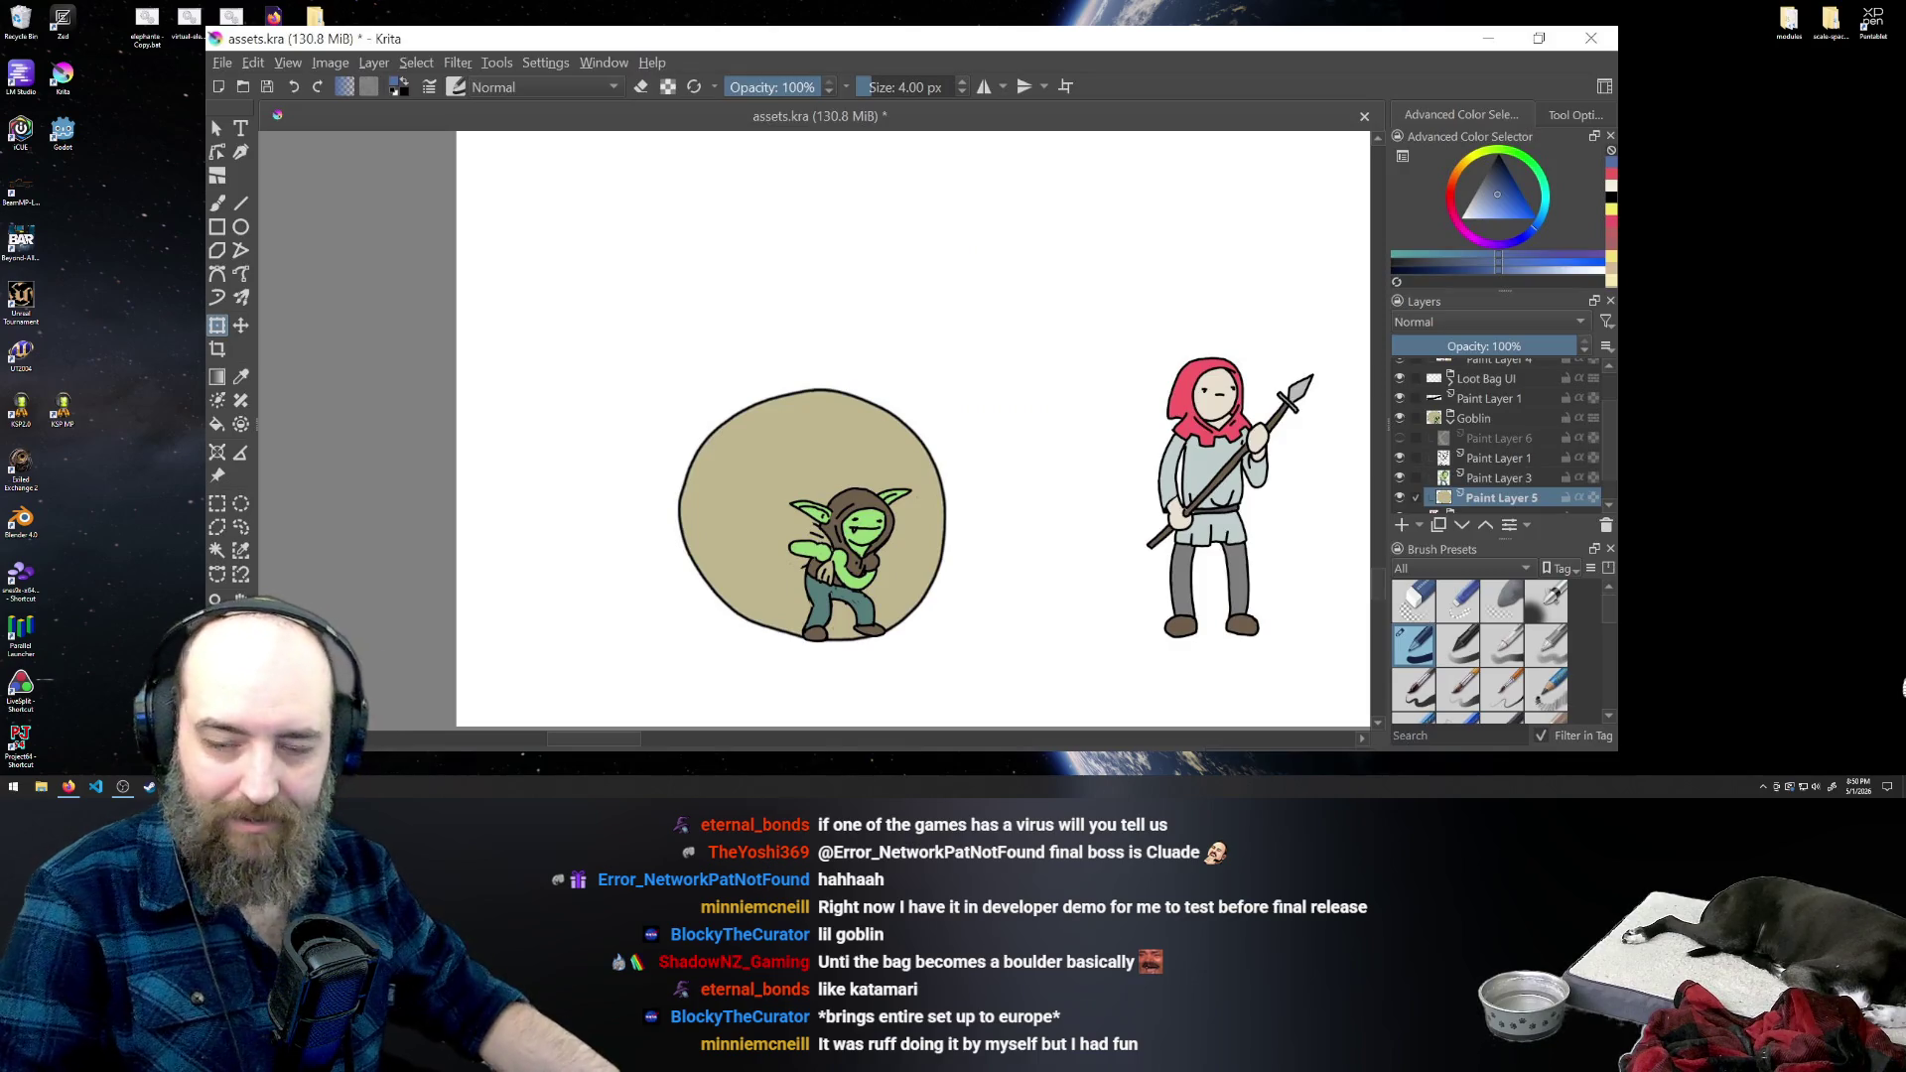
{"action": "left_click_drag", "start_coordinate": [811, 516], "coordinate": [607, 537]}
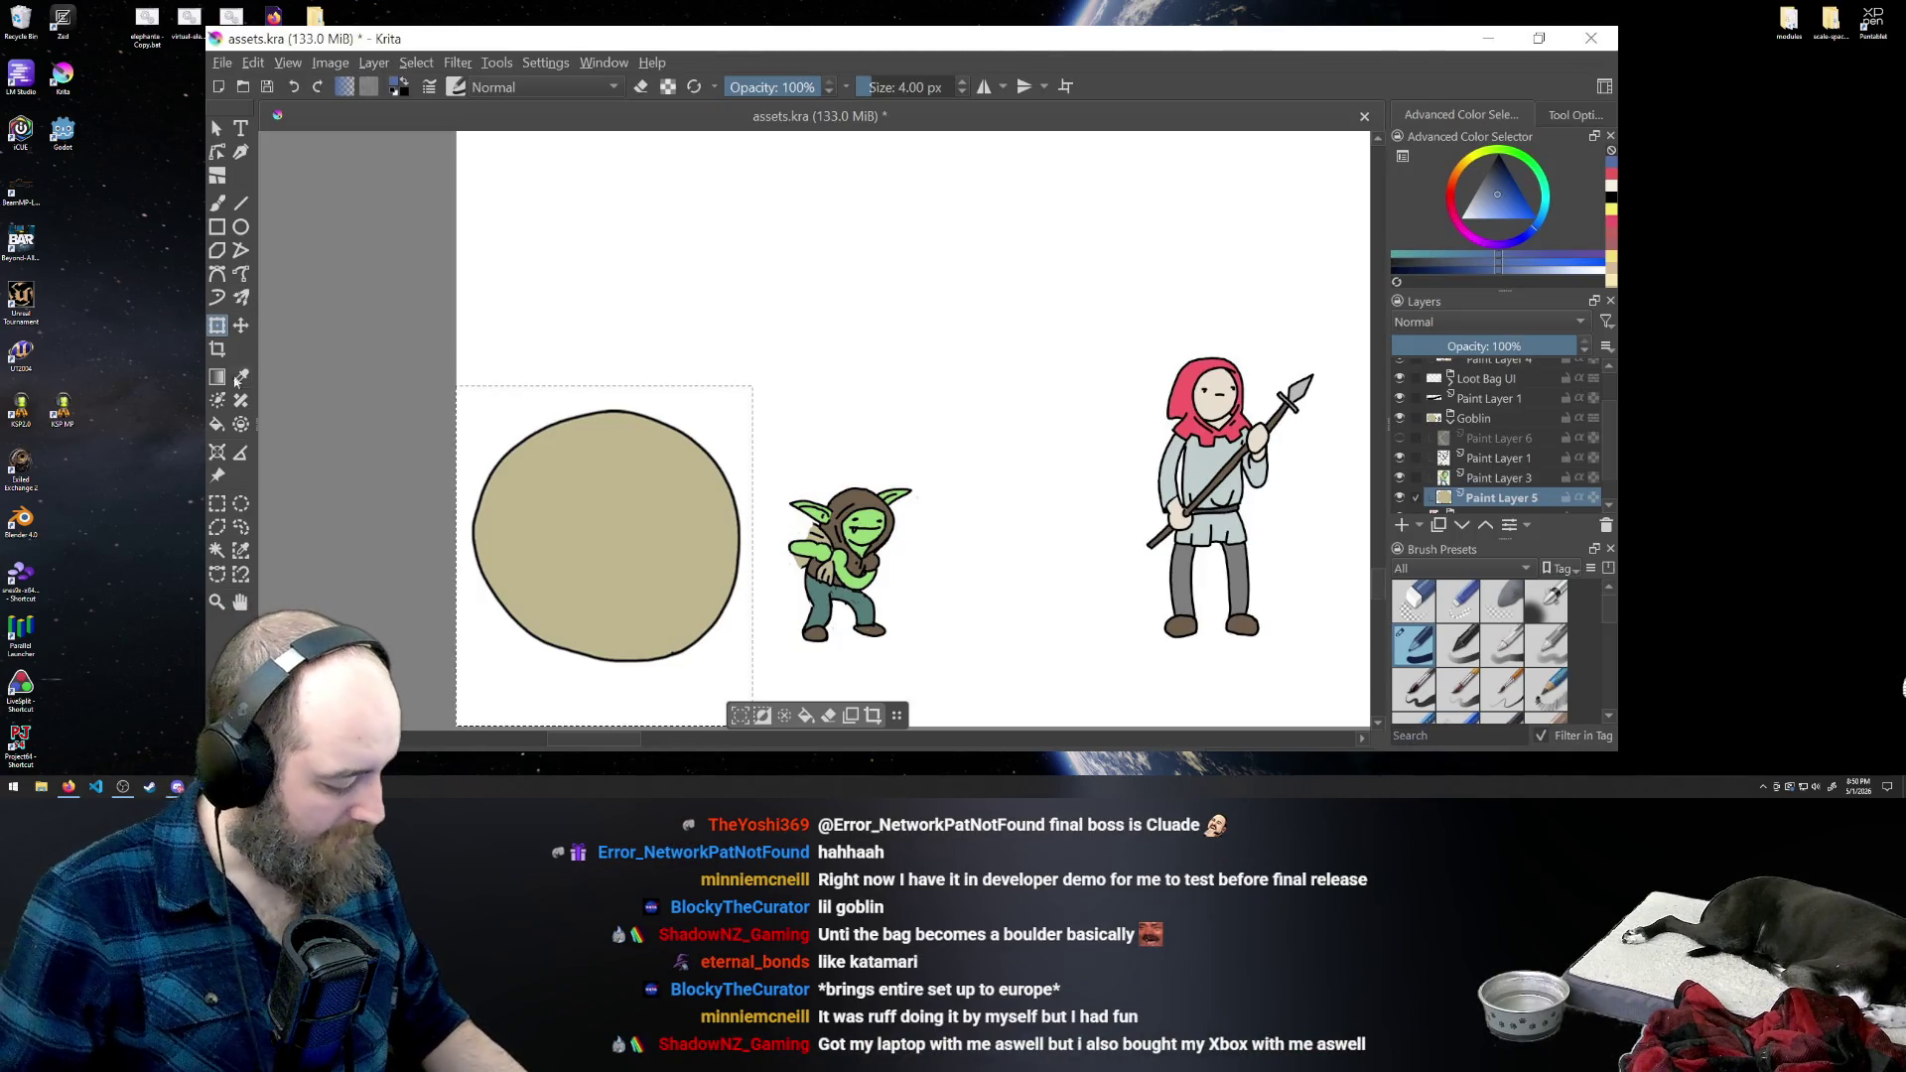
{"action": "key", "text": "ctrl+r"}
{"action": "left_click_drag", "start_coordinate": [320, 385], "coordinate": [320, 387]}
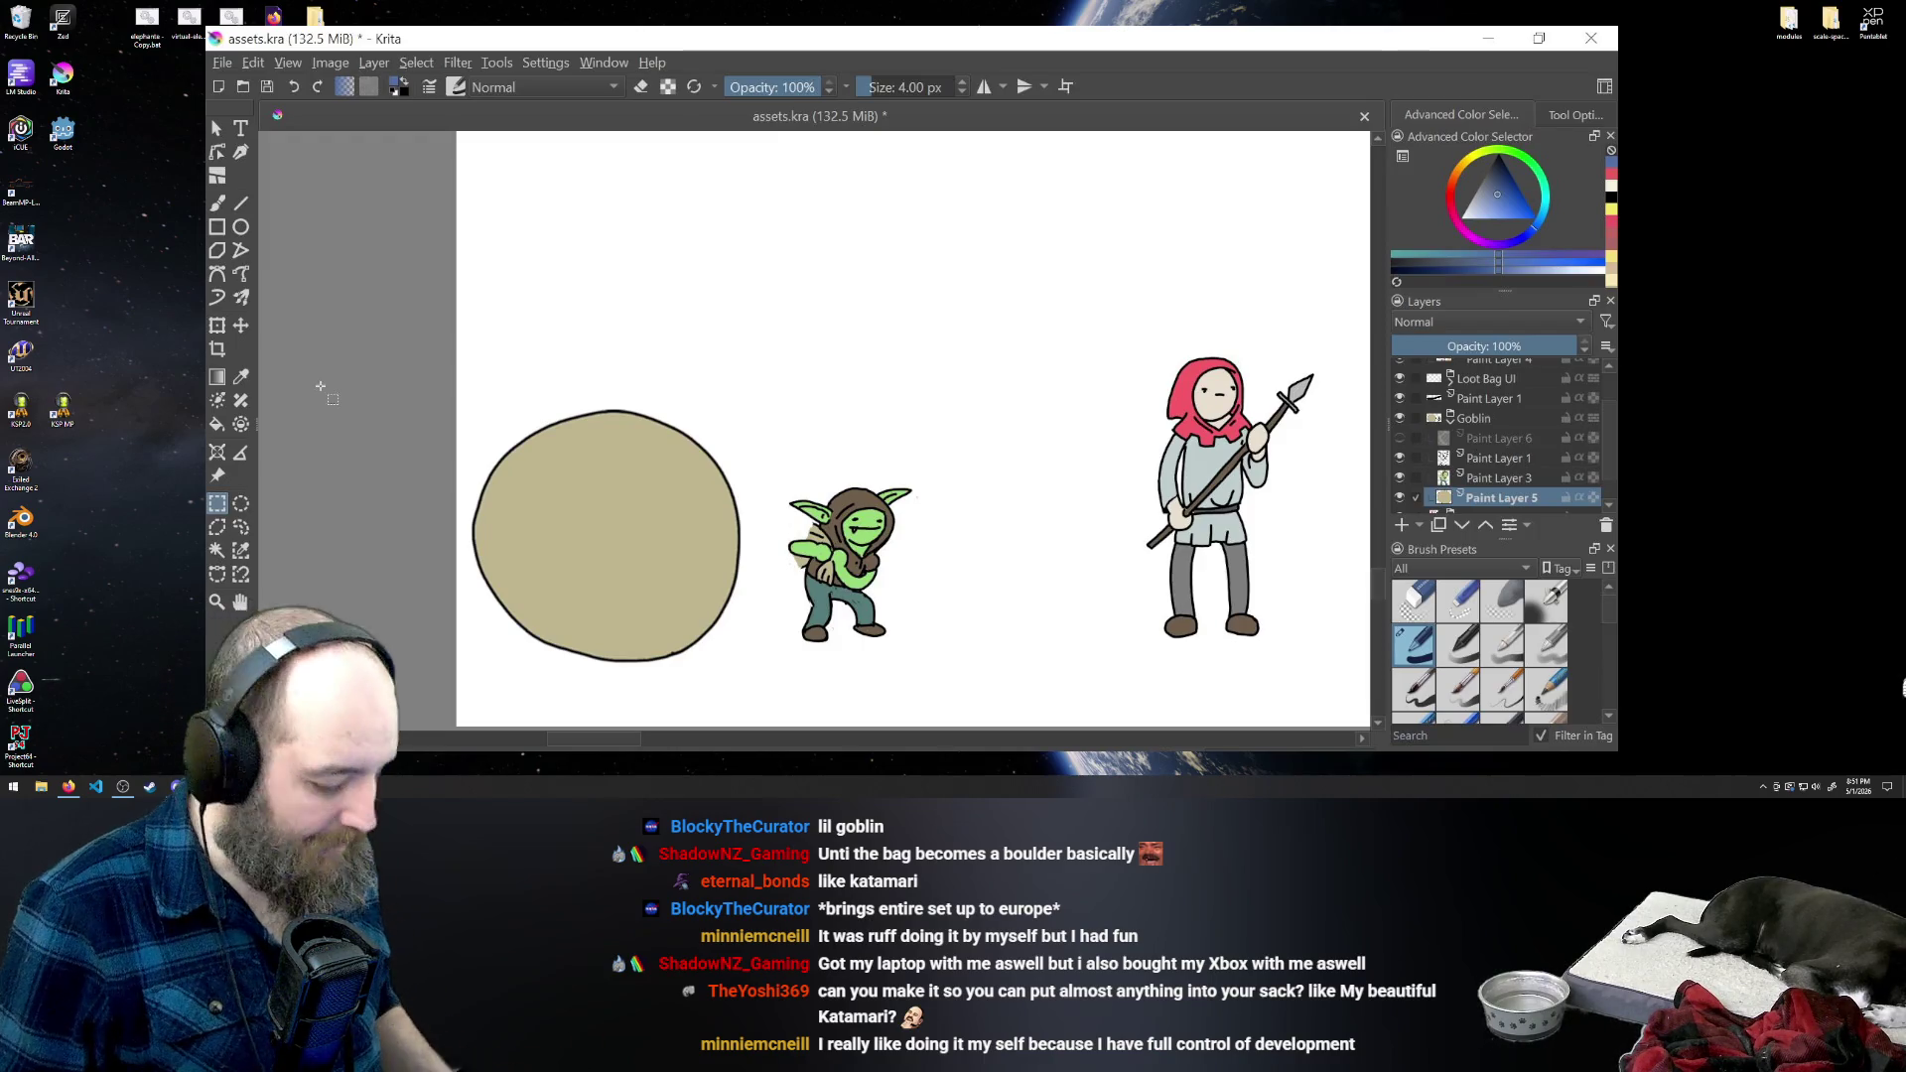
{"action": "scroll", "coordinate": [814, 427], "scroll_direction": "right", "scroll_amount": 10}
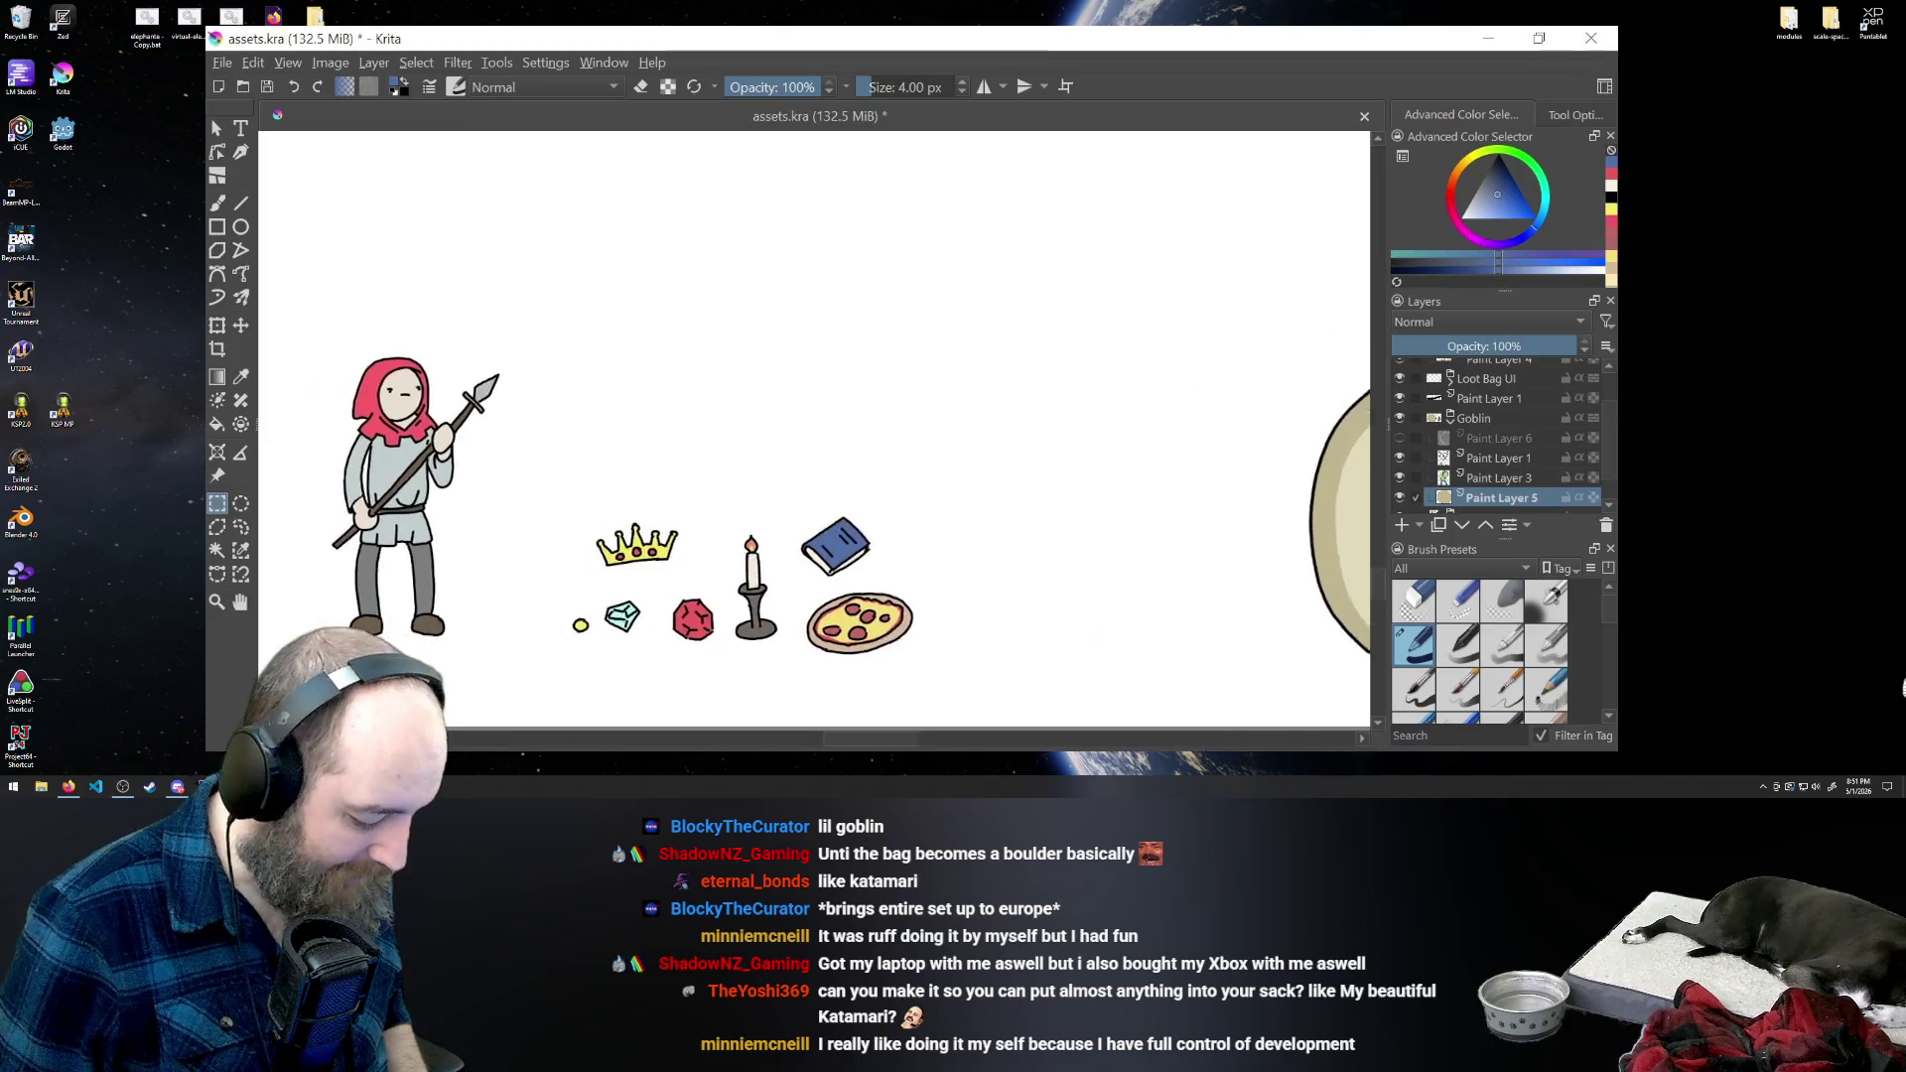
{"action": "scroll", "coordinate": [832, 752], "scroll_direction": "right", "scroll_amount": 1}
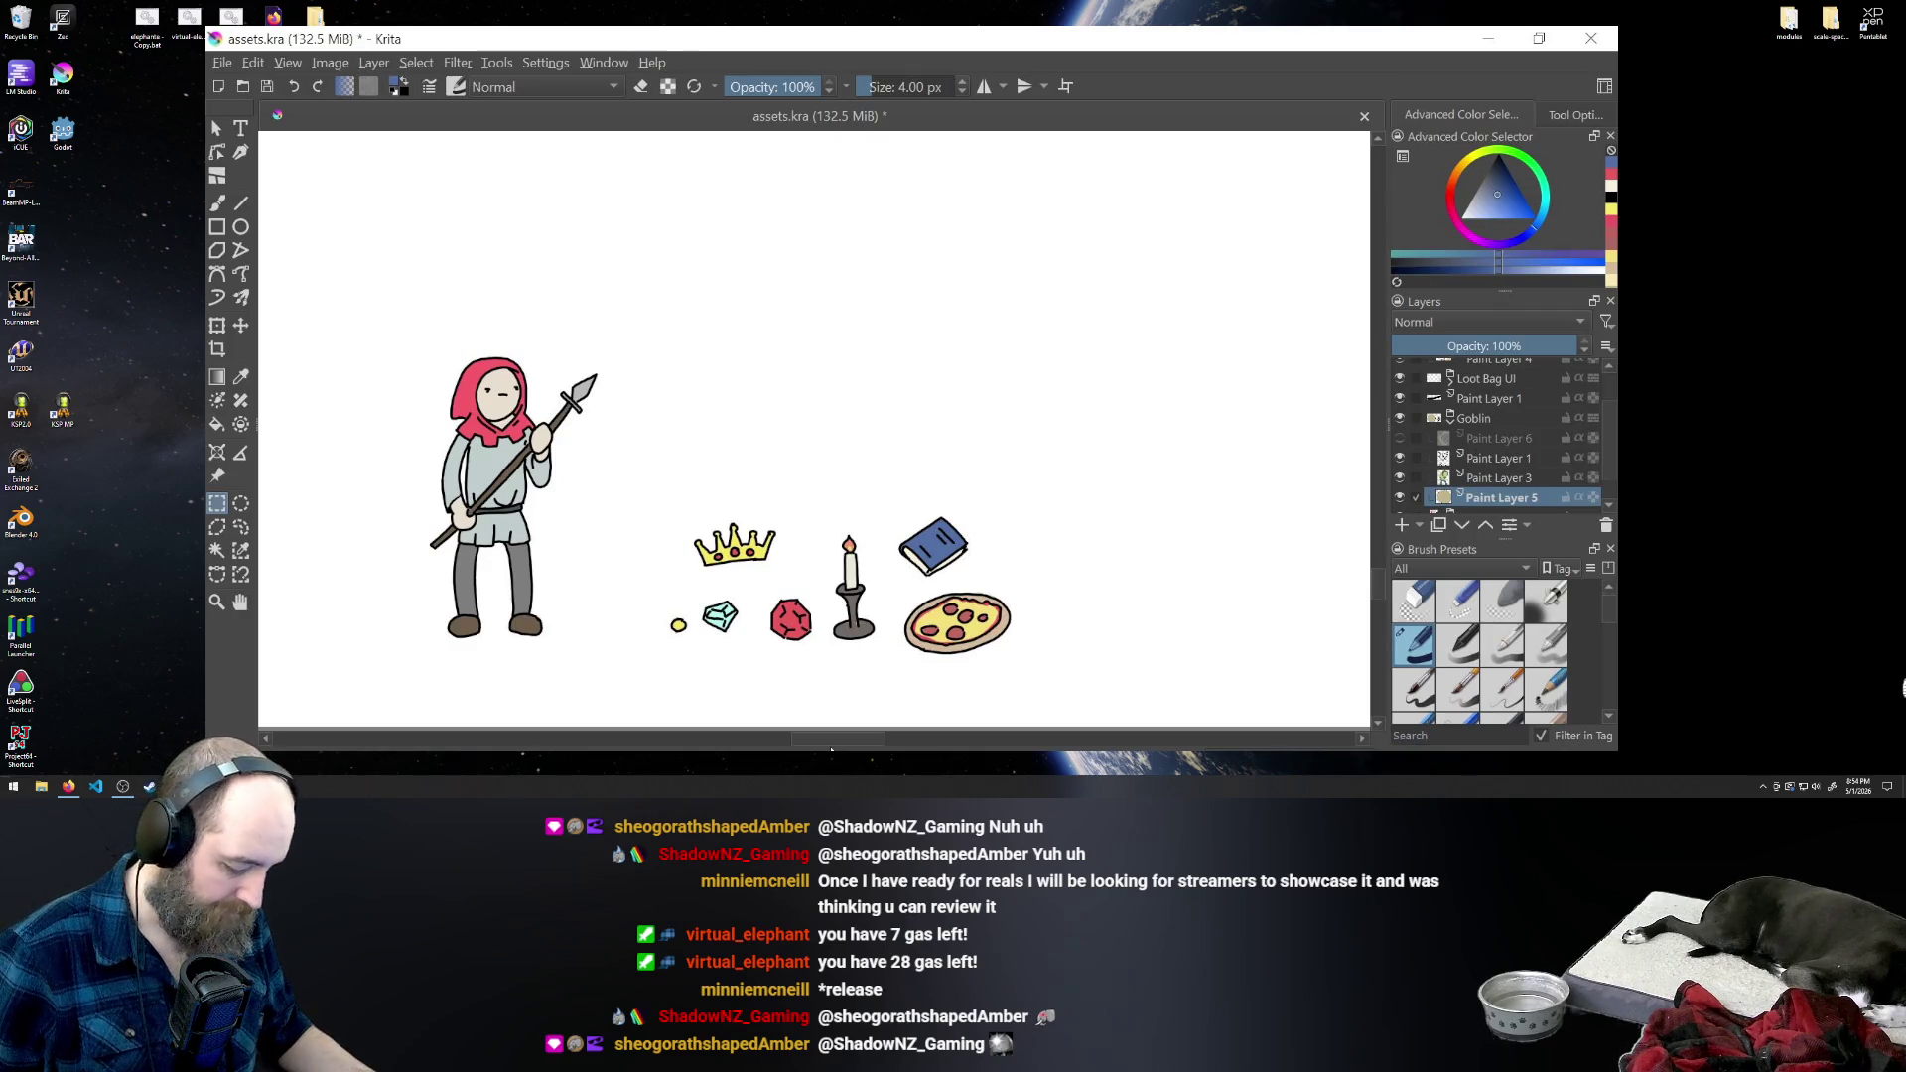
{"action": "key", "text": "ctrl+plus"}
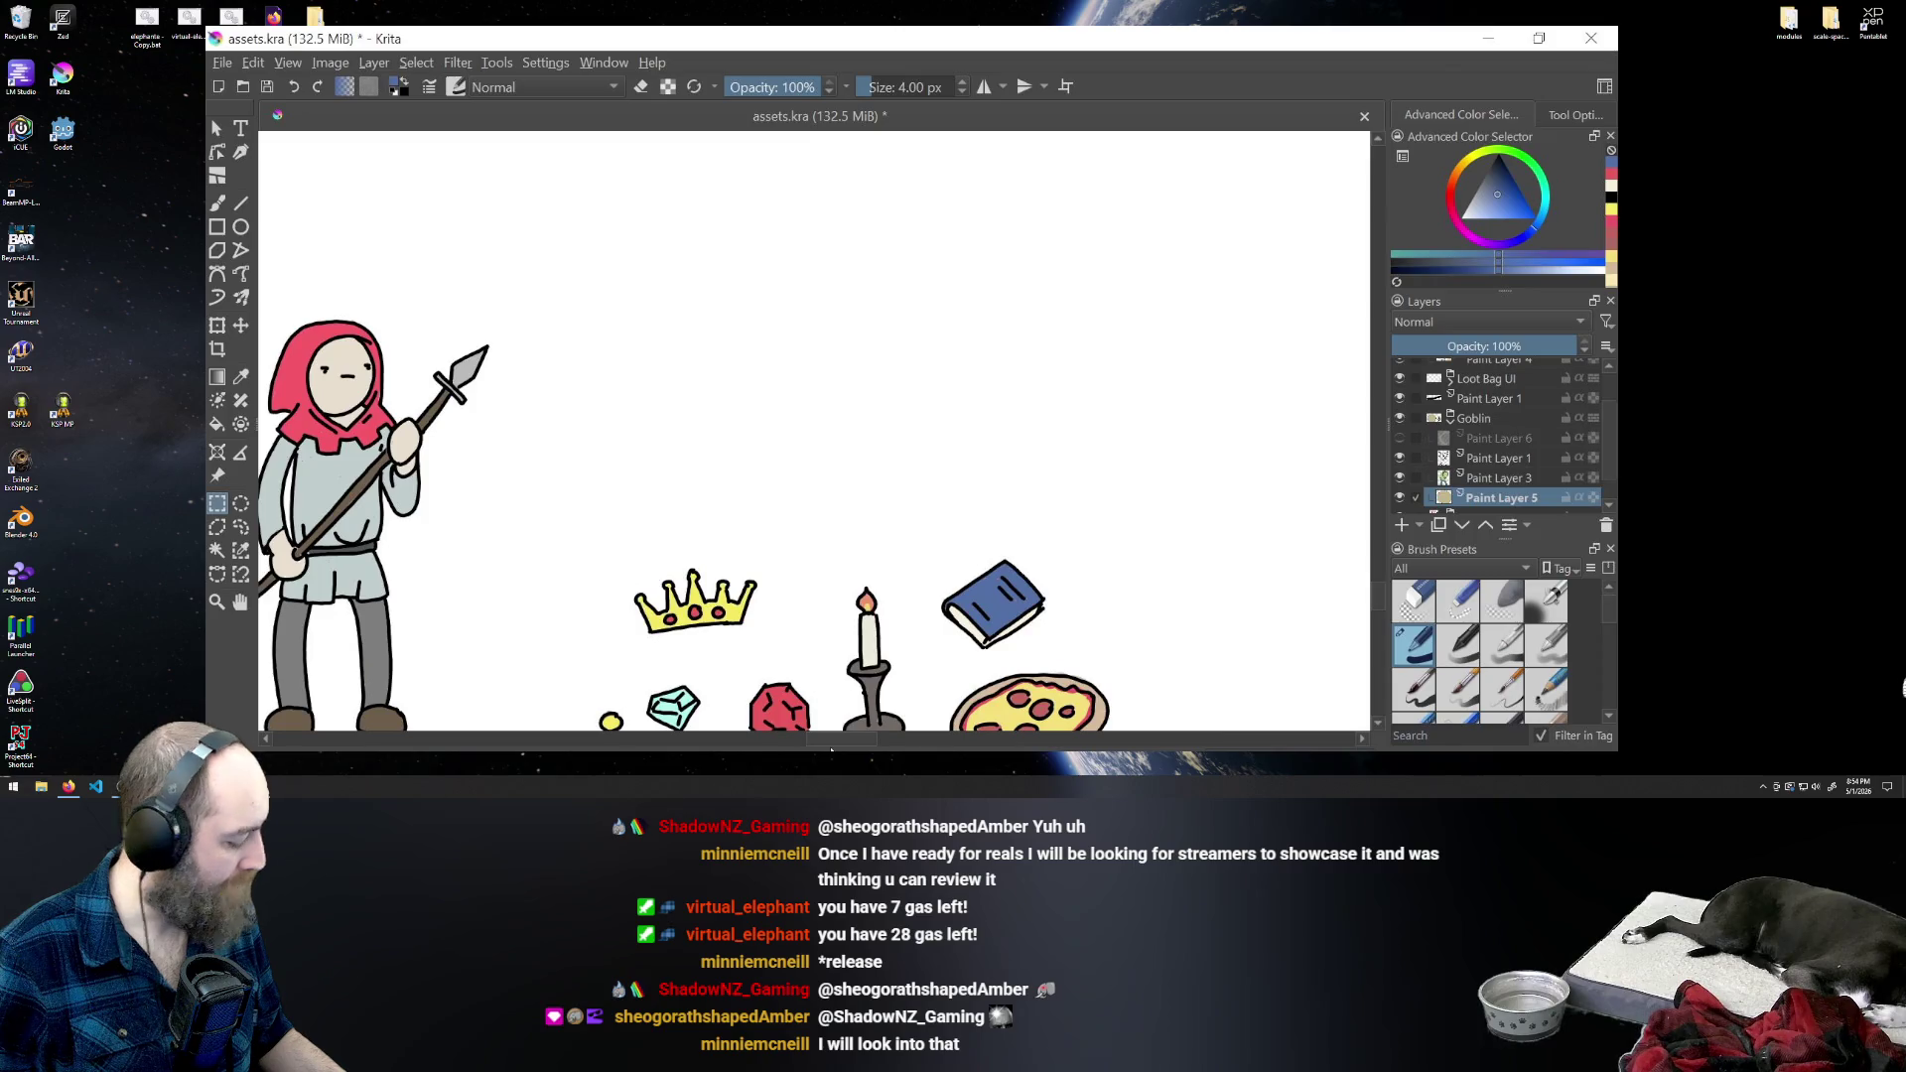
{"action": "key", "text": "plus"}
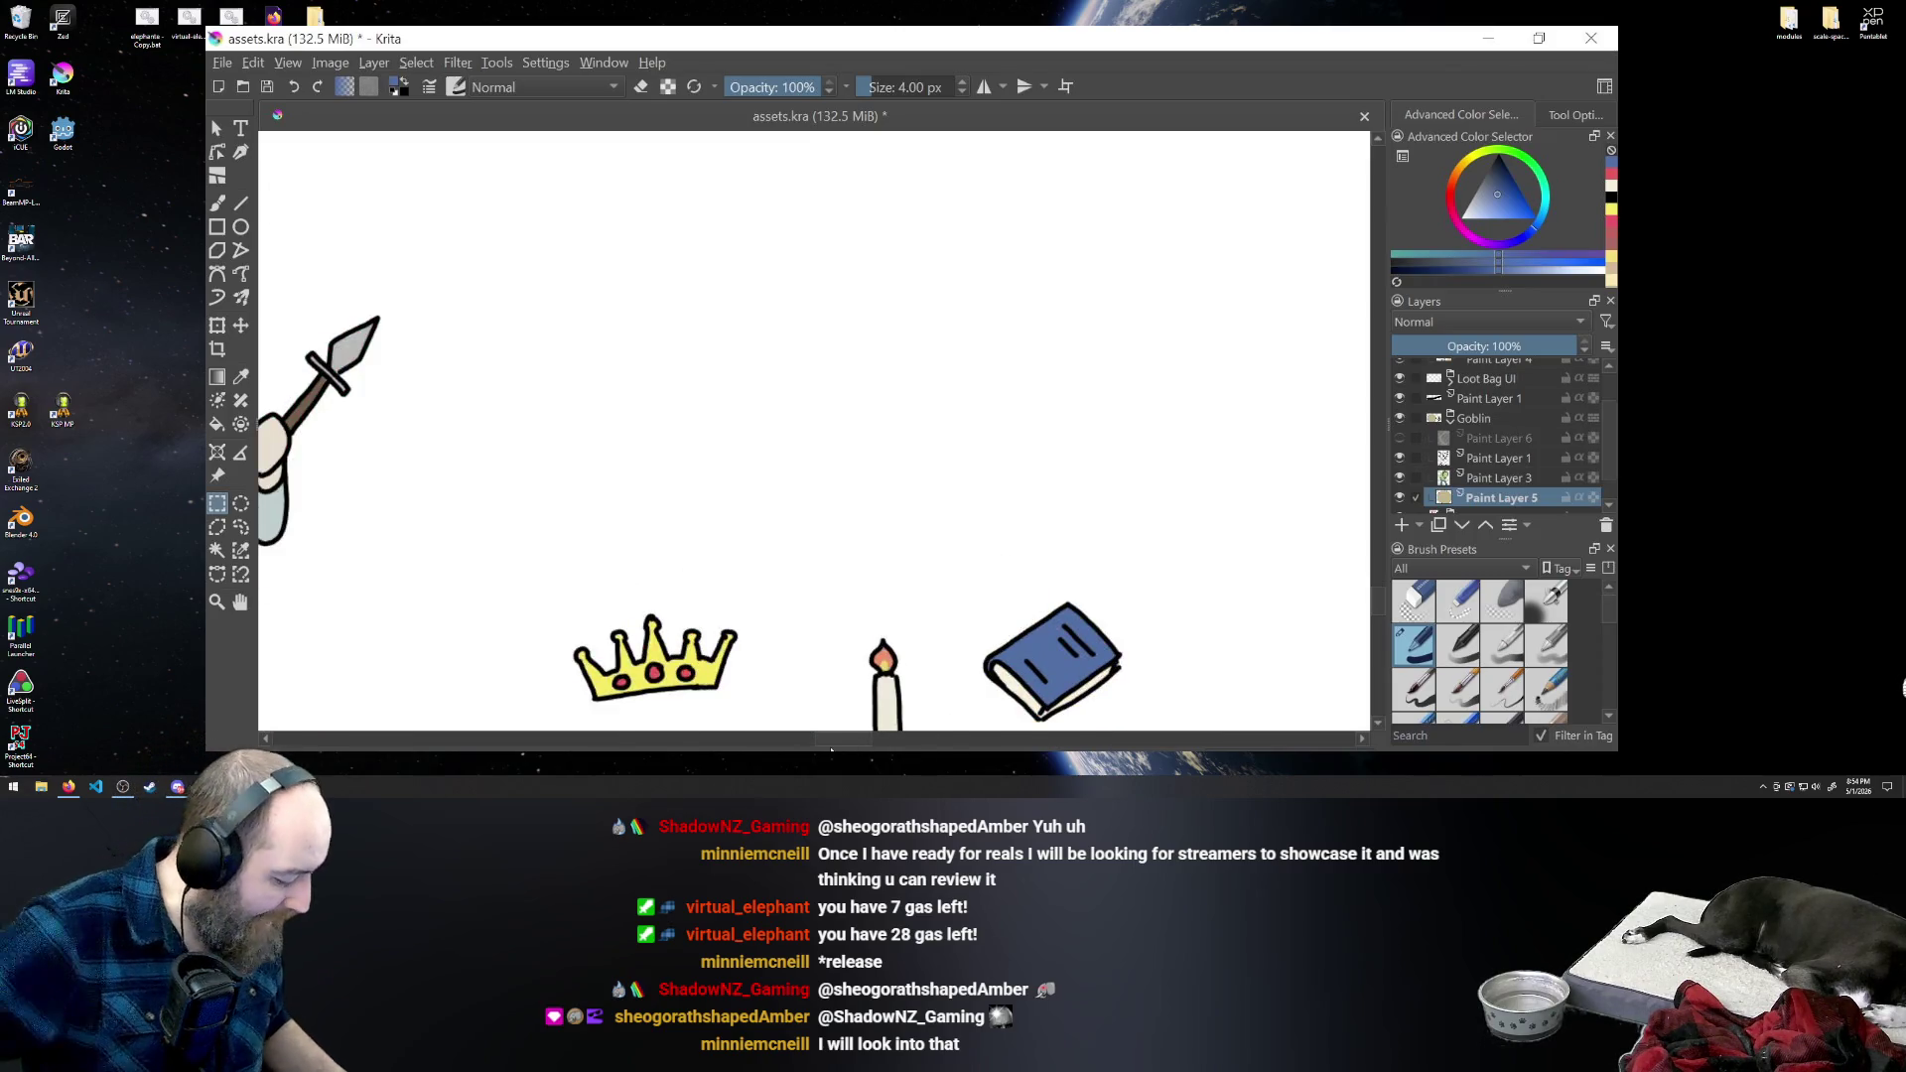
{"action": "key", "text": "minus"}
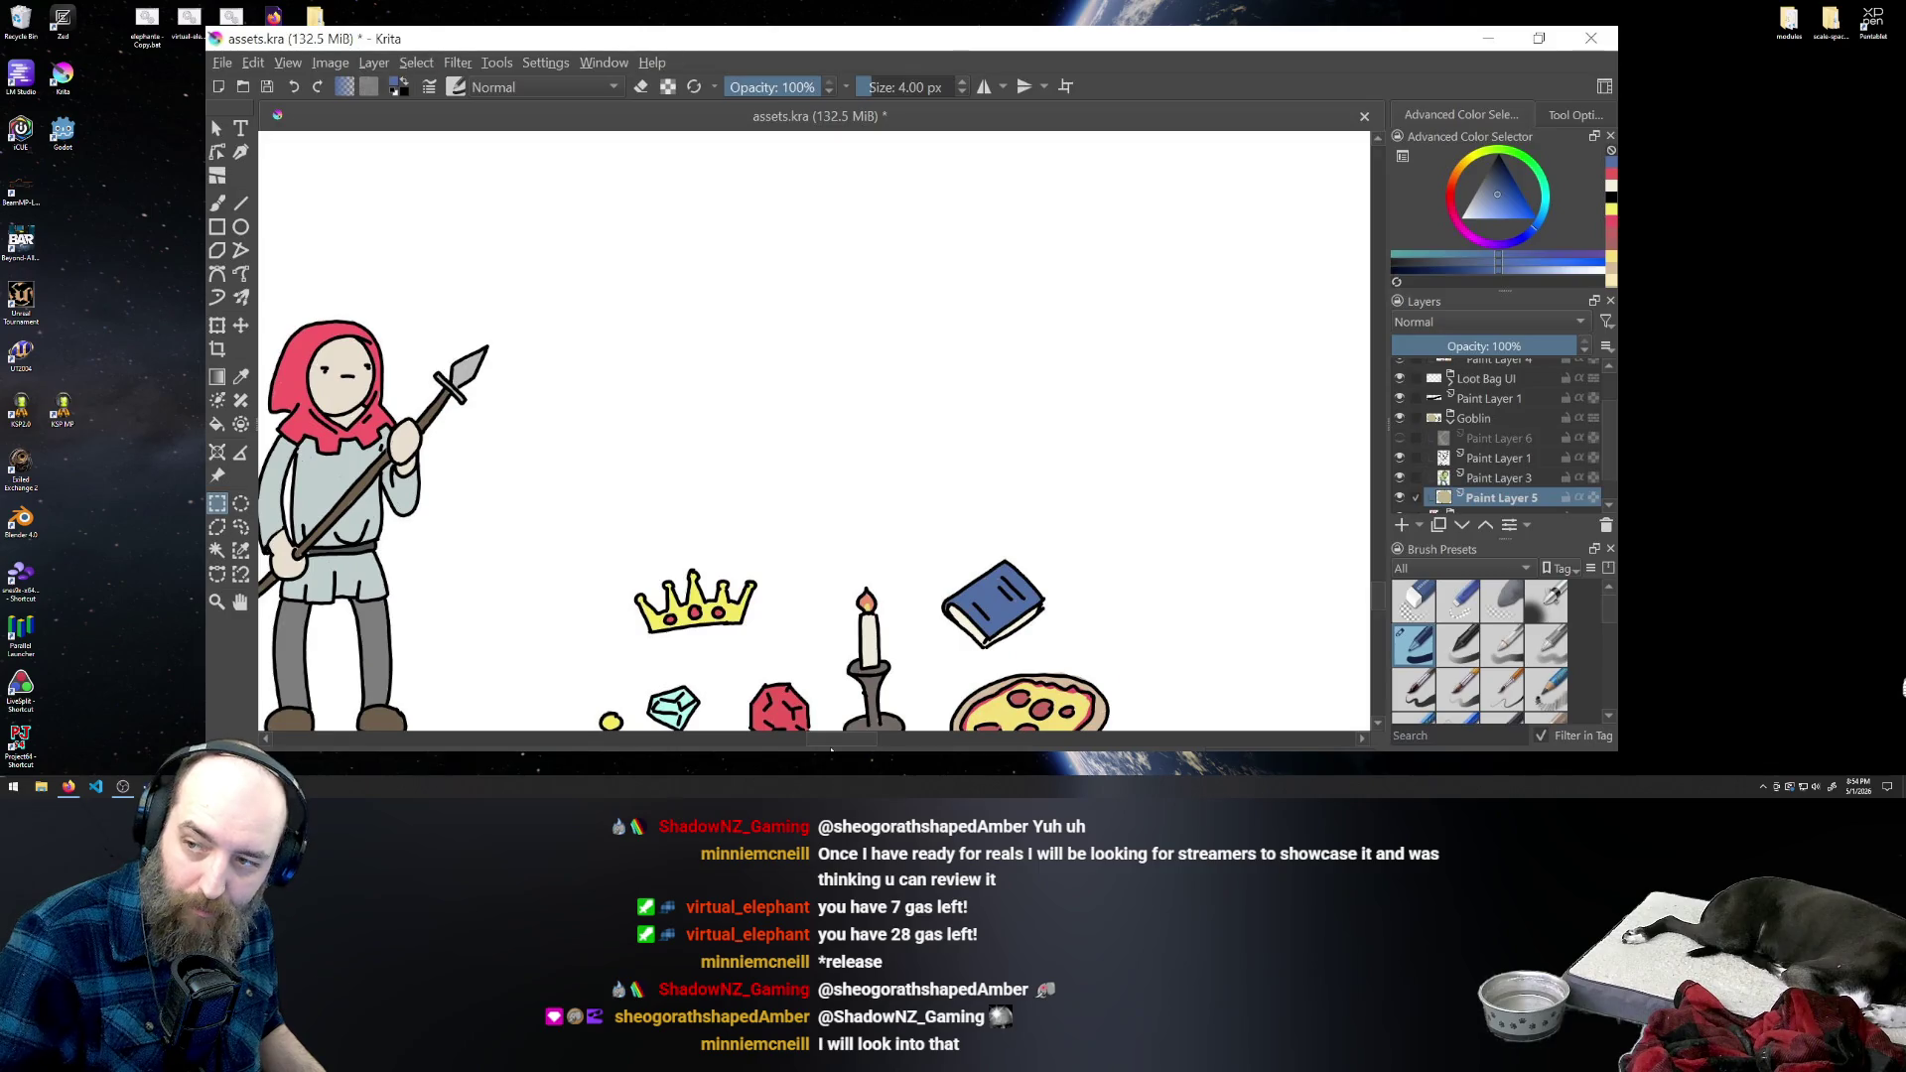
{"action": "key", "text": "minus"}
{"action": "key", "text": "minus"}
{"action": "key", "text": "minus"}
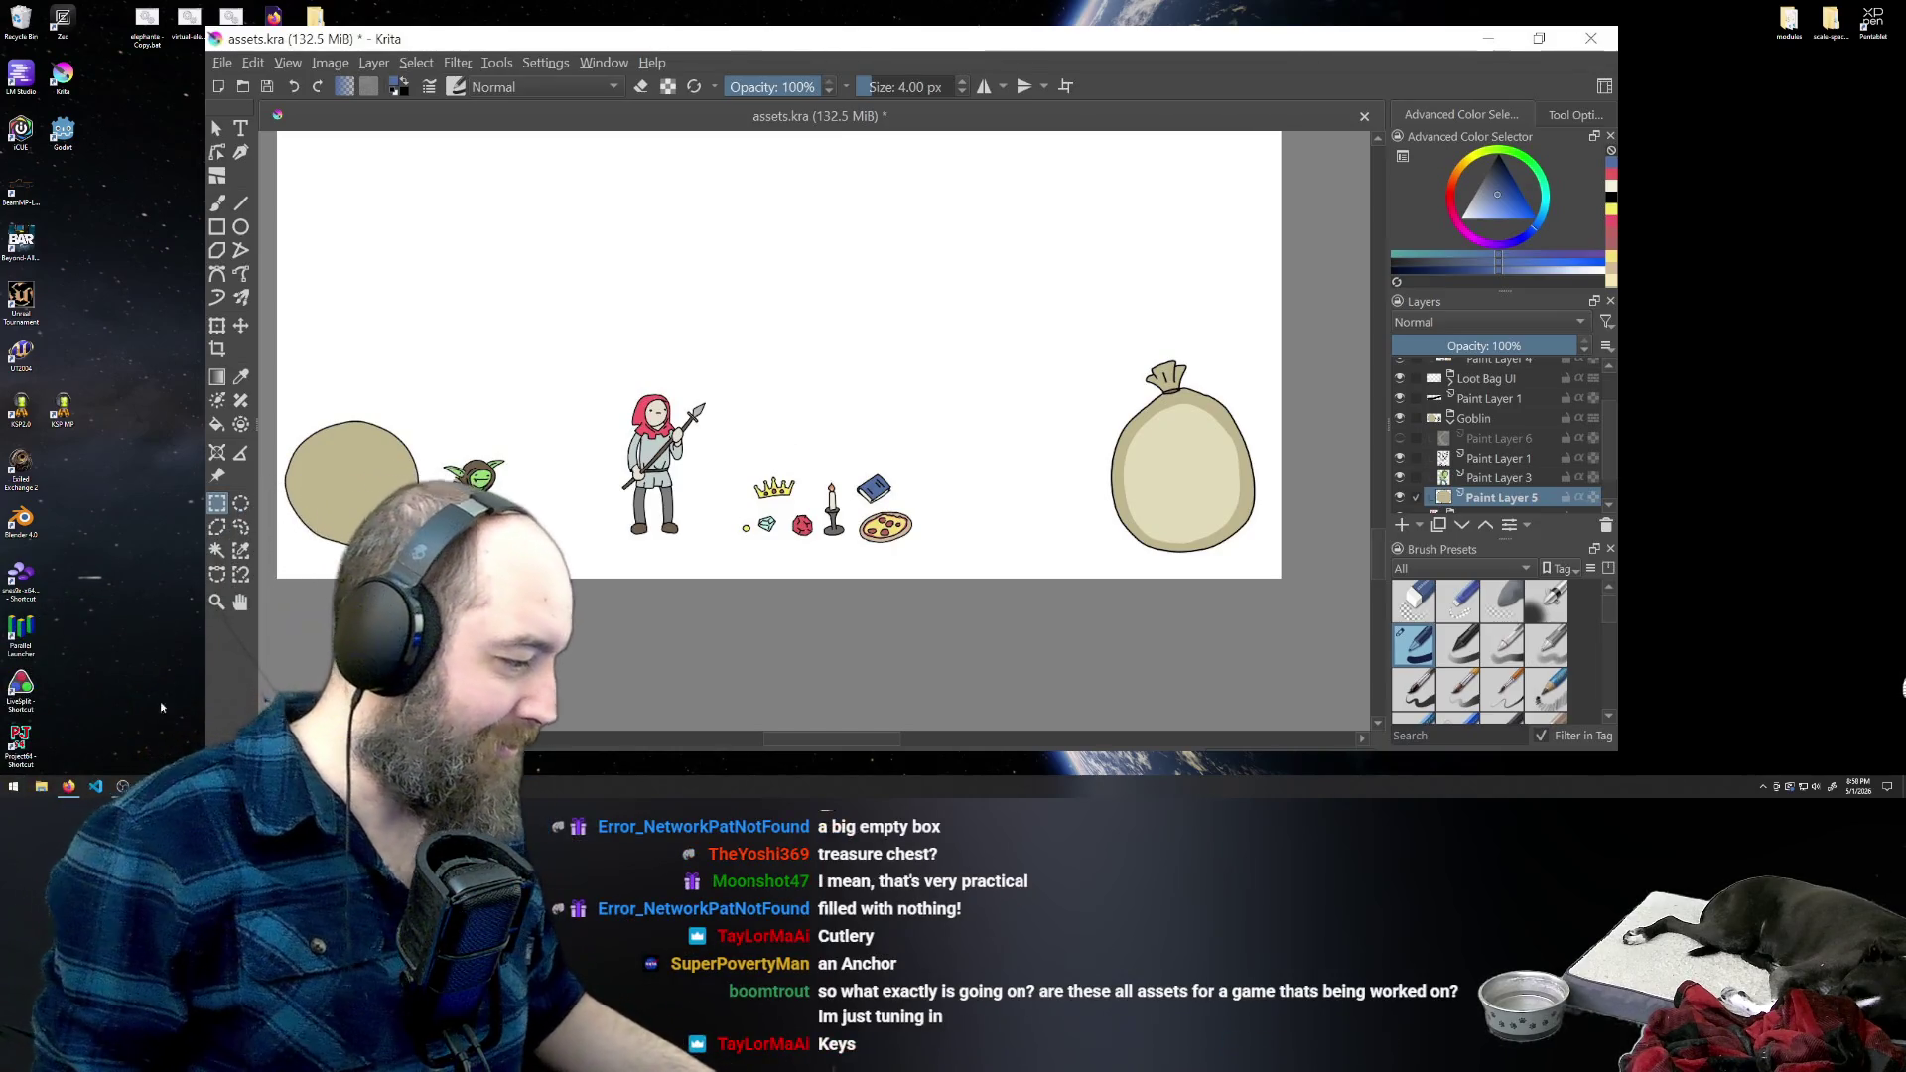
- Switch from Krita to the Godot editor and run the project with F5
{"action": "mouse_move", "coordinate": [68, 787]}
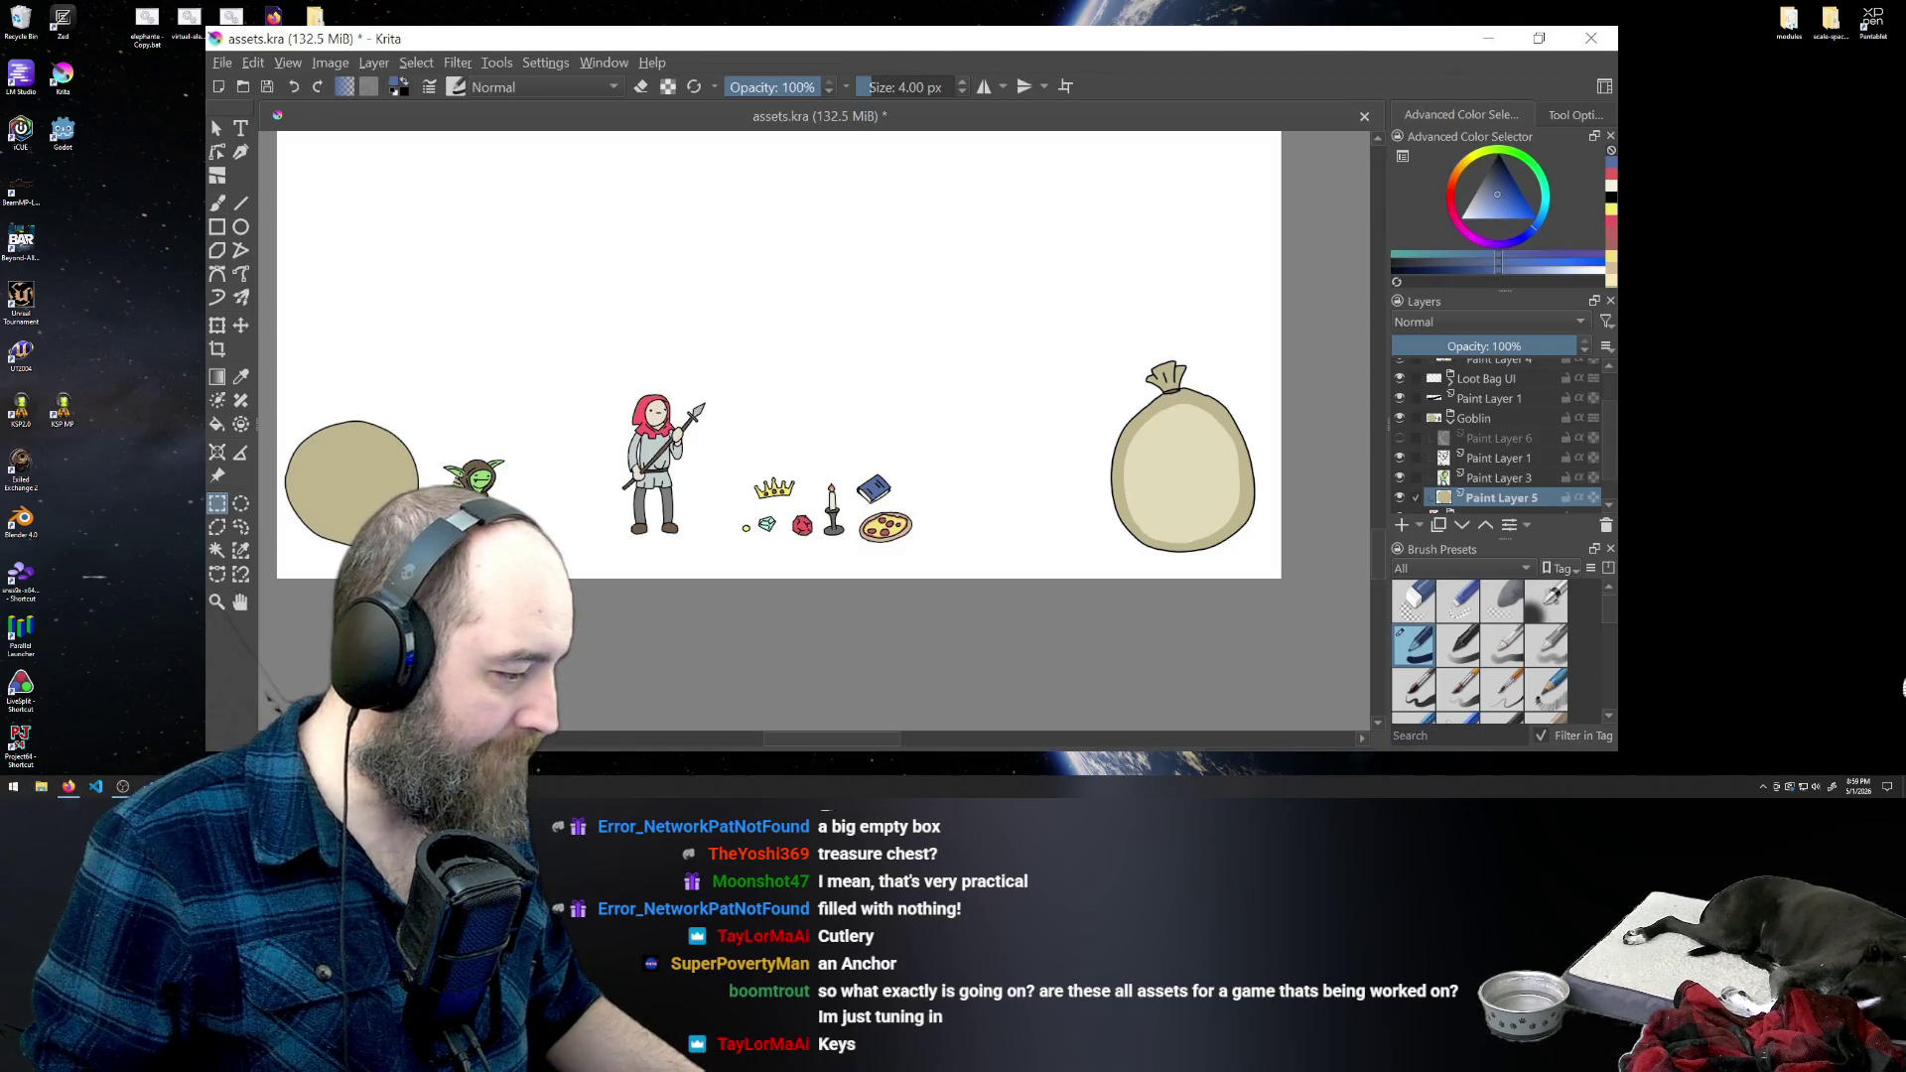
{"action": "key", "text": "alt+Tab"}
{"action": "key", "text": "F5"}
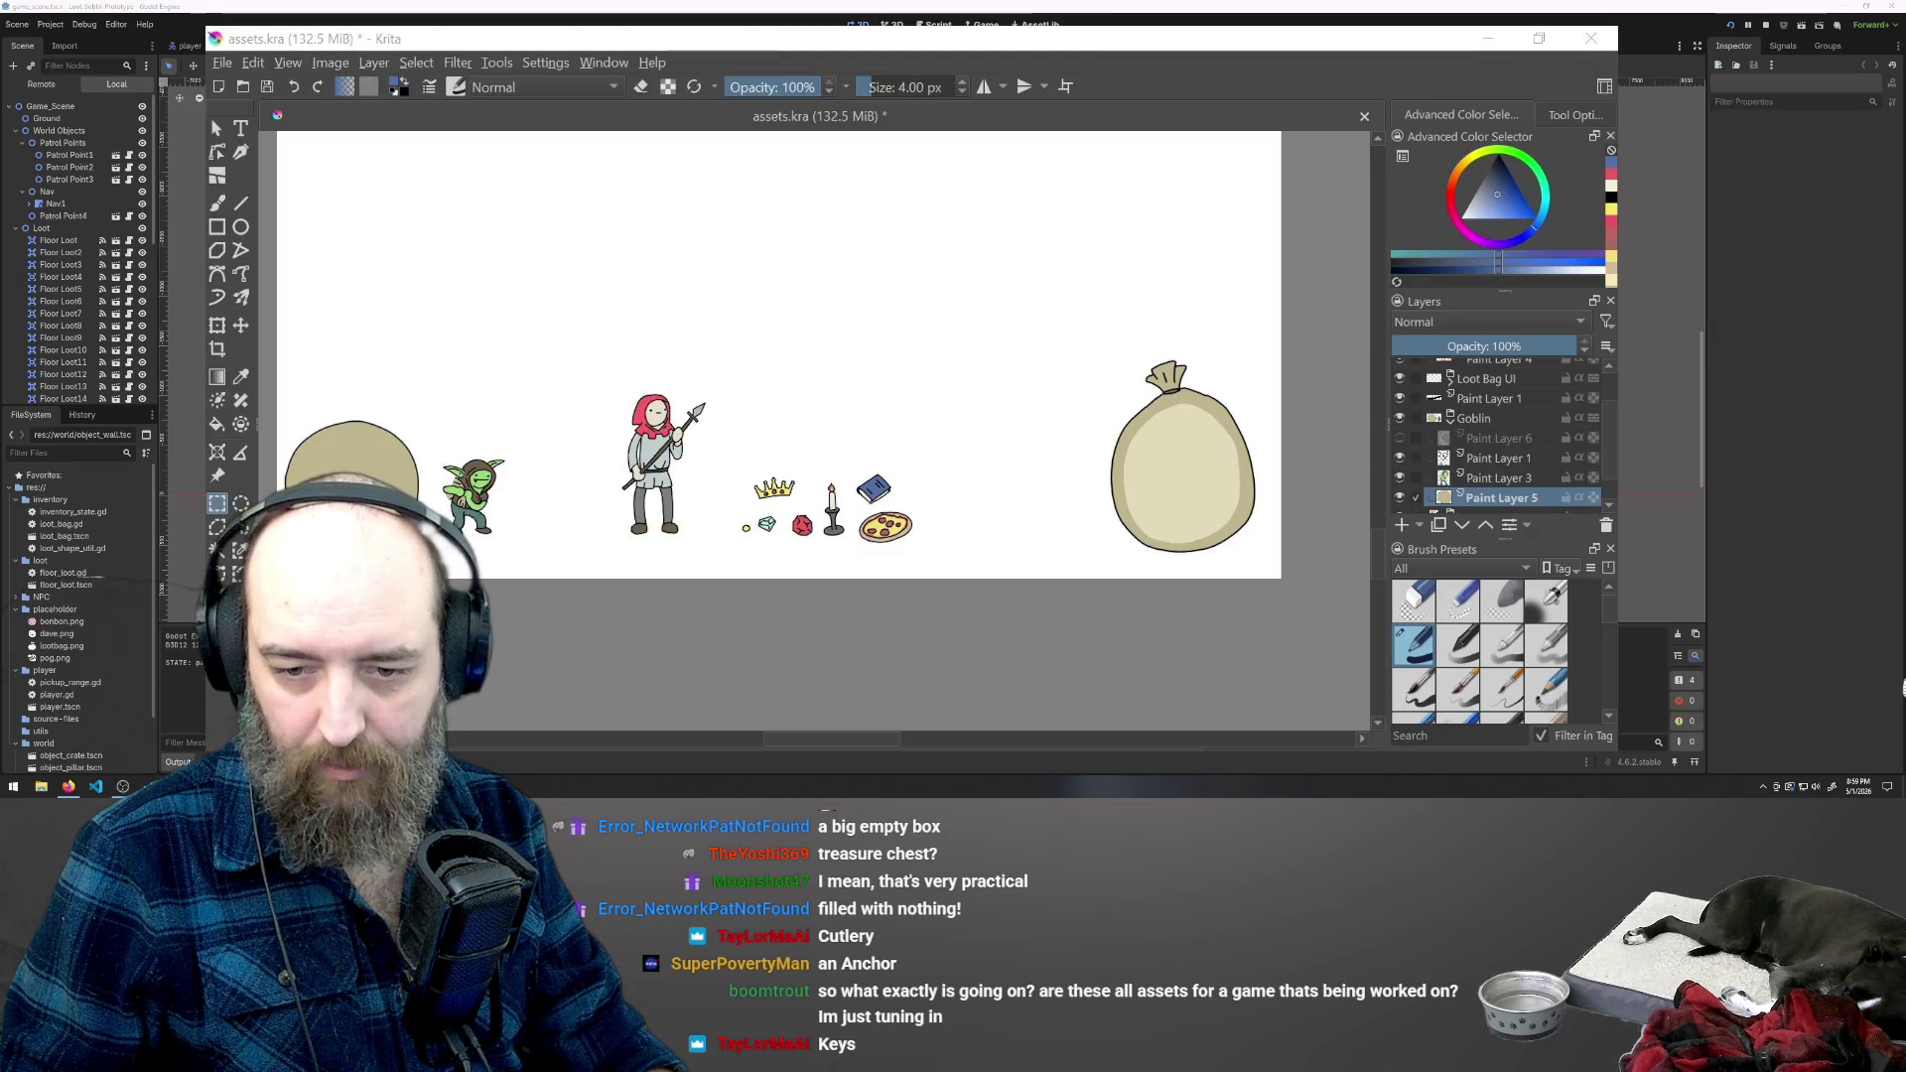
- Focus the running game window and start walking the player up and left
{"action": "key", "text": "alt+Tab"}
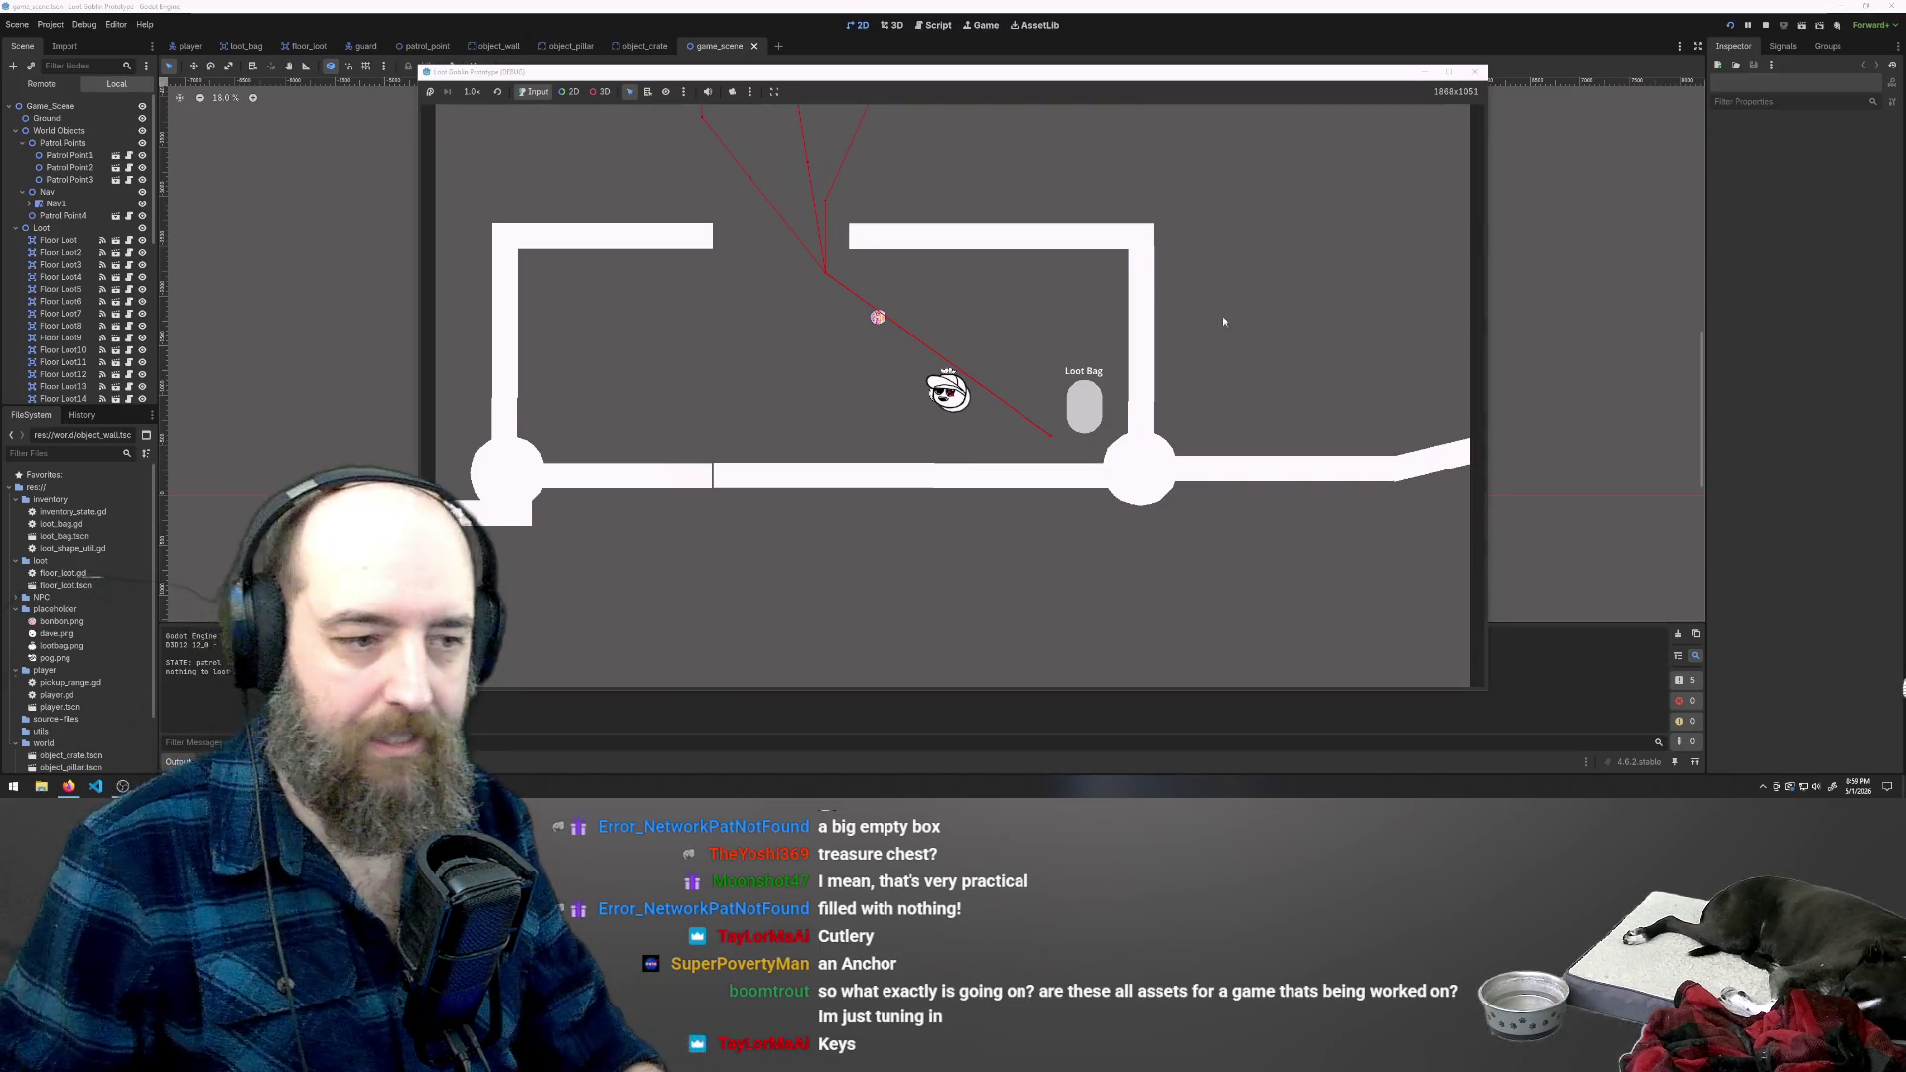
{"action": "left_click", "coordinate": [1634, 270]}
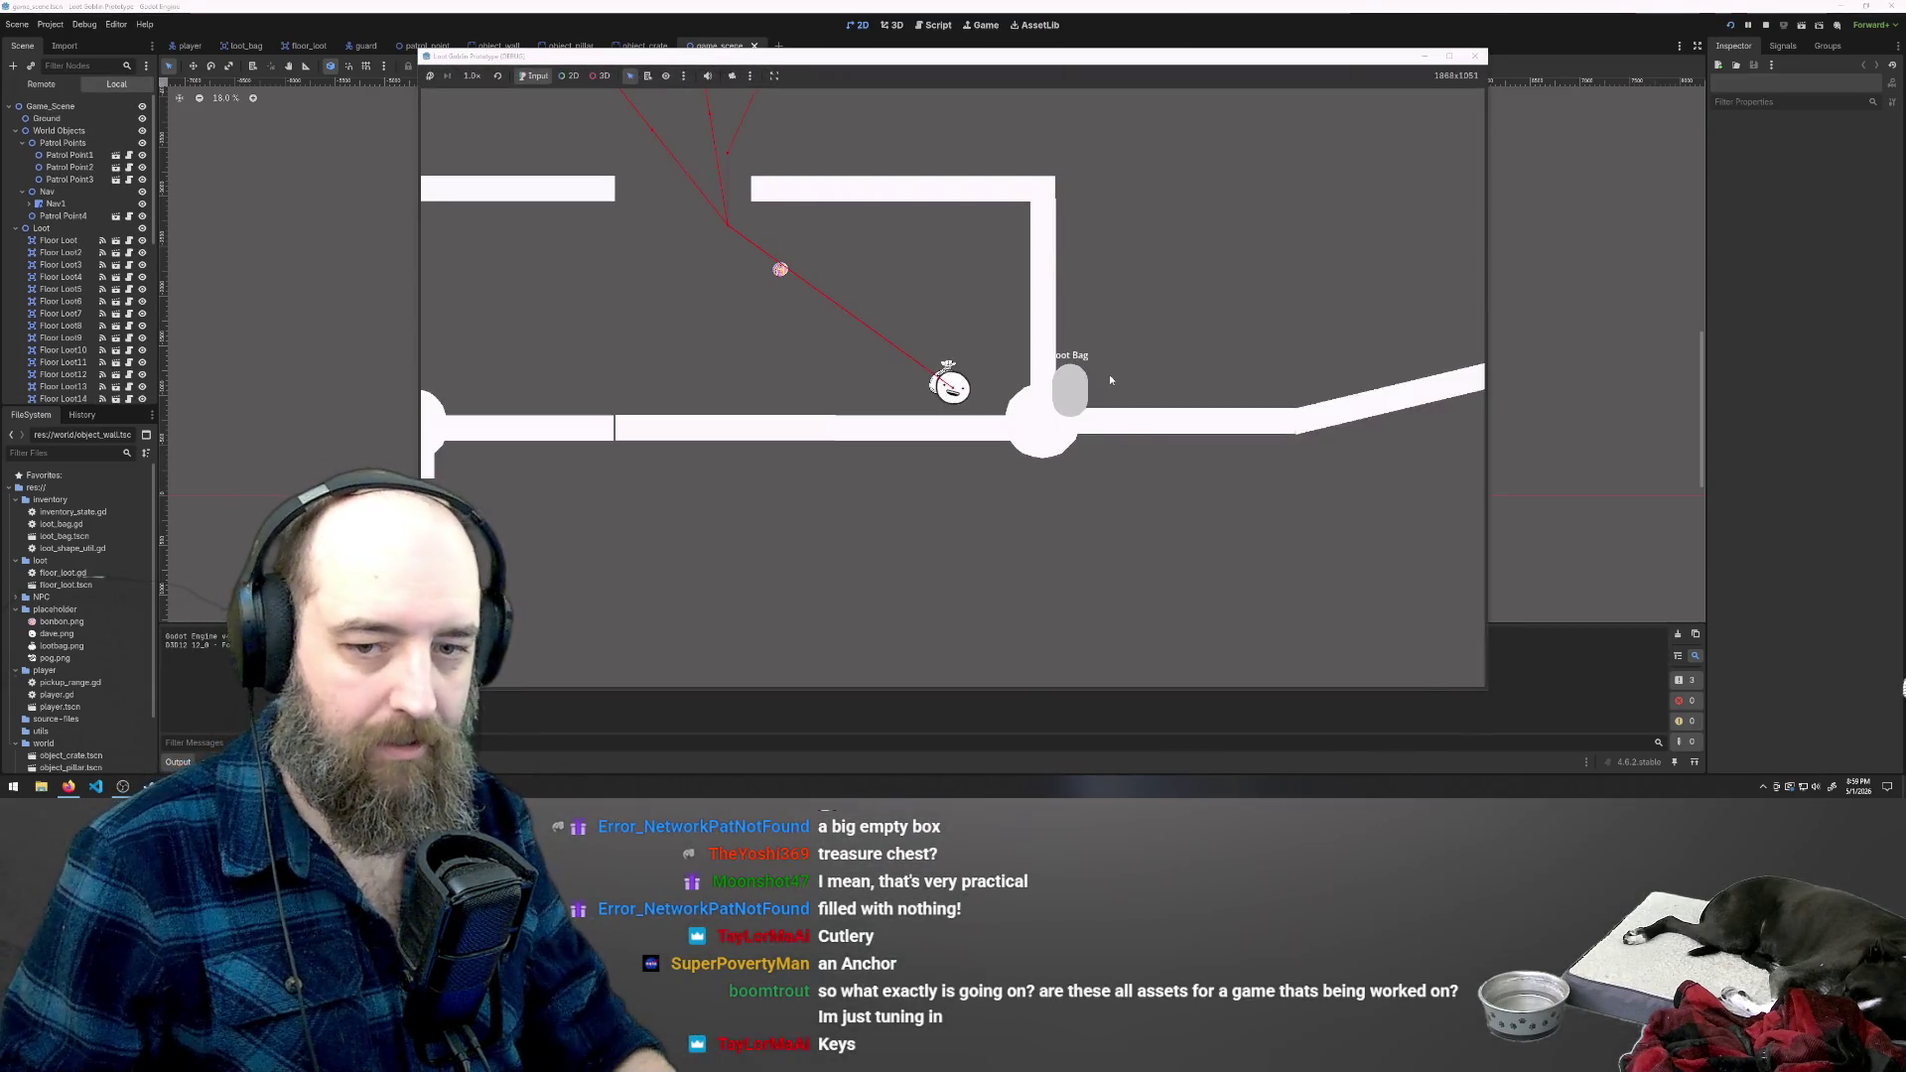
{"action": "key", "text": "w"}
{"action": "key", "text": "a"}
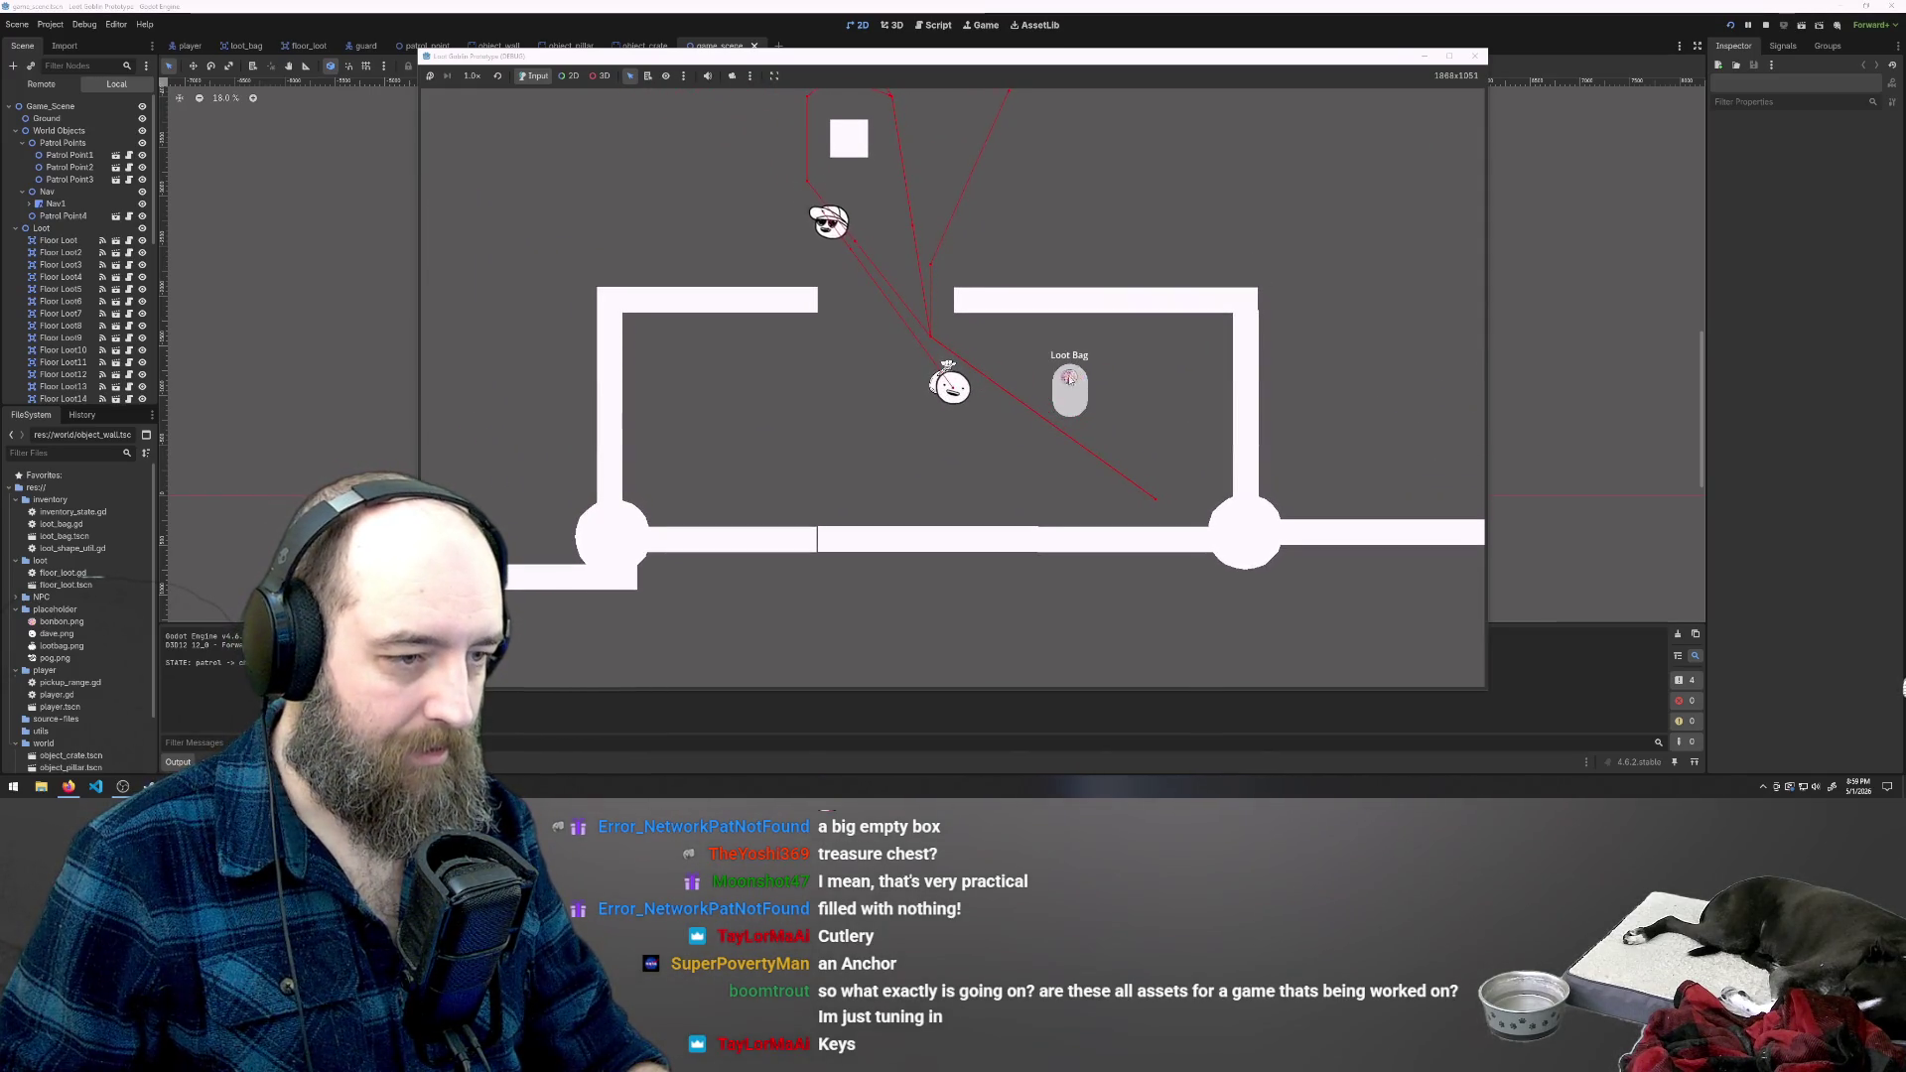
- Steer the player around the room and walk onto the loot item to collect it
{"action": "key", "text": "s"}
{"action": "key", "text": "d"}
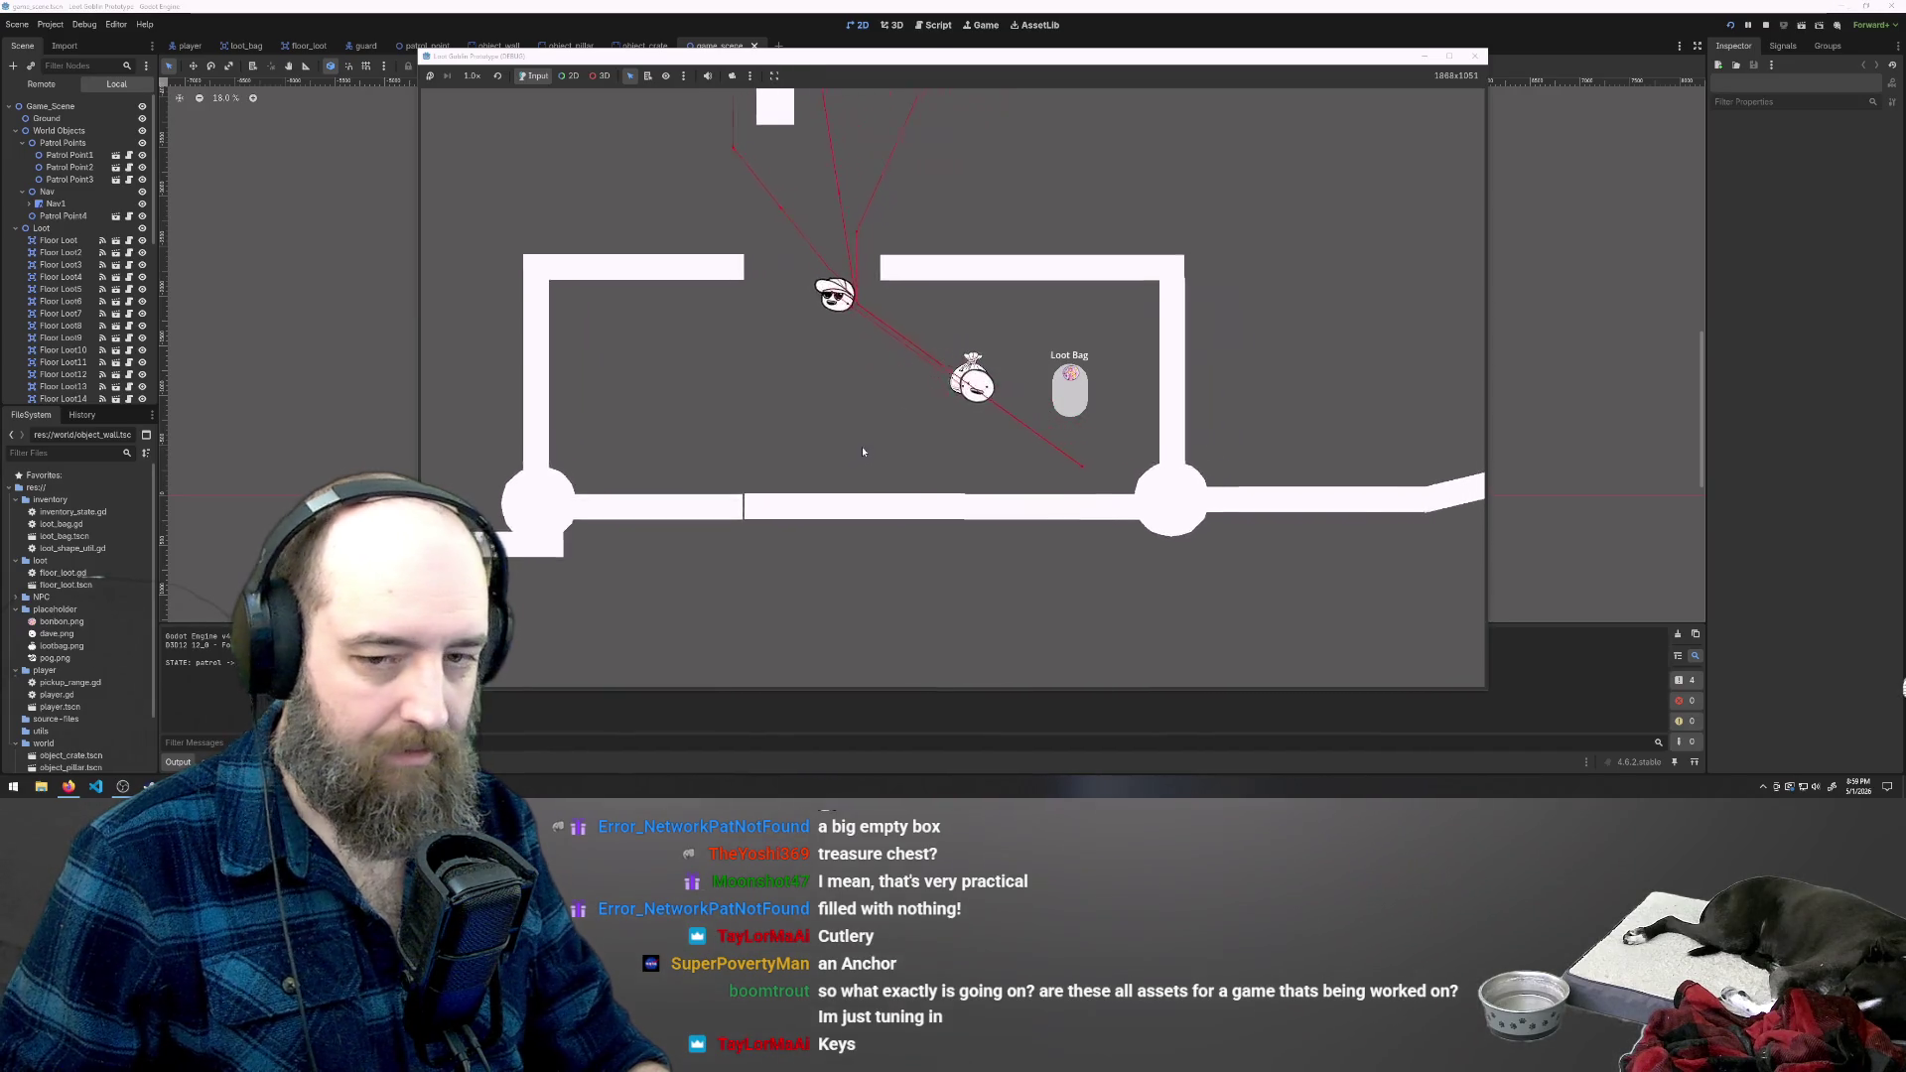
{"action": "key", "text": "a"}
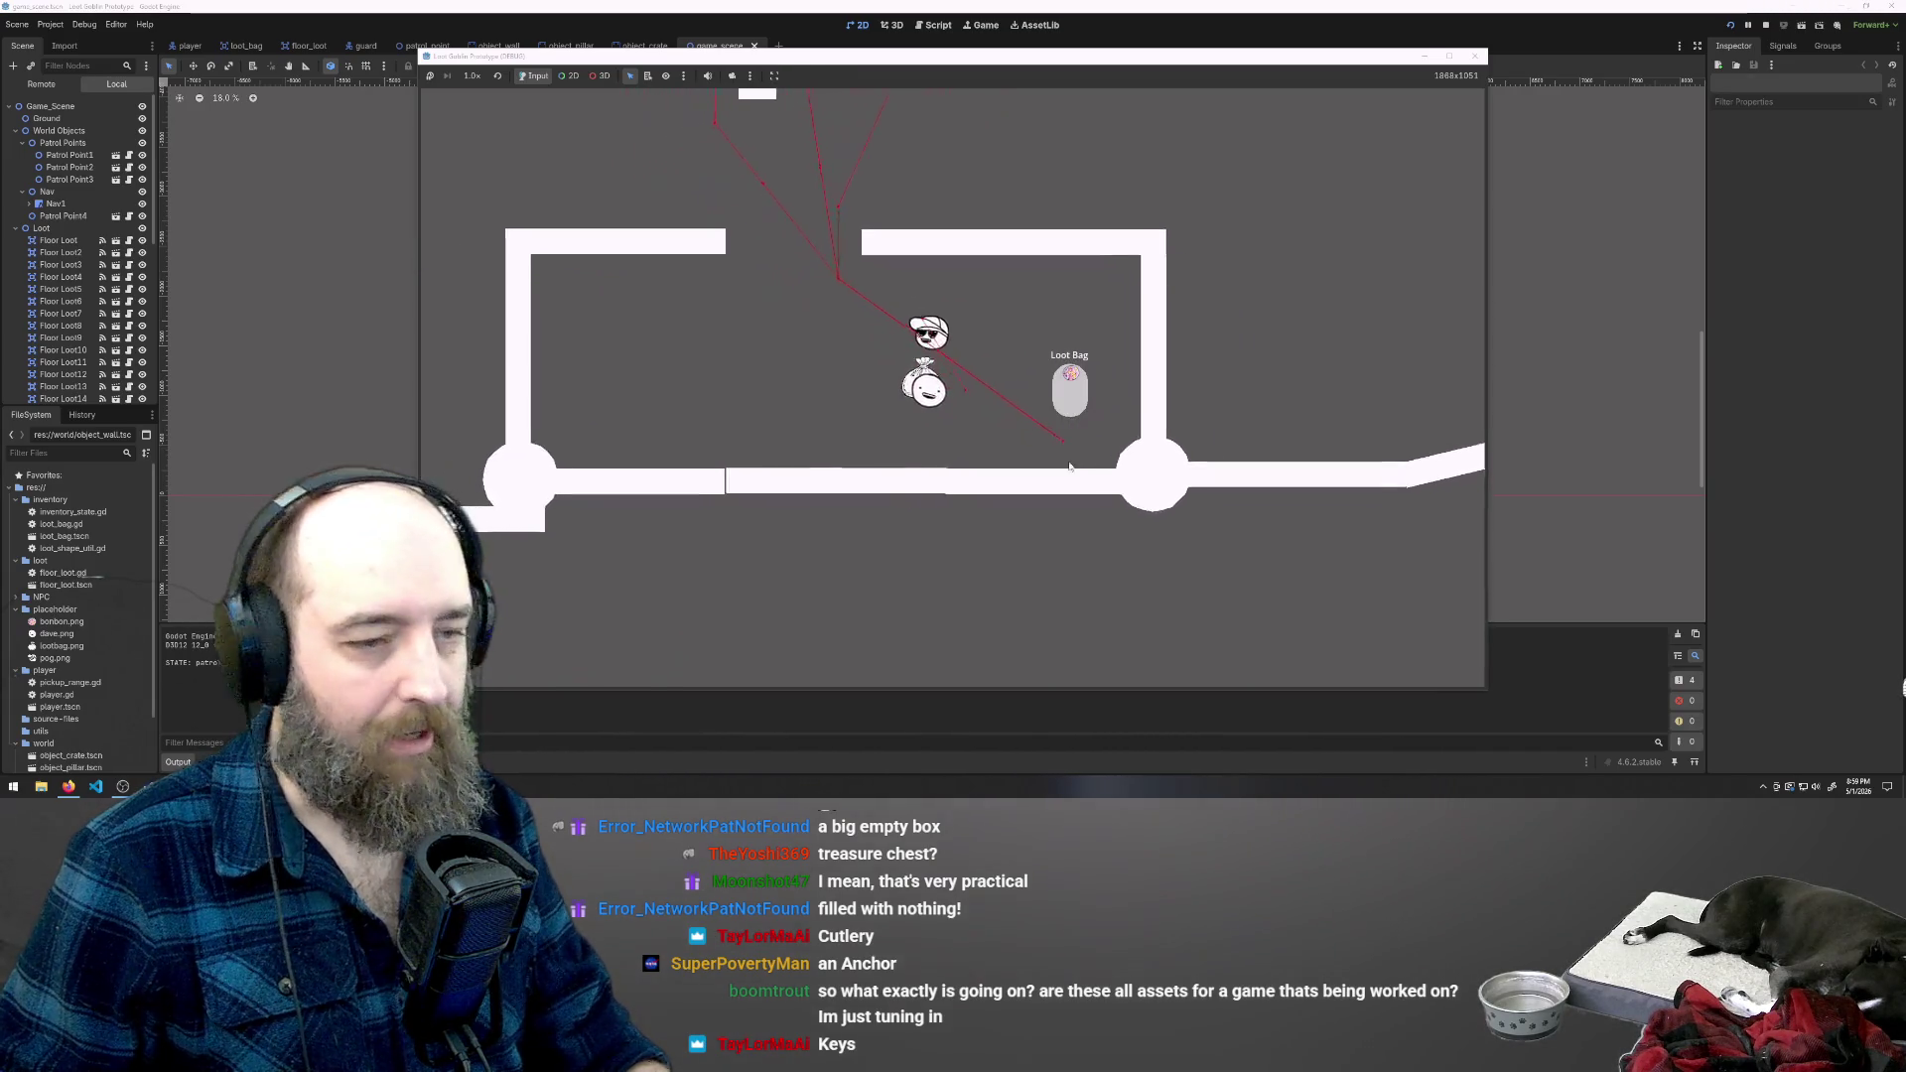
{"action": "key", "text": "w"}
{"action": "key", "text": "d"}
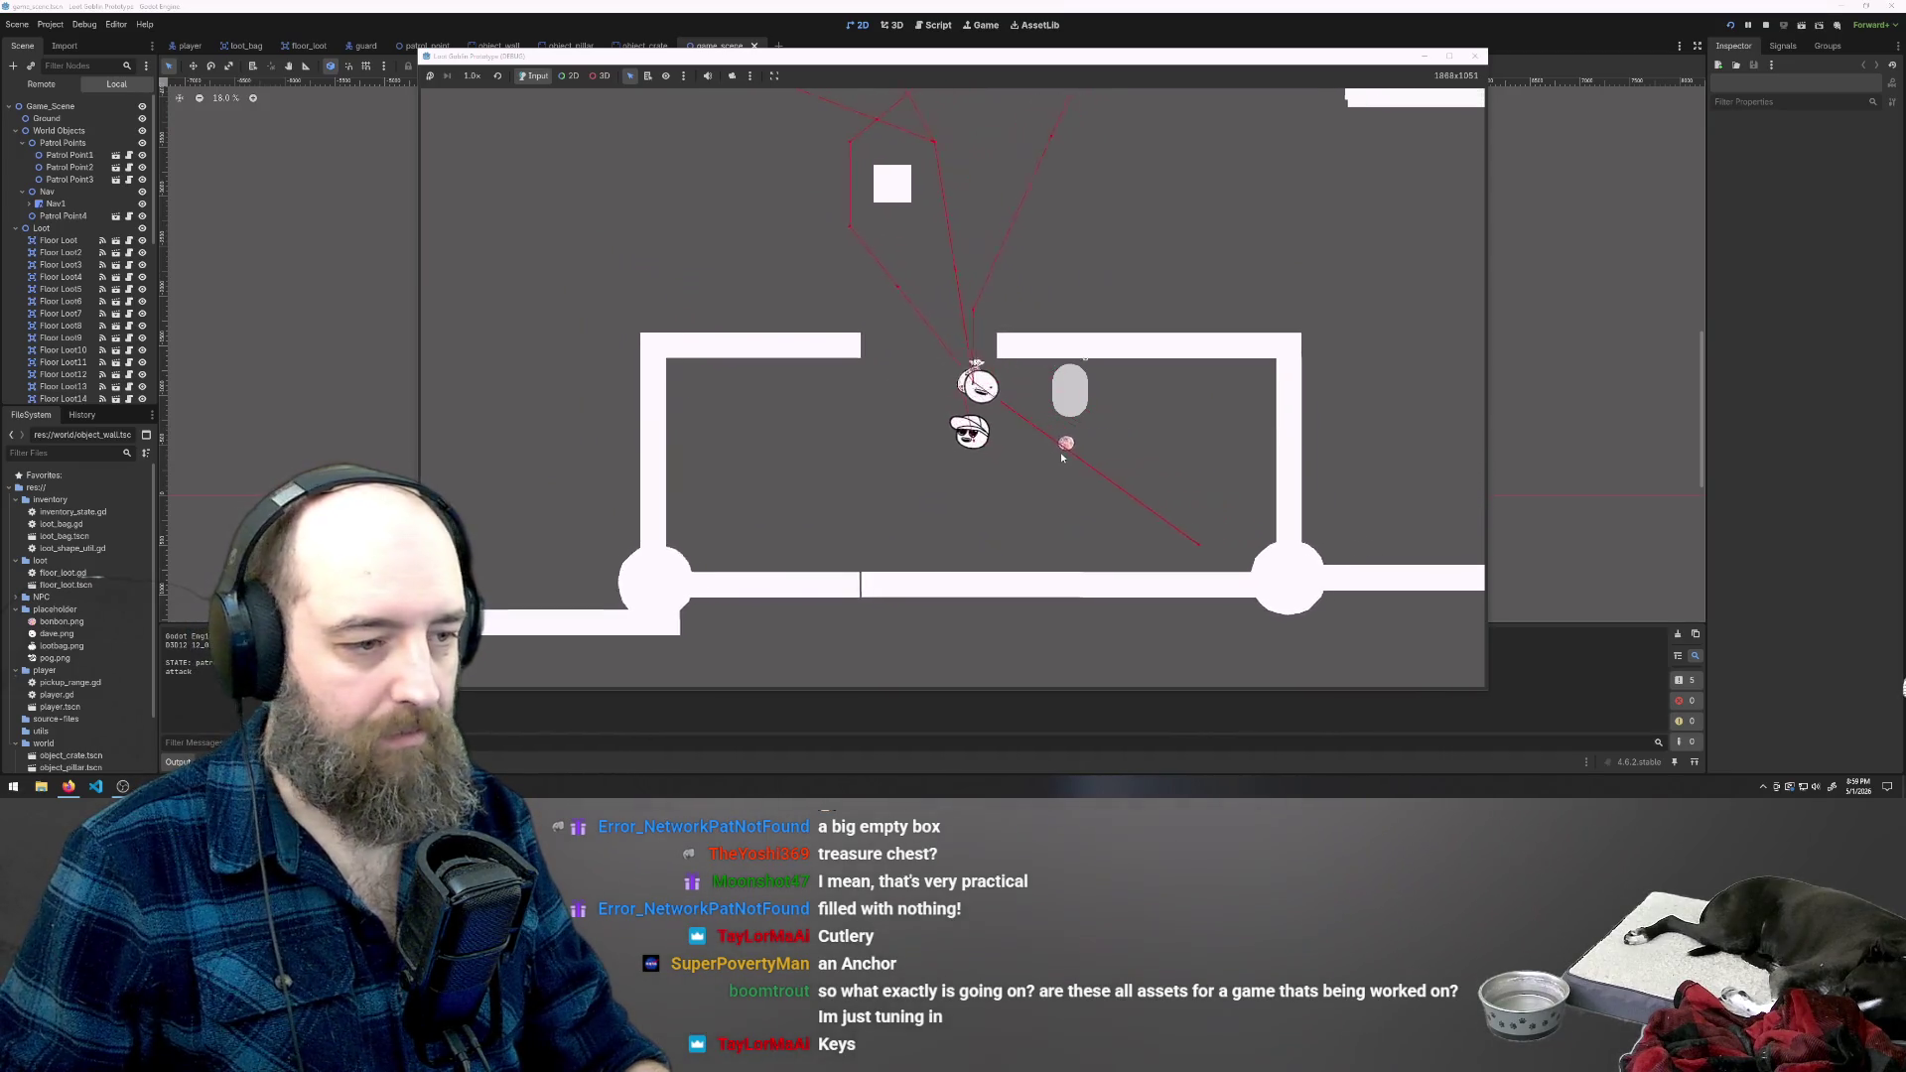
{"action": "key", "text": "d"}
{"action": "key", "text": "s"}
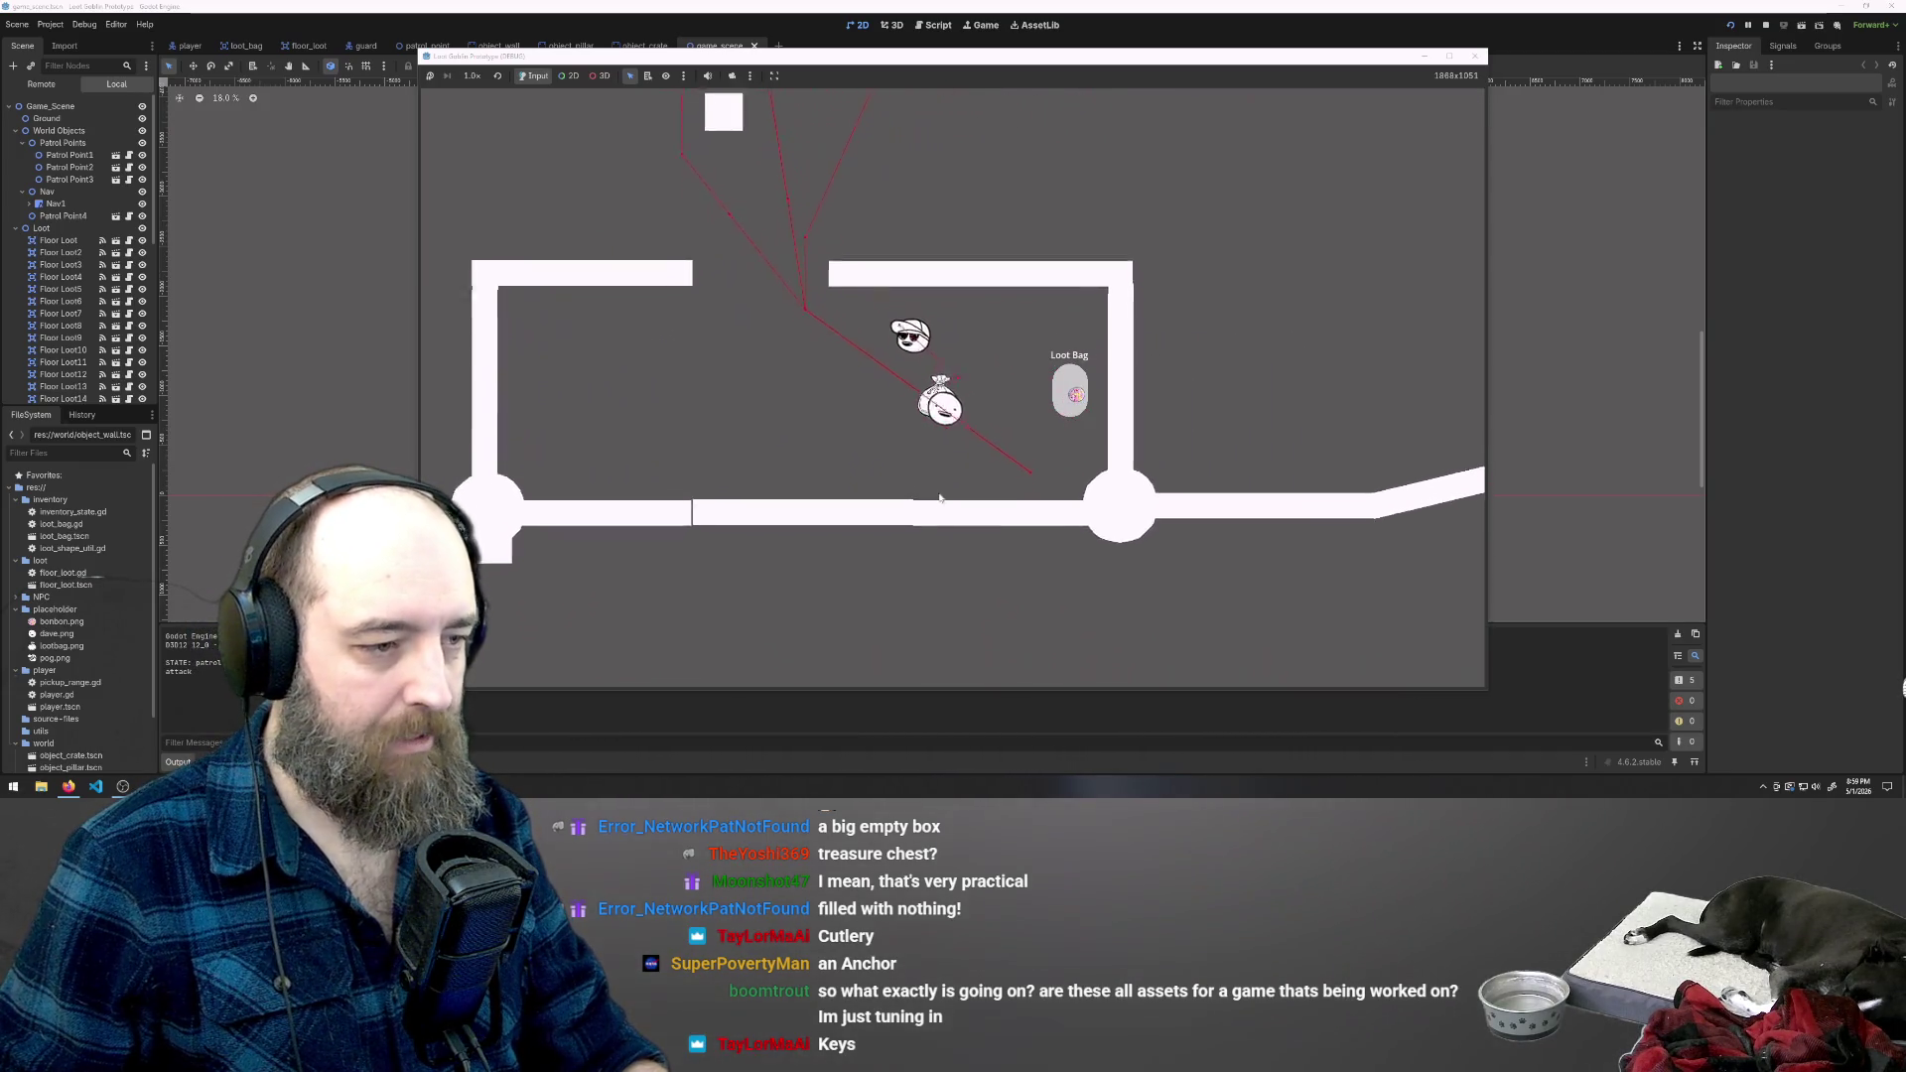
- Run the player left away from the guard, then back toward the Loot Bag
{"action": "key", "text": "a"}
{"action": "key", "text": "w"}
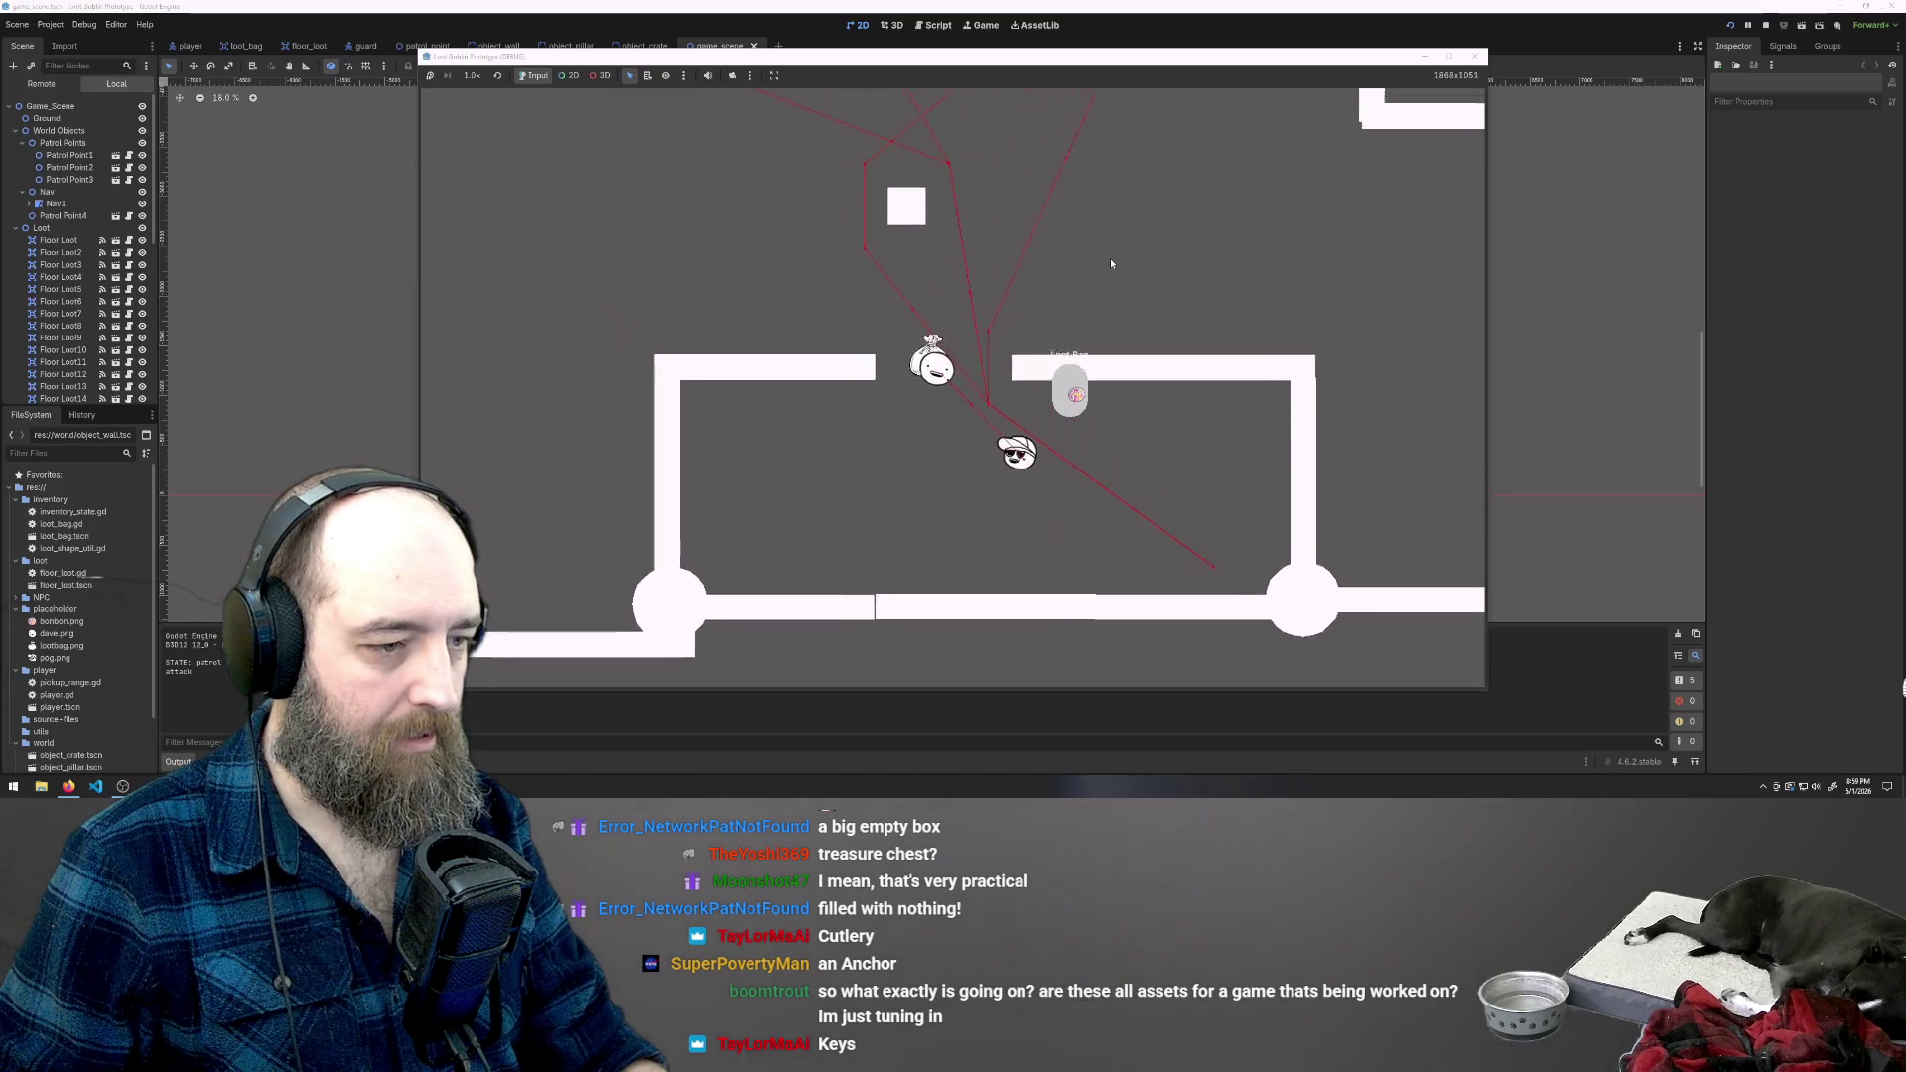
{"action": "key", "text": "w"}
{"action": "key", "text": "a"}
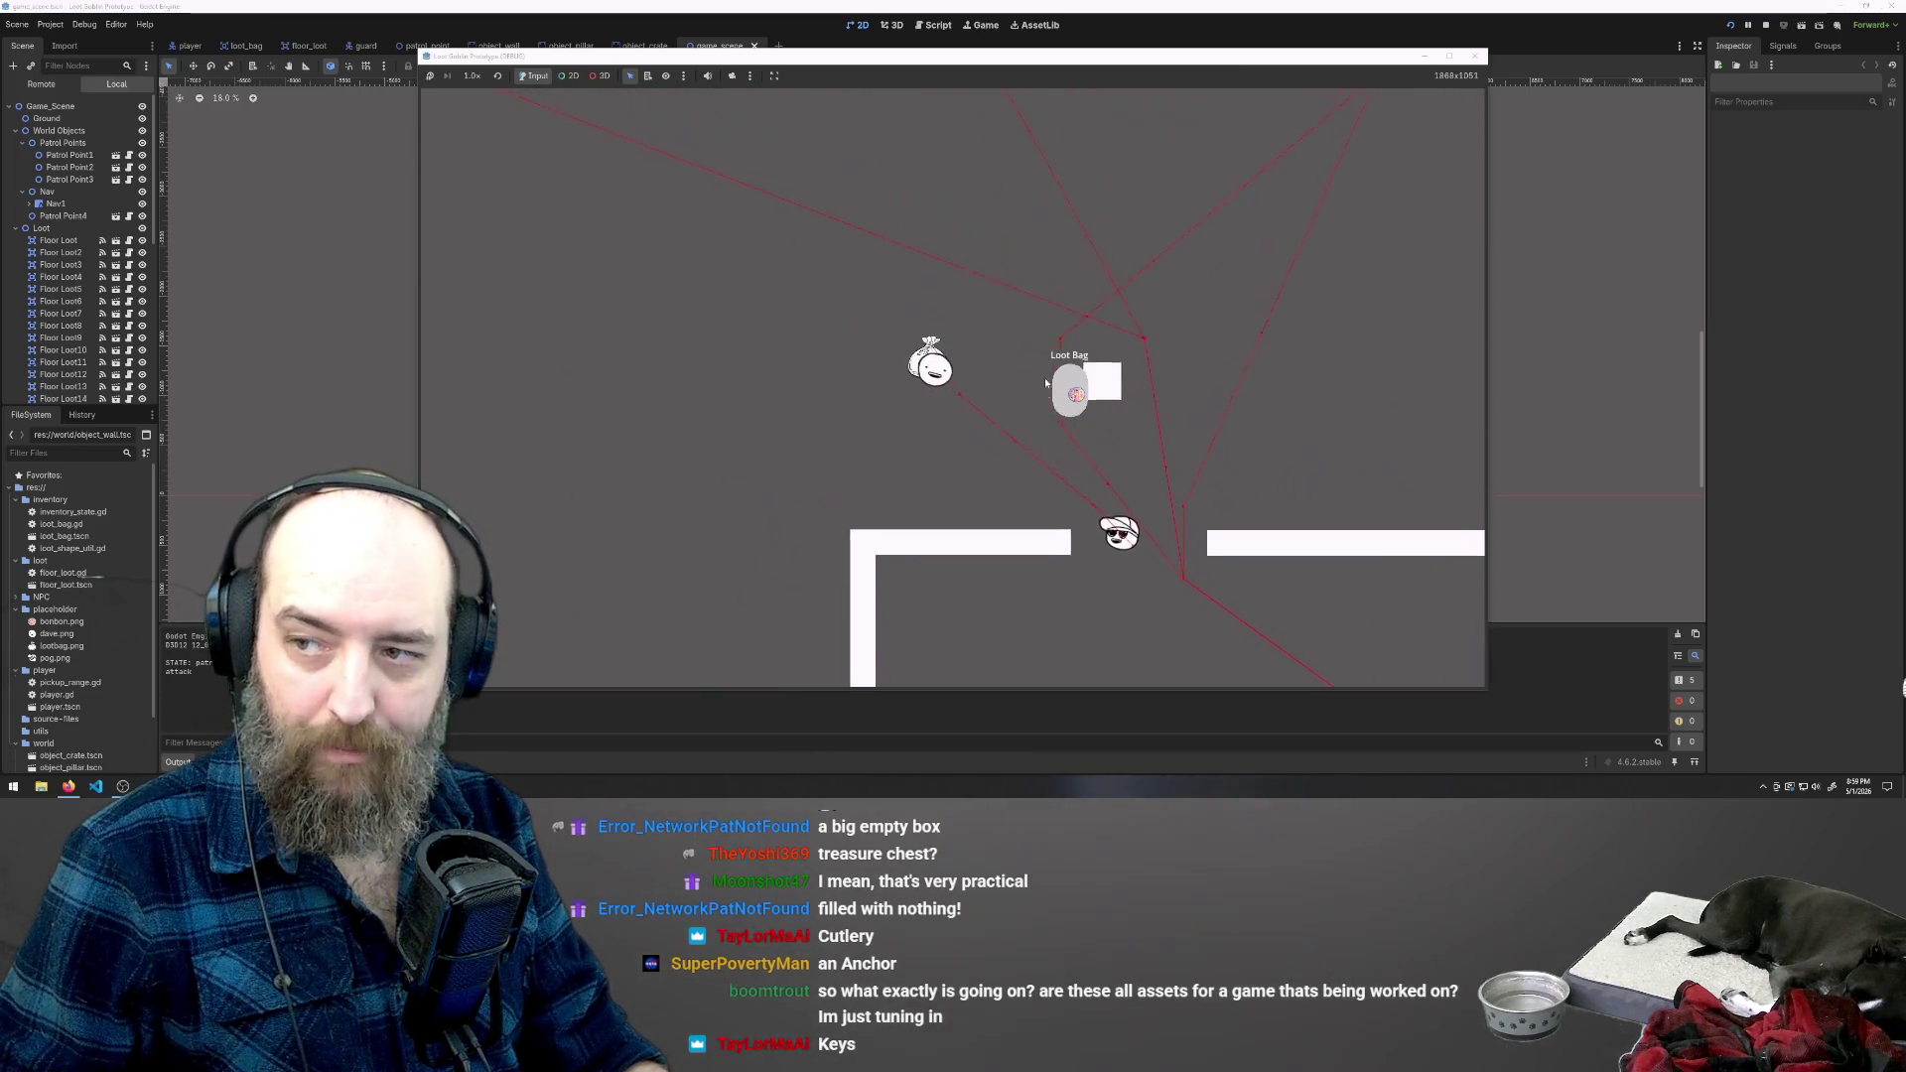
{"action": "key", "text": "a"}
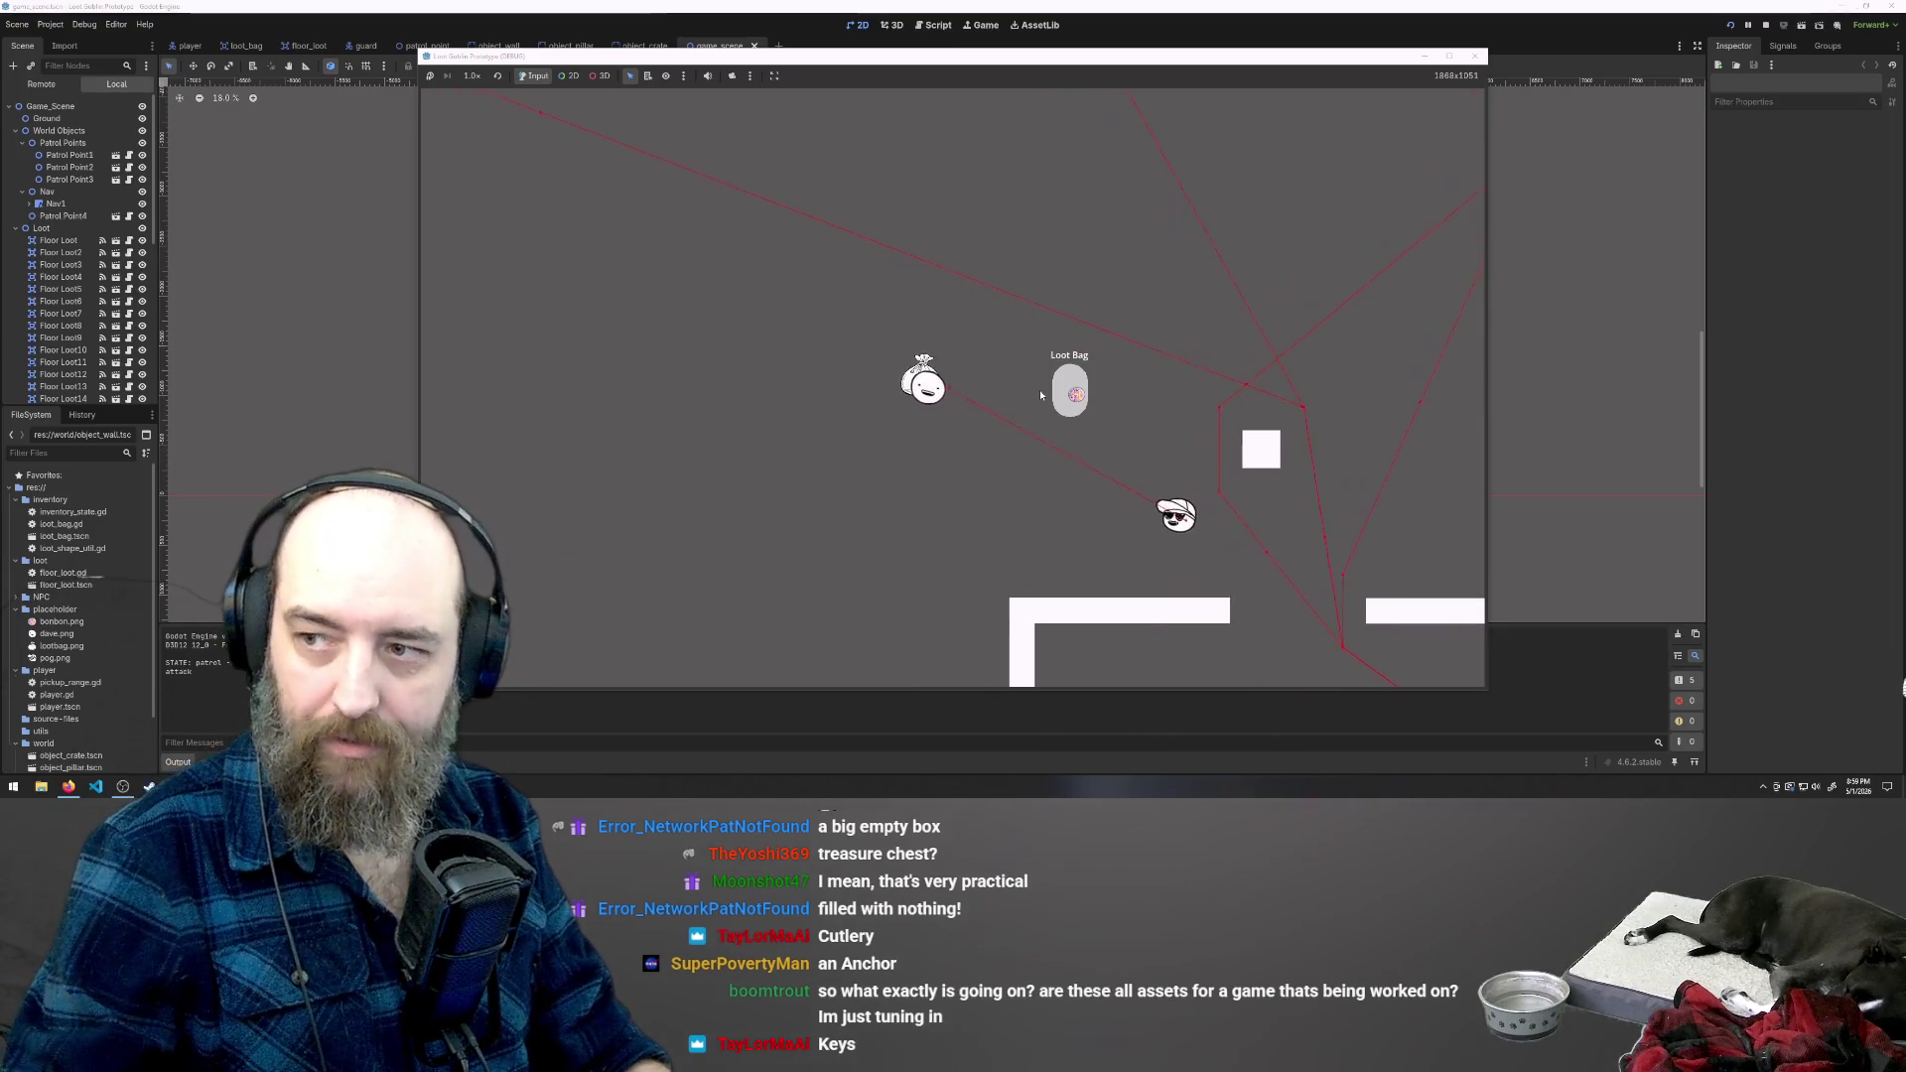
{"action": "key", "text": "a"}
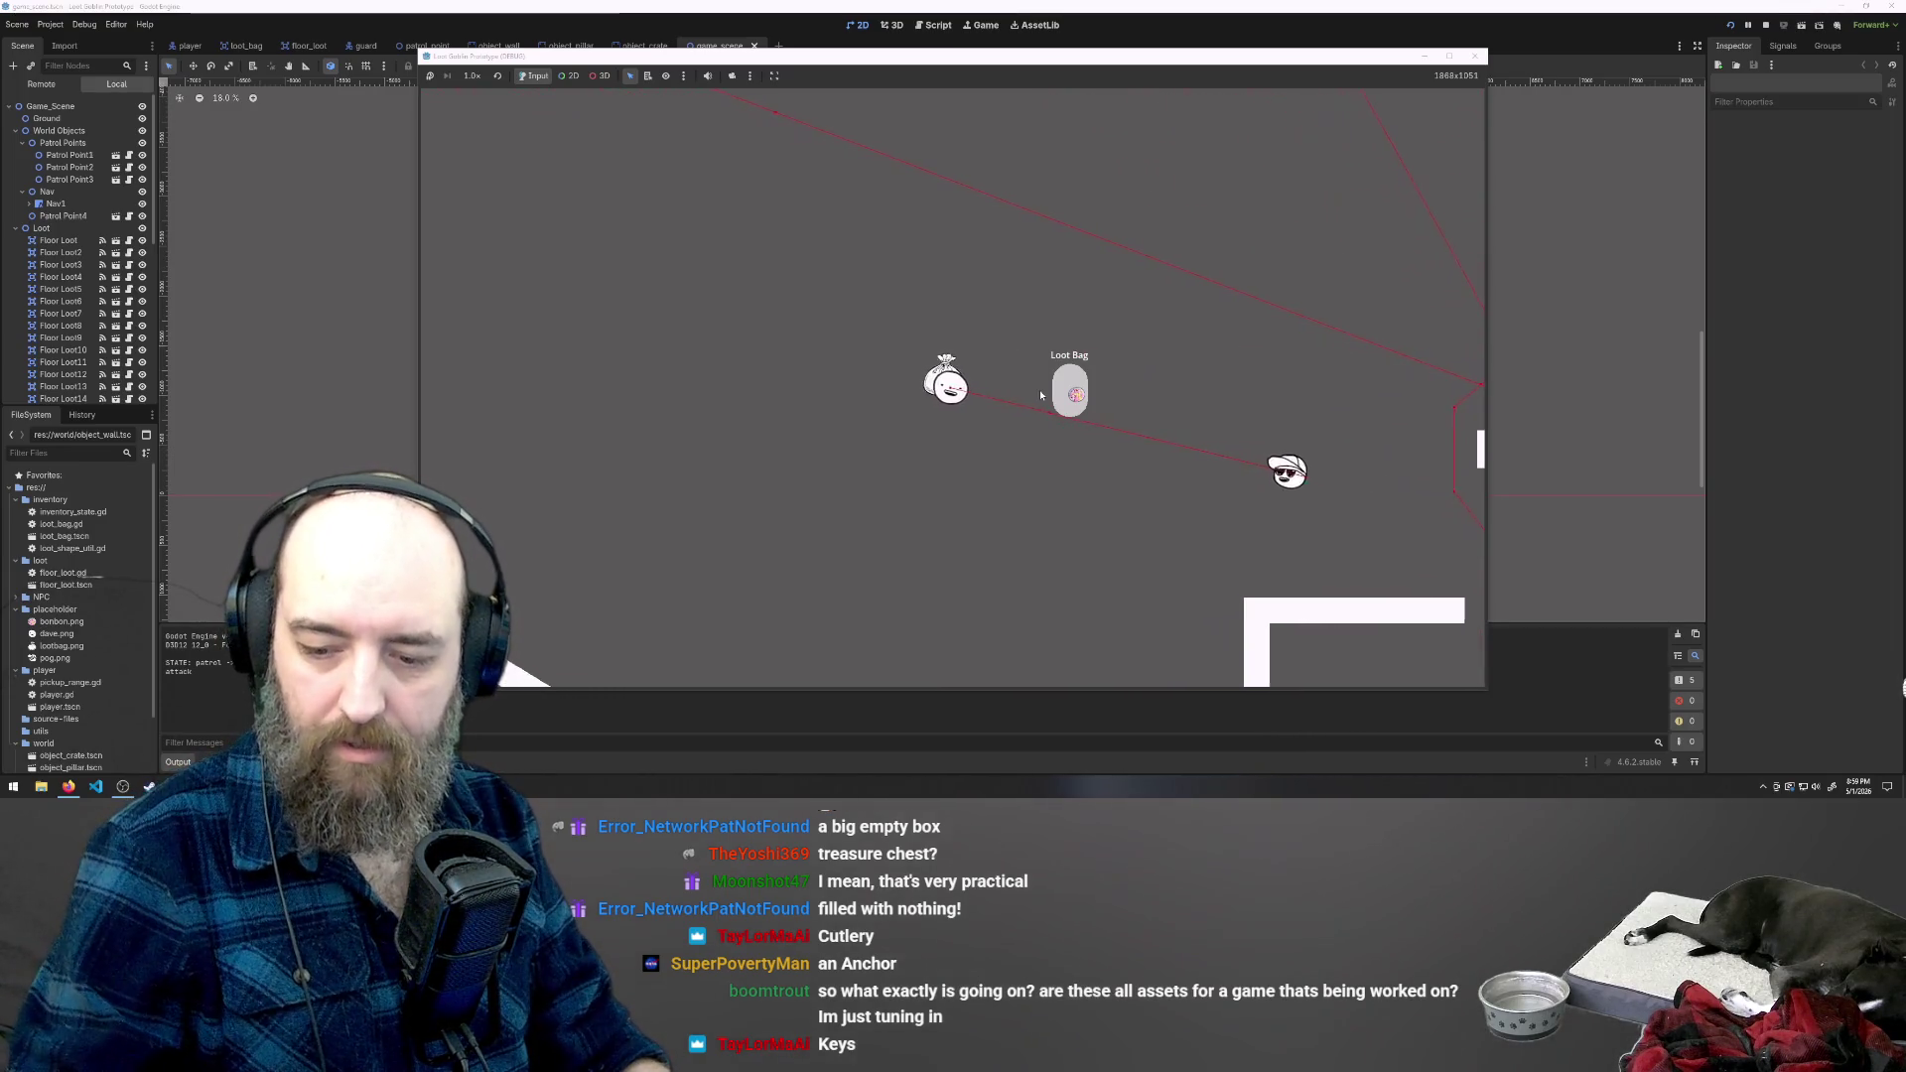
{"action": "key", "text": "a"}
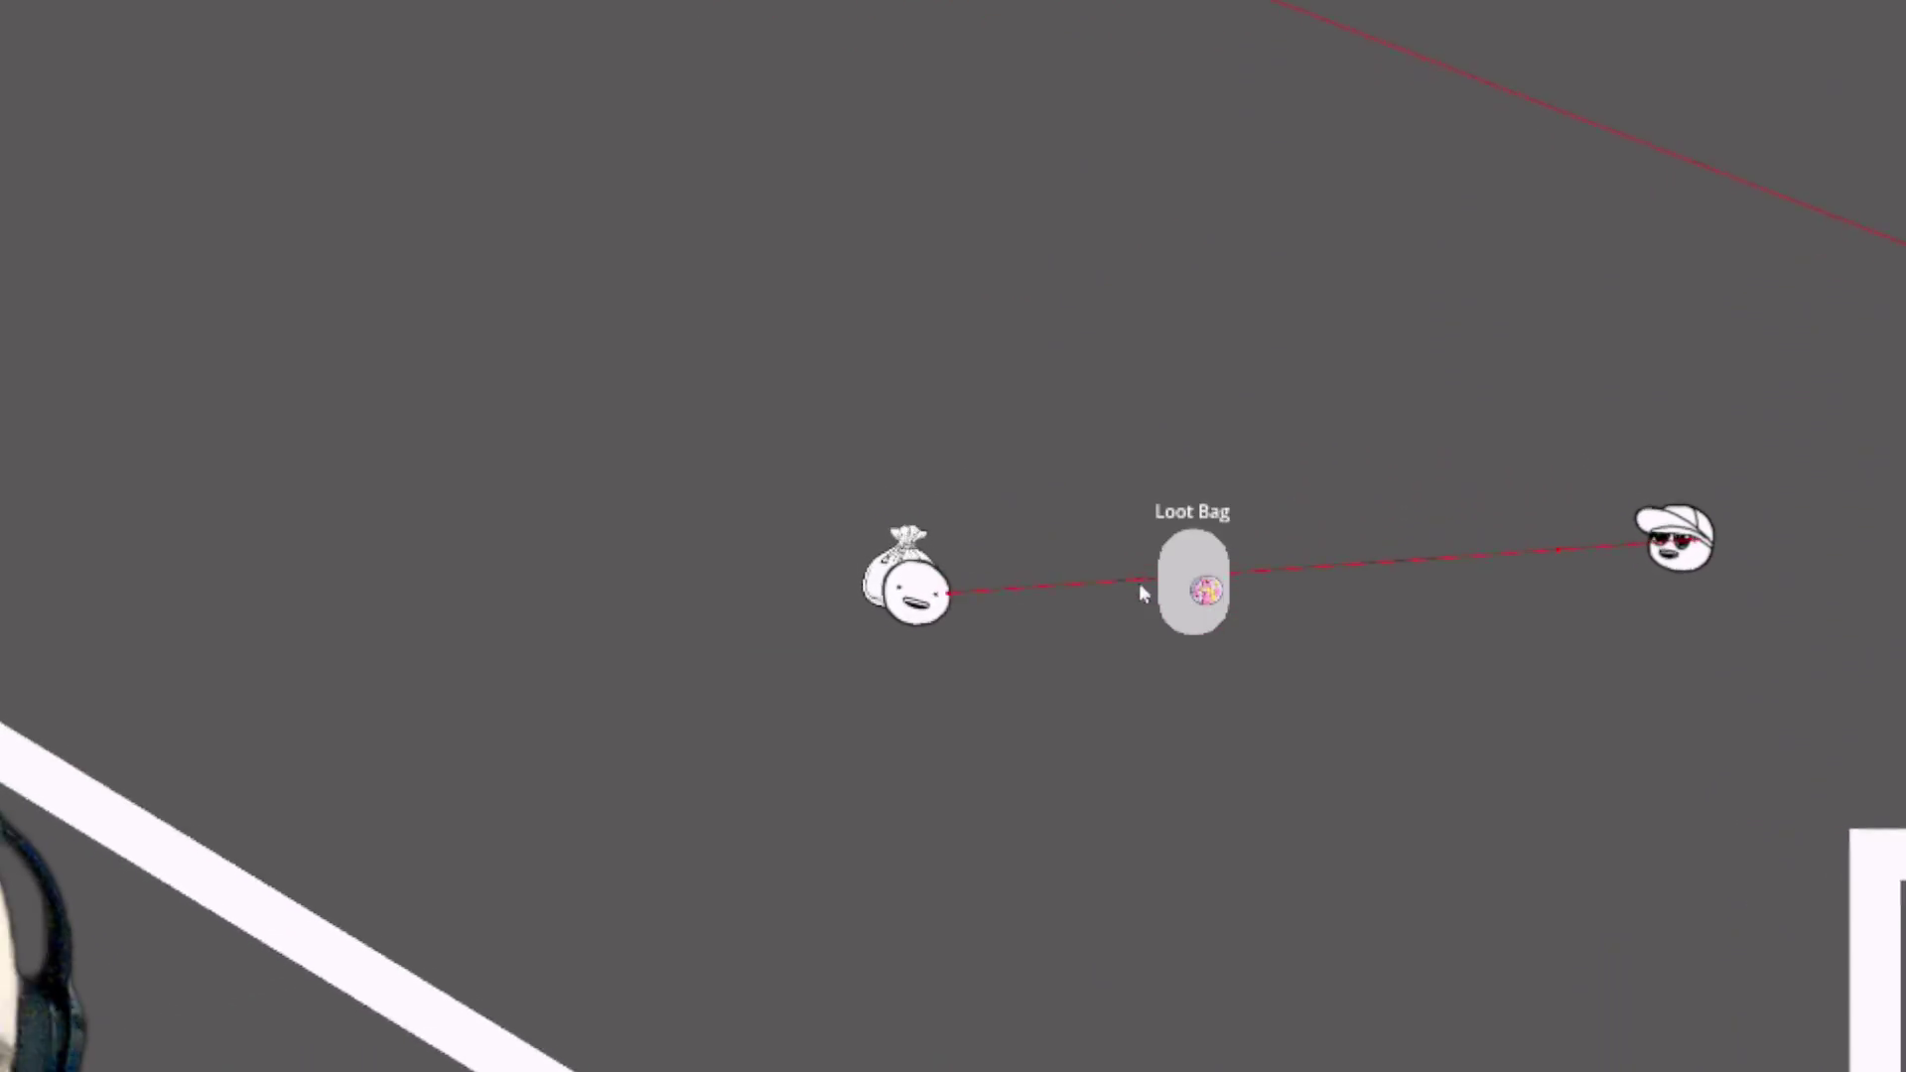
{"action": "key", "text": "d"}
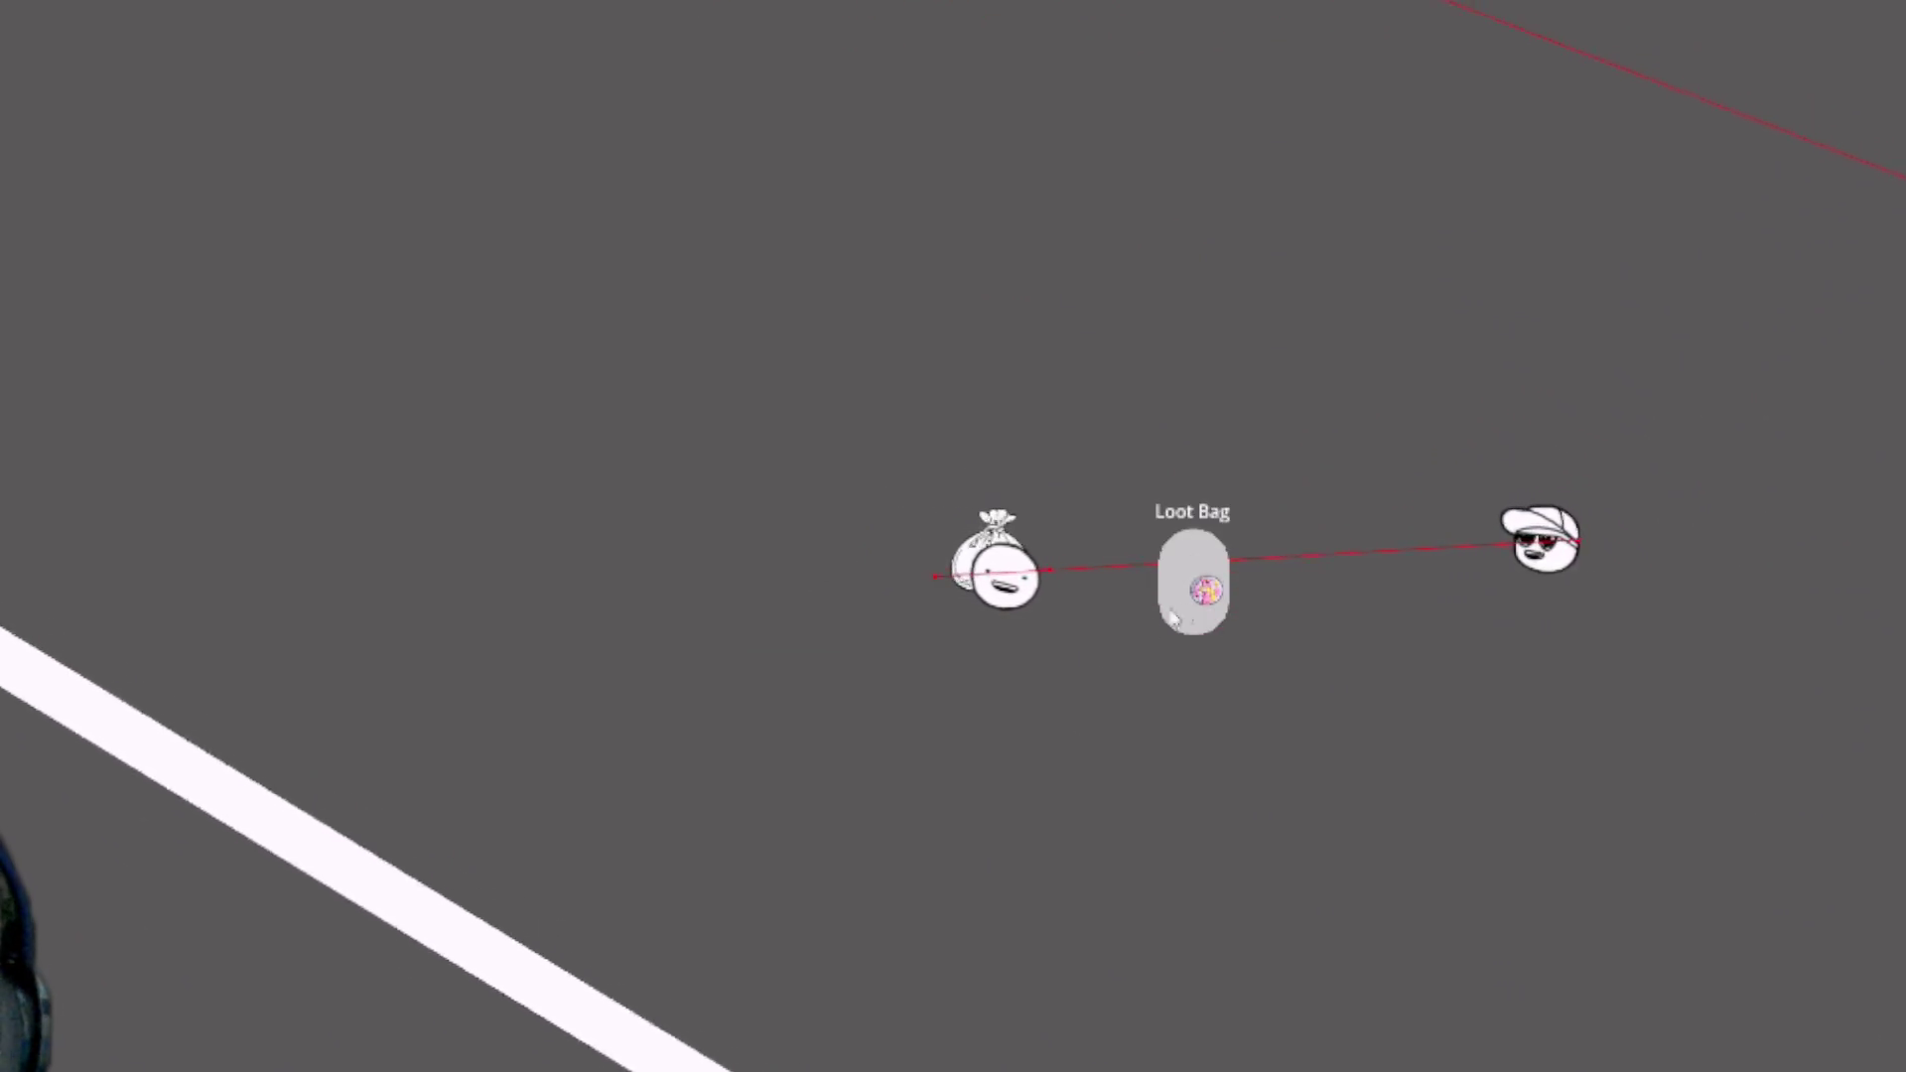
{"action": "key", "text": "a"}
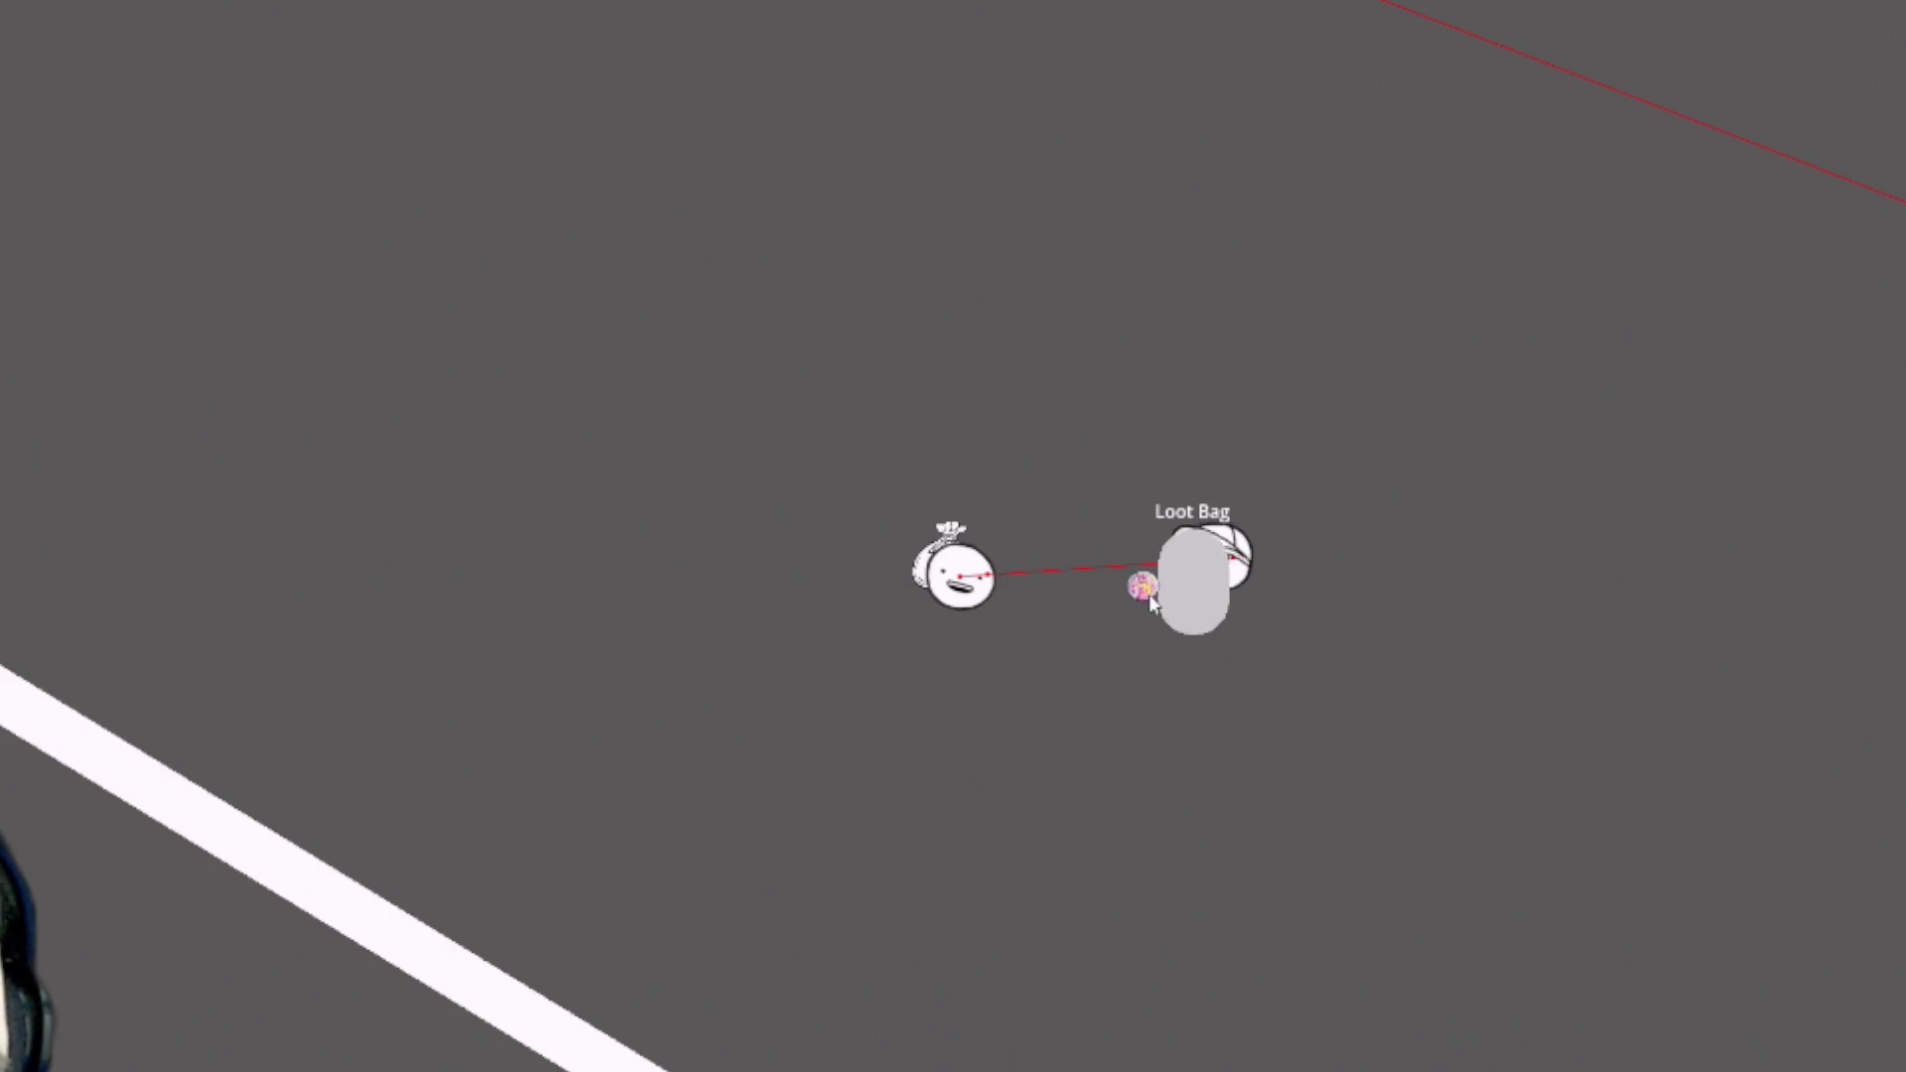
{"action": "key", "text": "a"}
{"action": "key", "text": "d"}
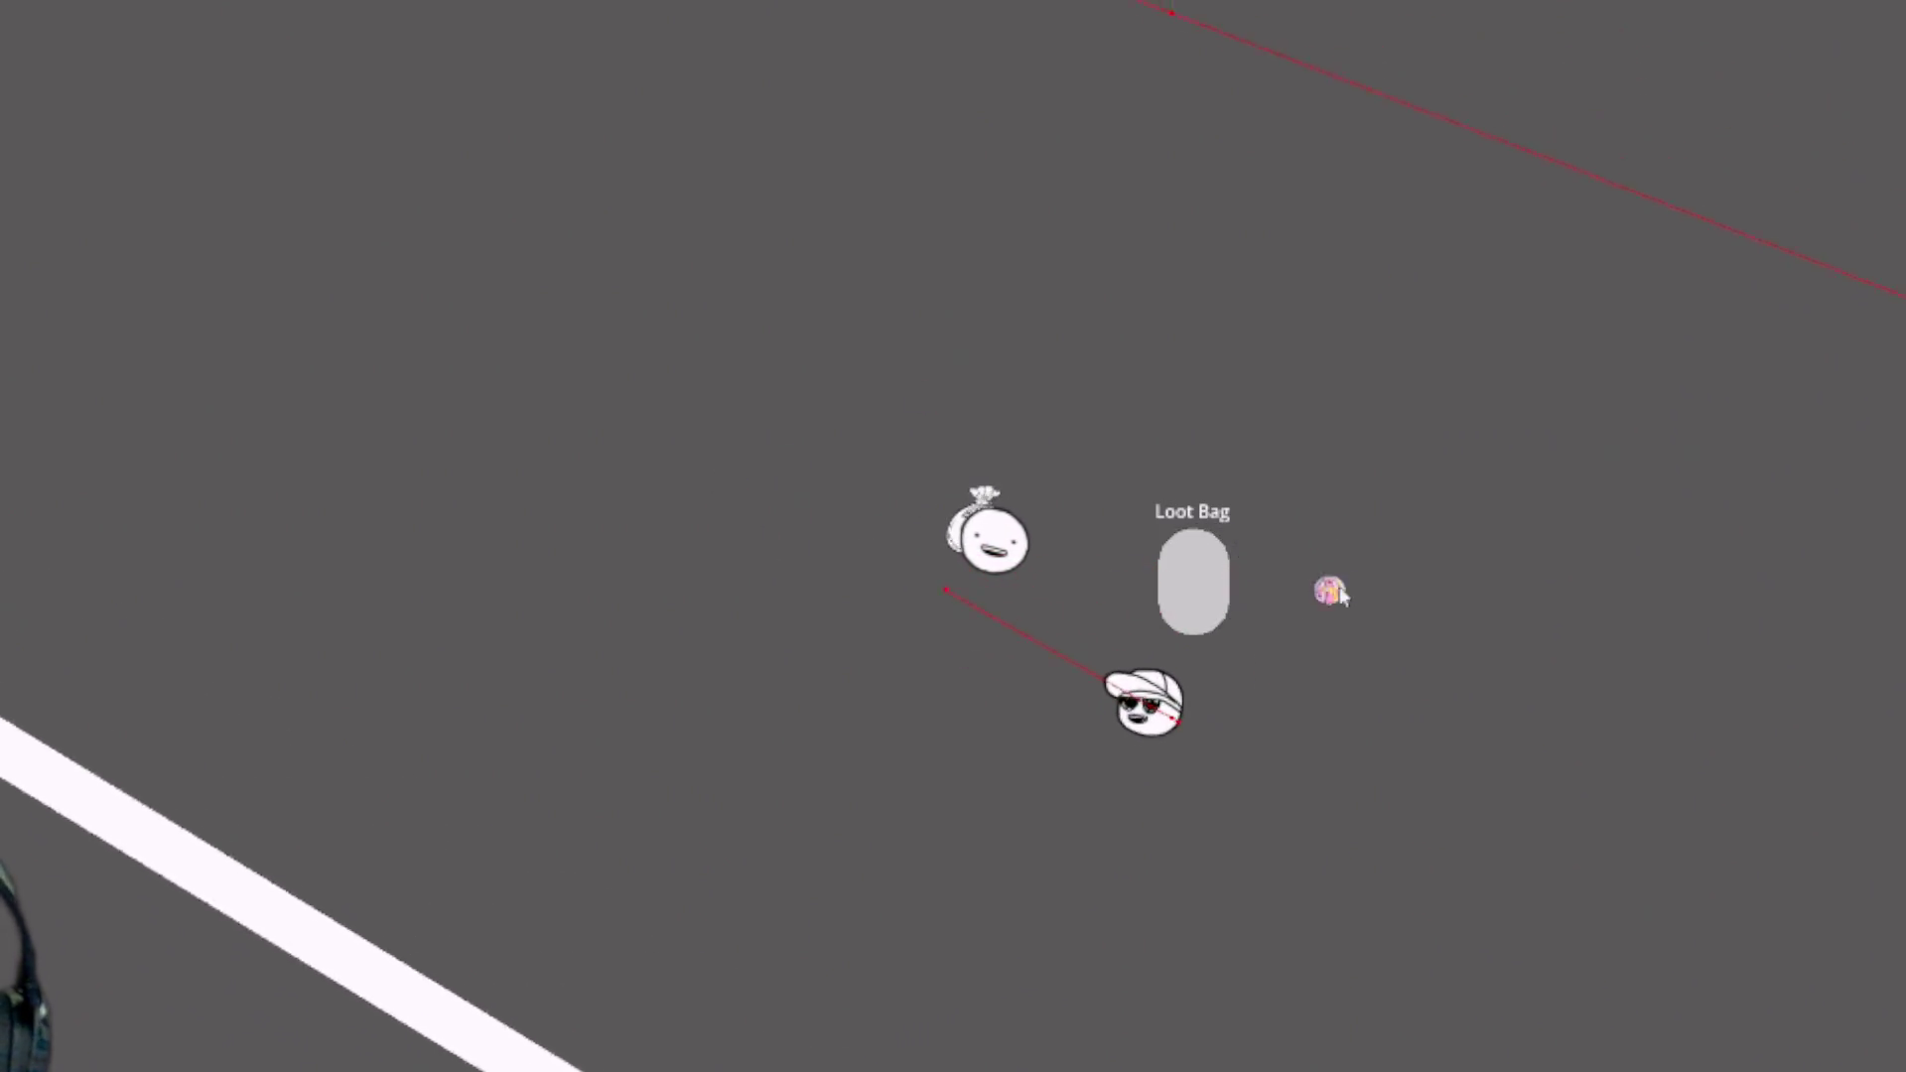
{"action": "key", "text": "d"}
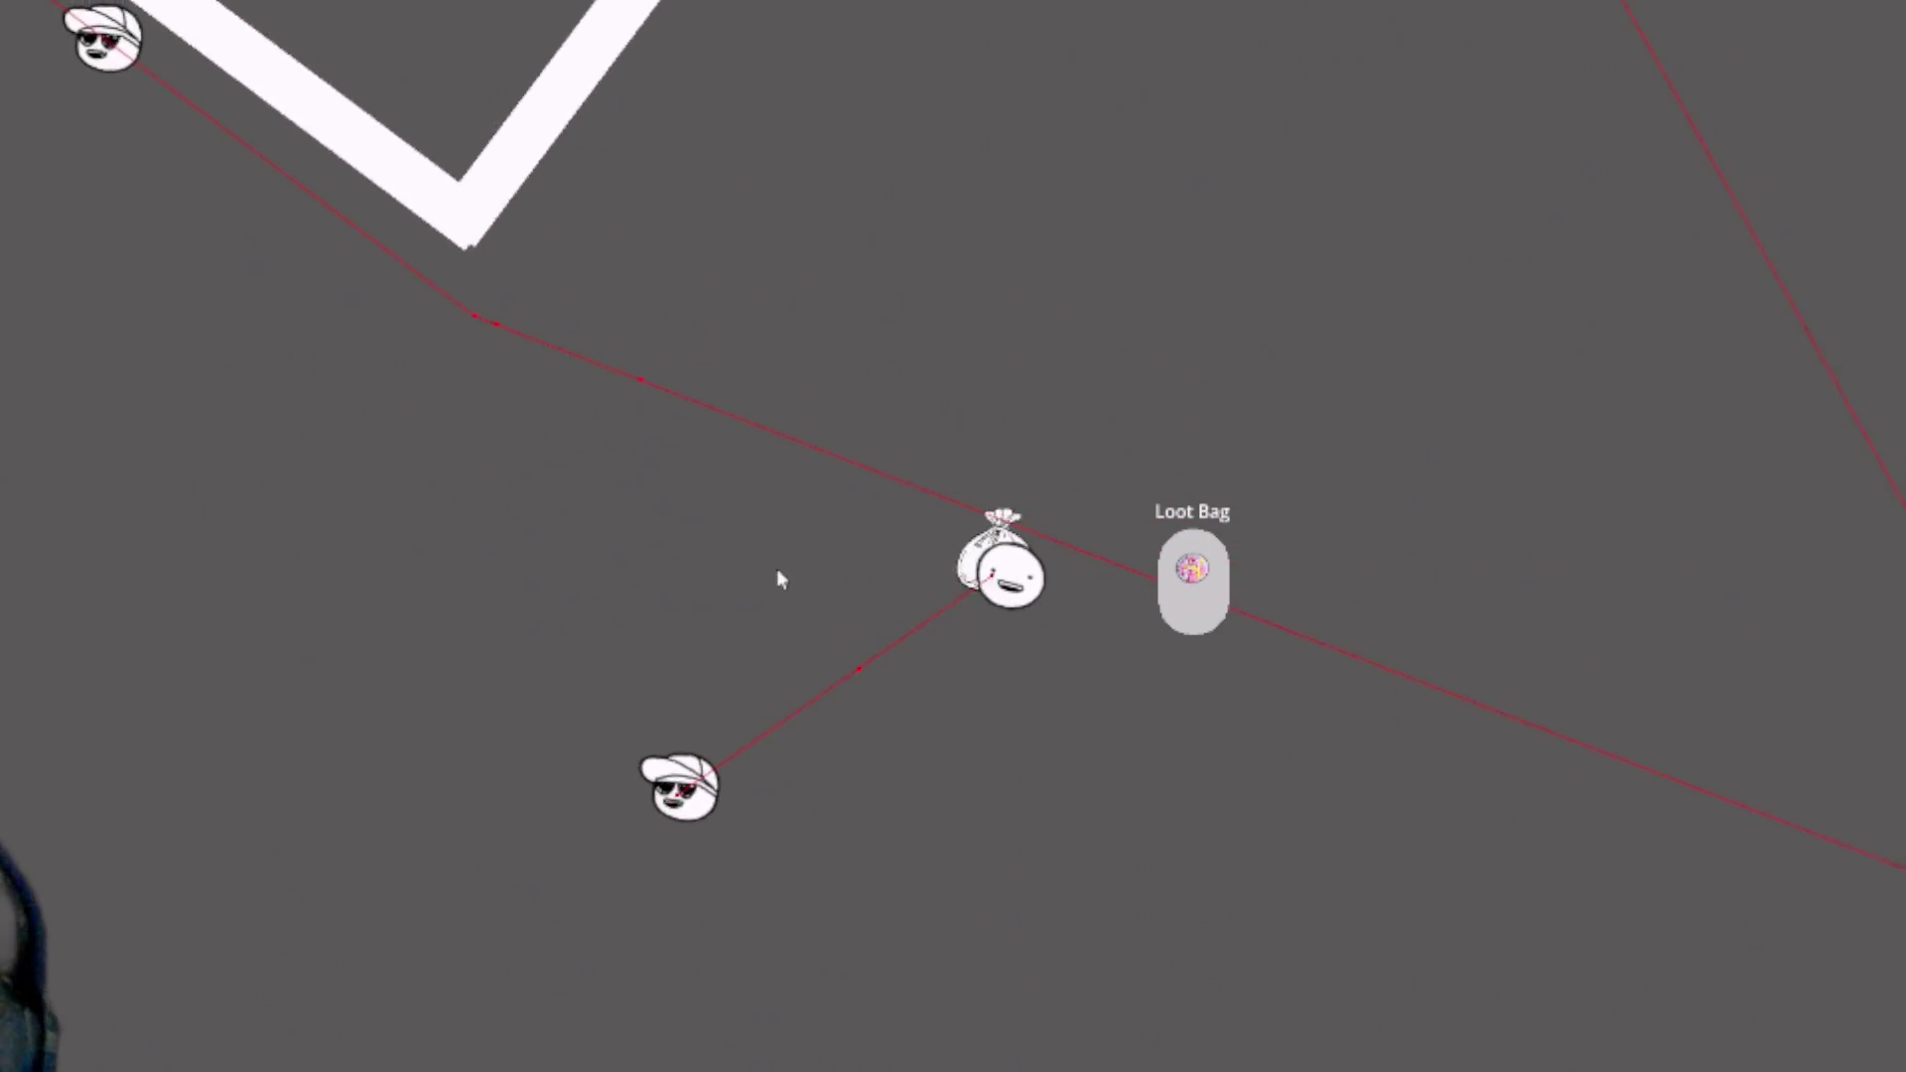
- Carry the loot upward and drop the orb beside the player into the Loot Bag
{"action": "key", "text": "w"}
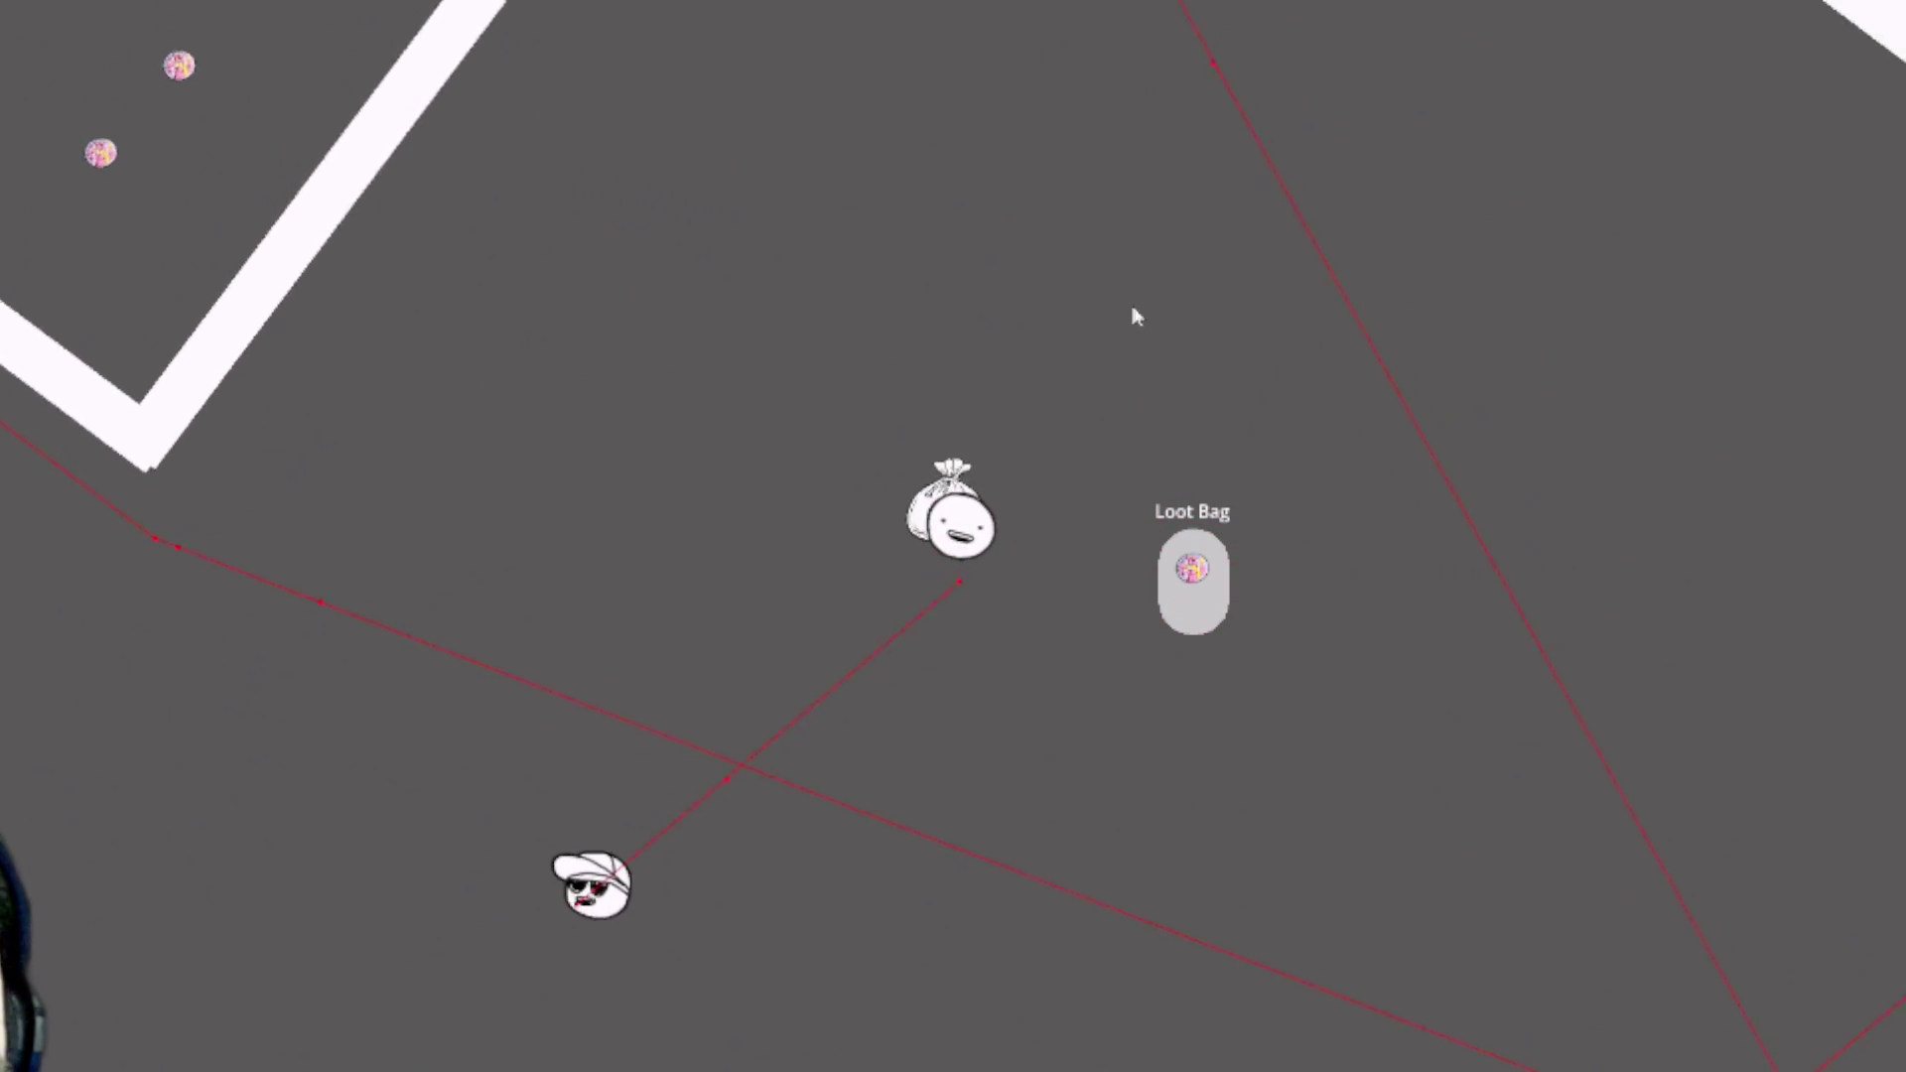
{"action": "key", "text": "w"}
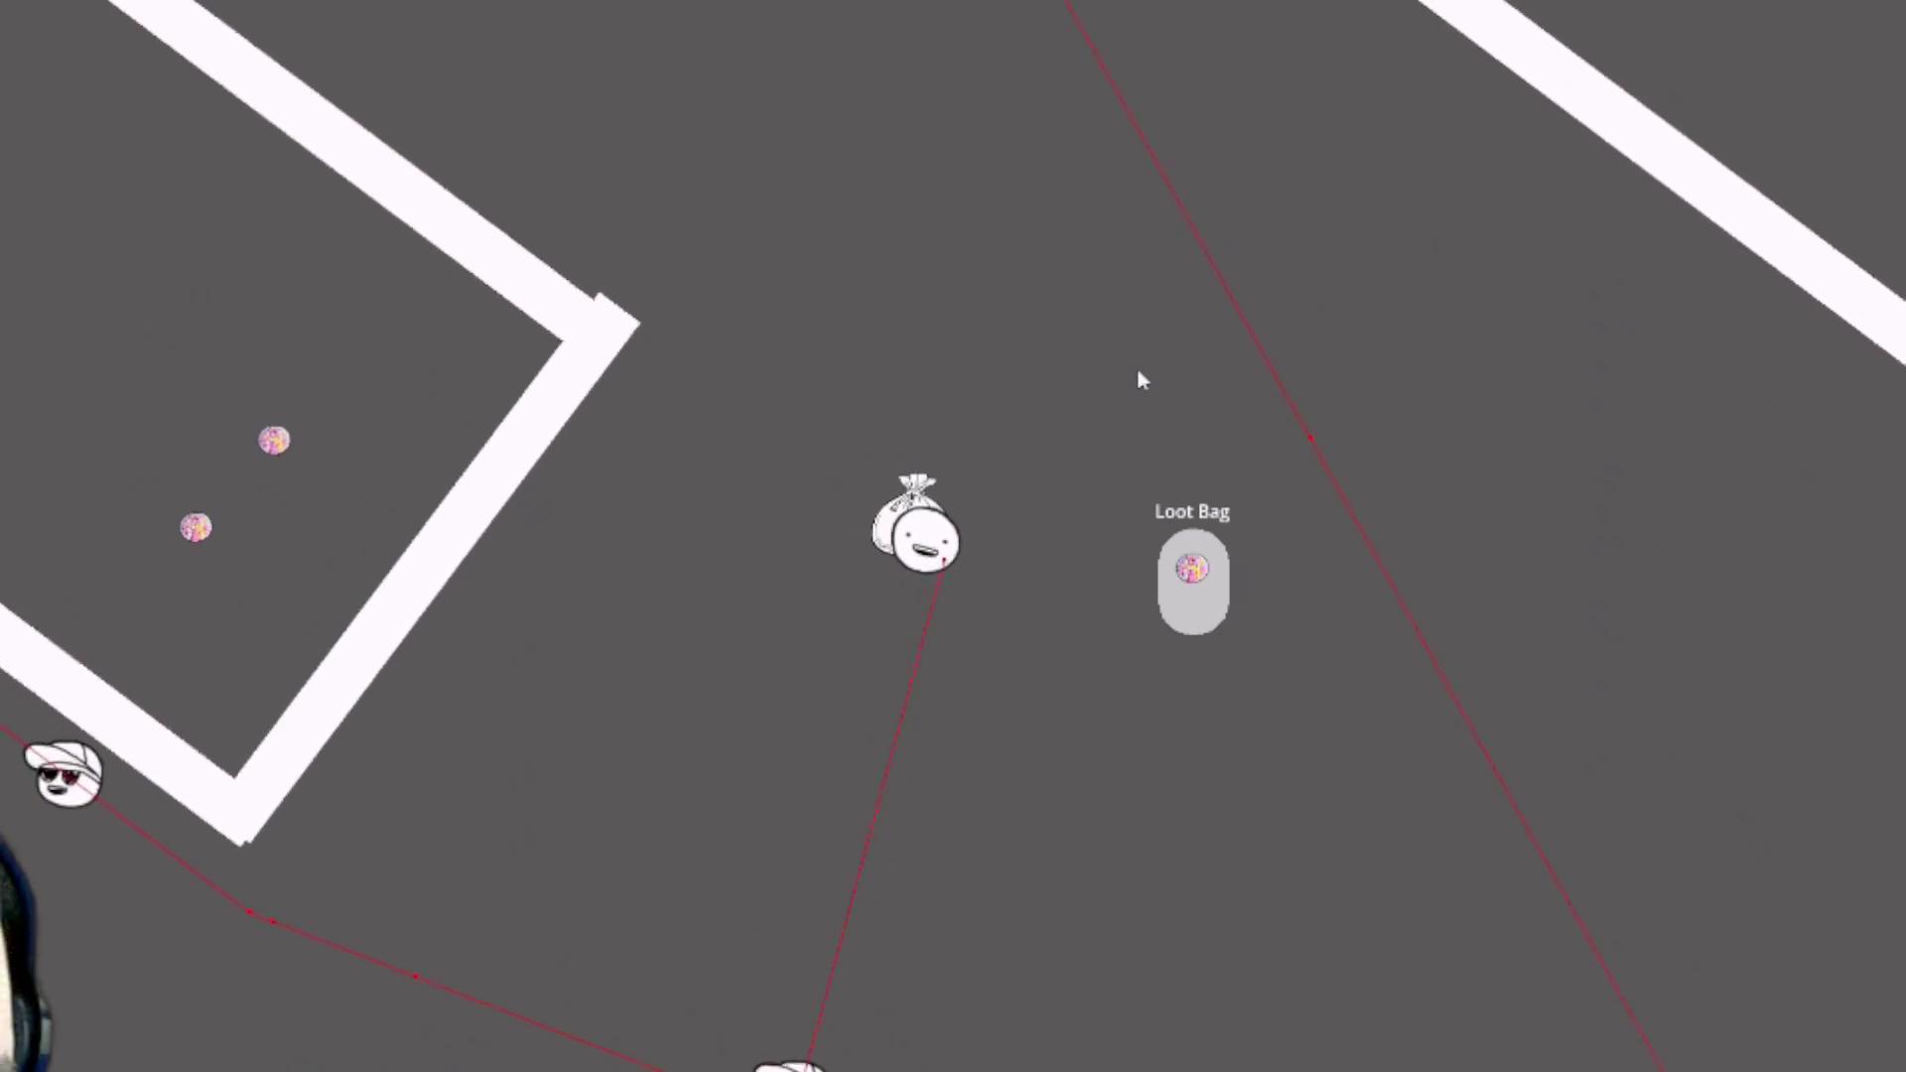
{"action": "key", "text": "w"}
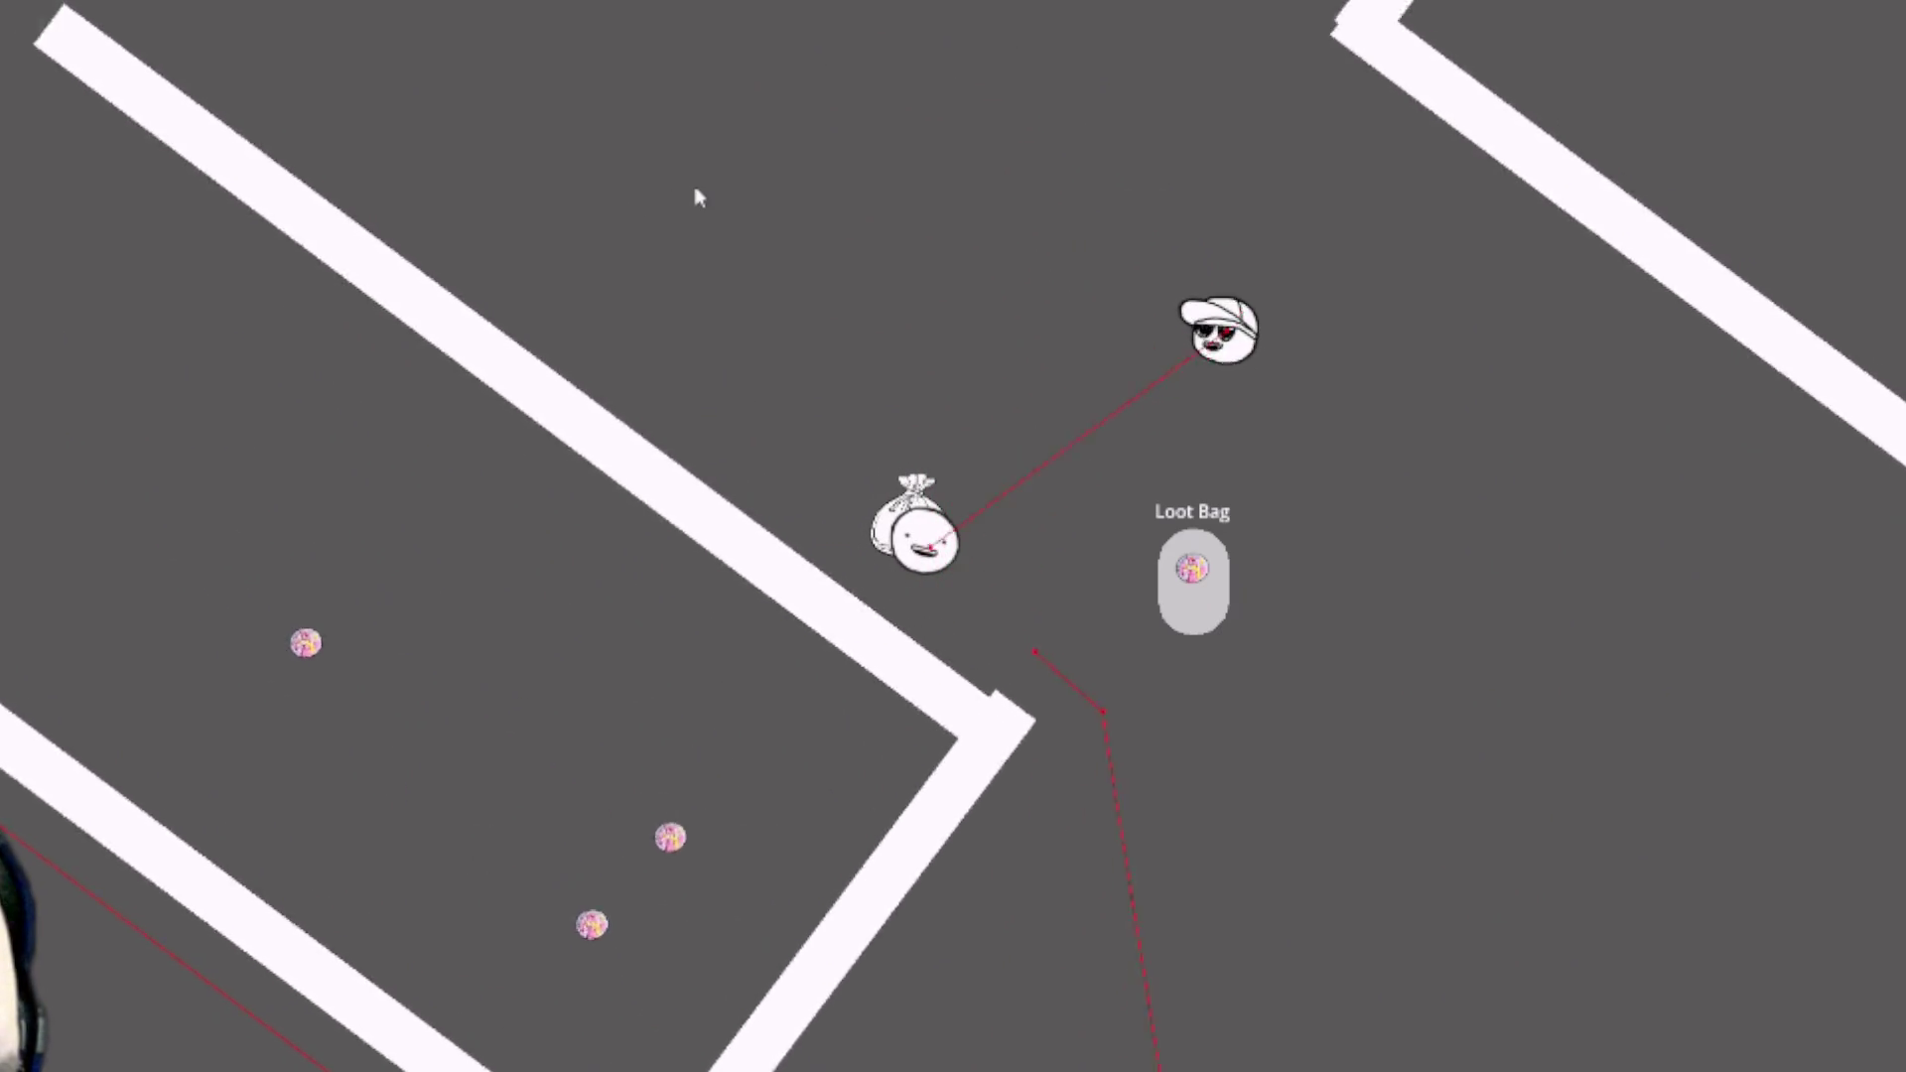
{"action": "key", "text": "w"}
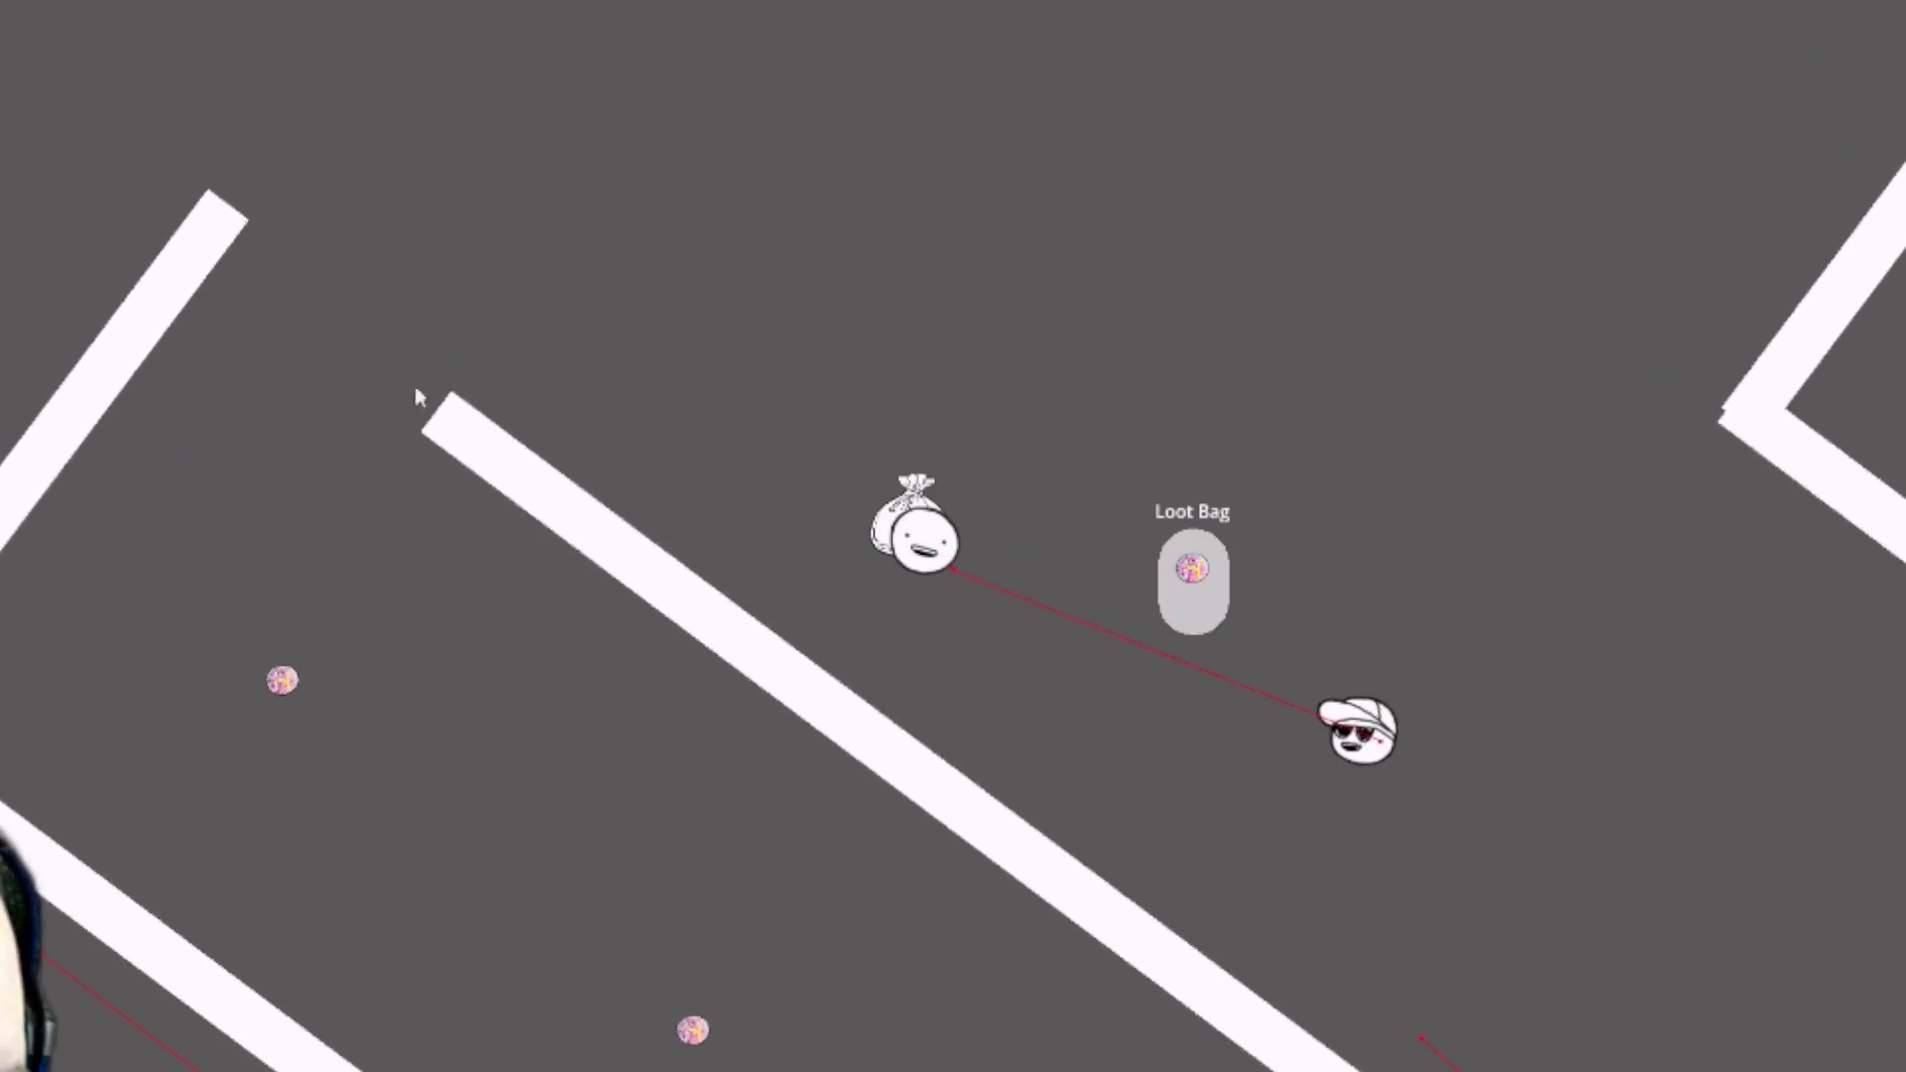
{"action": "key", "text": "w"}
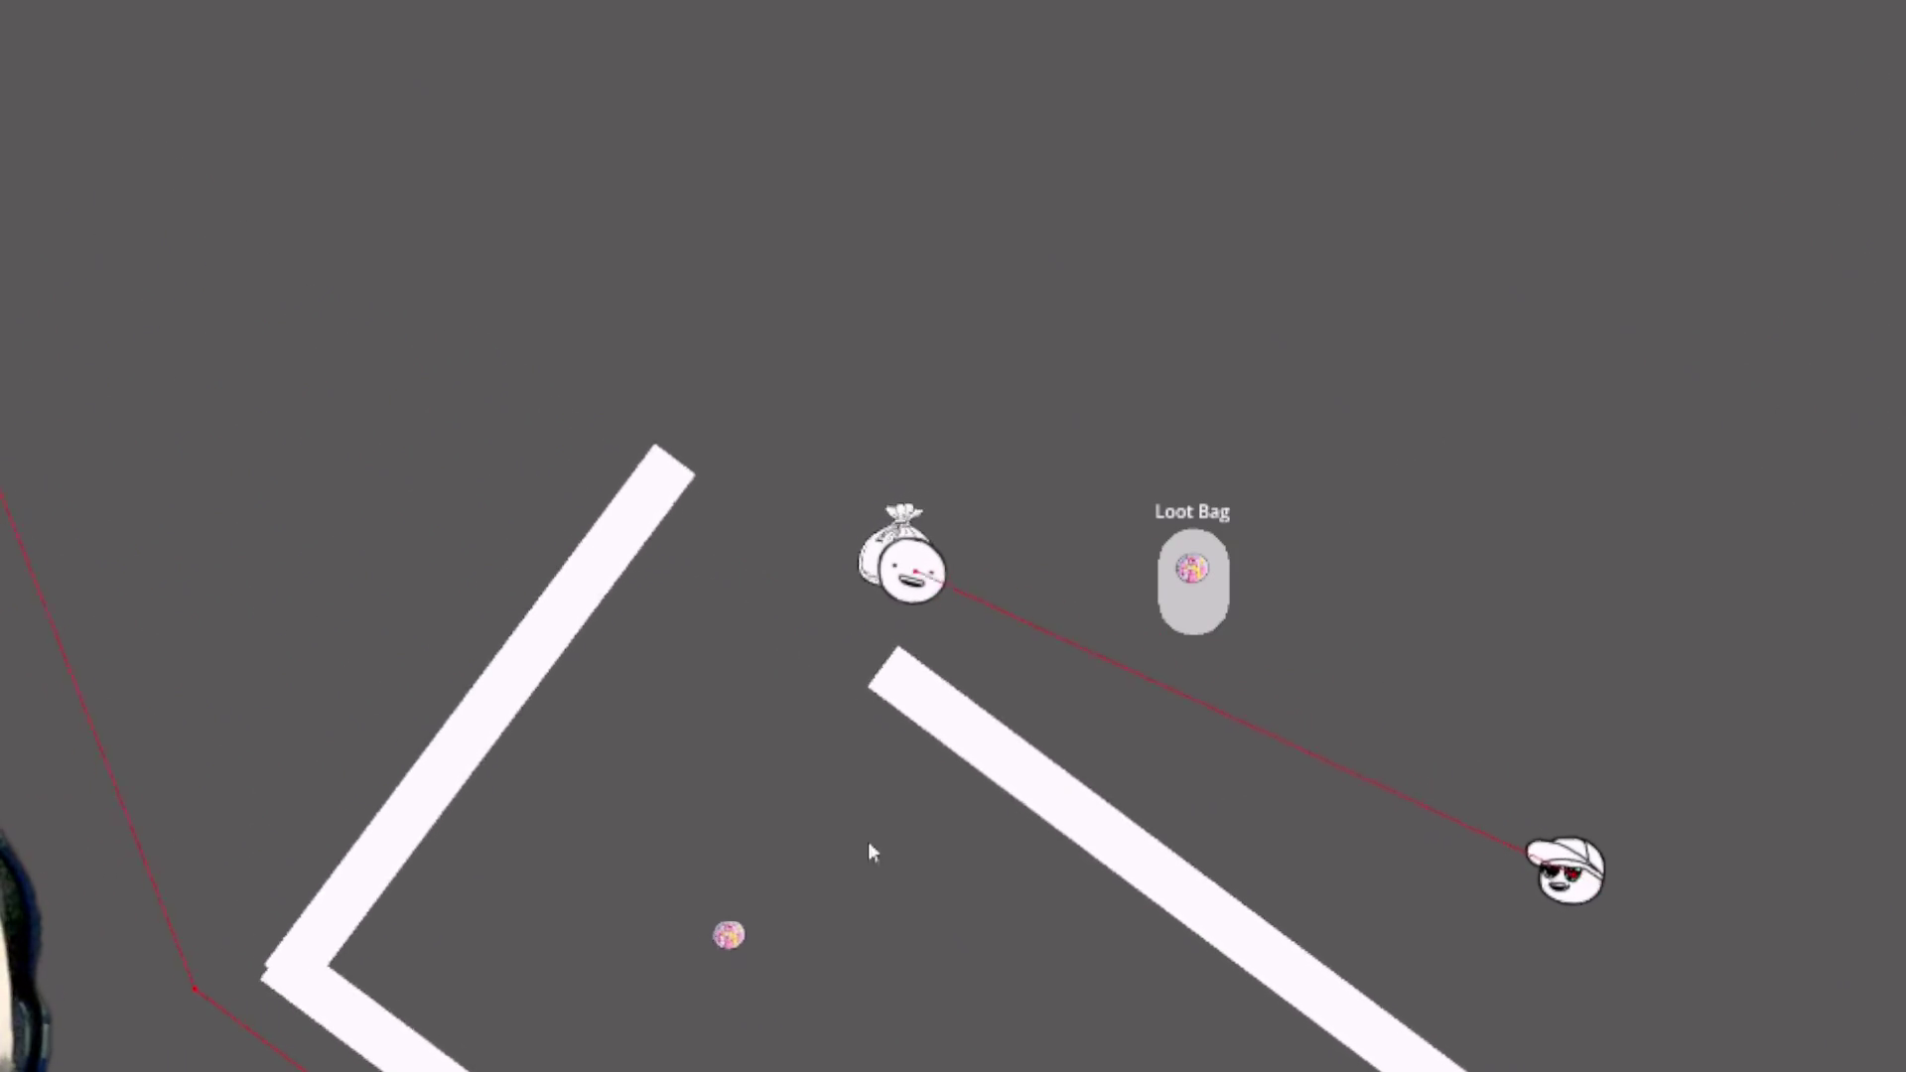
{"action": "key", "text": "s"}
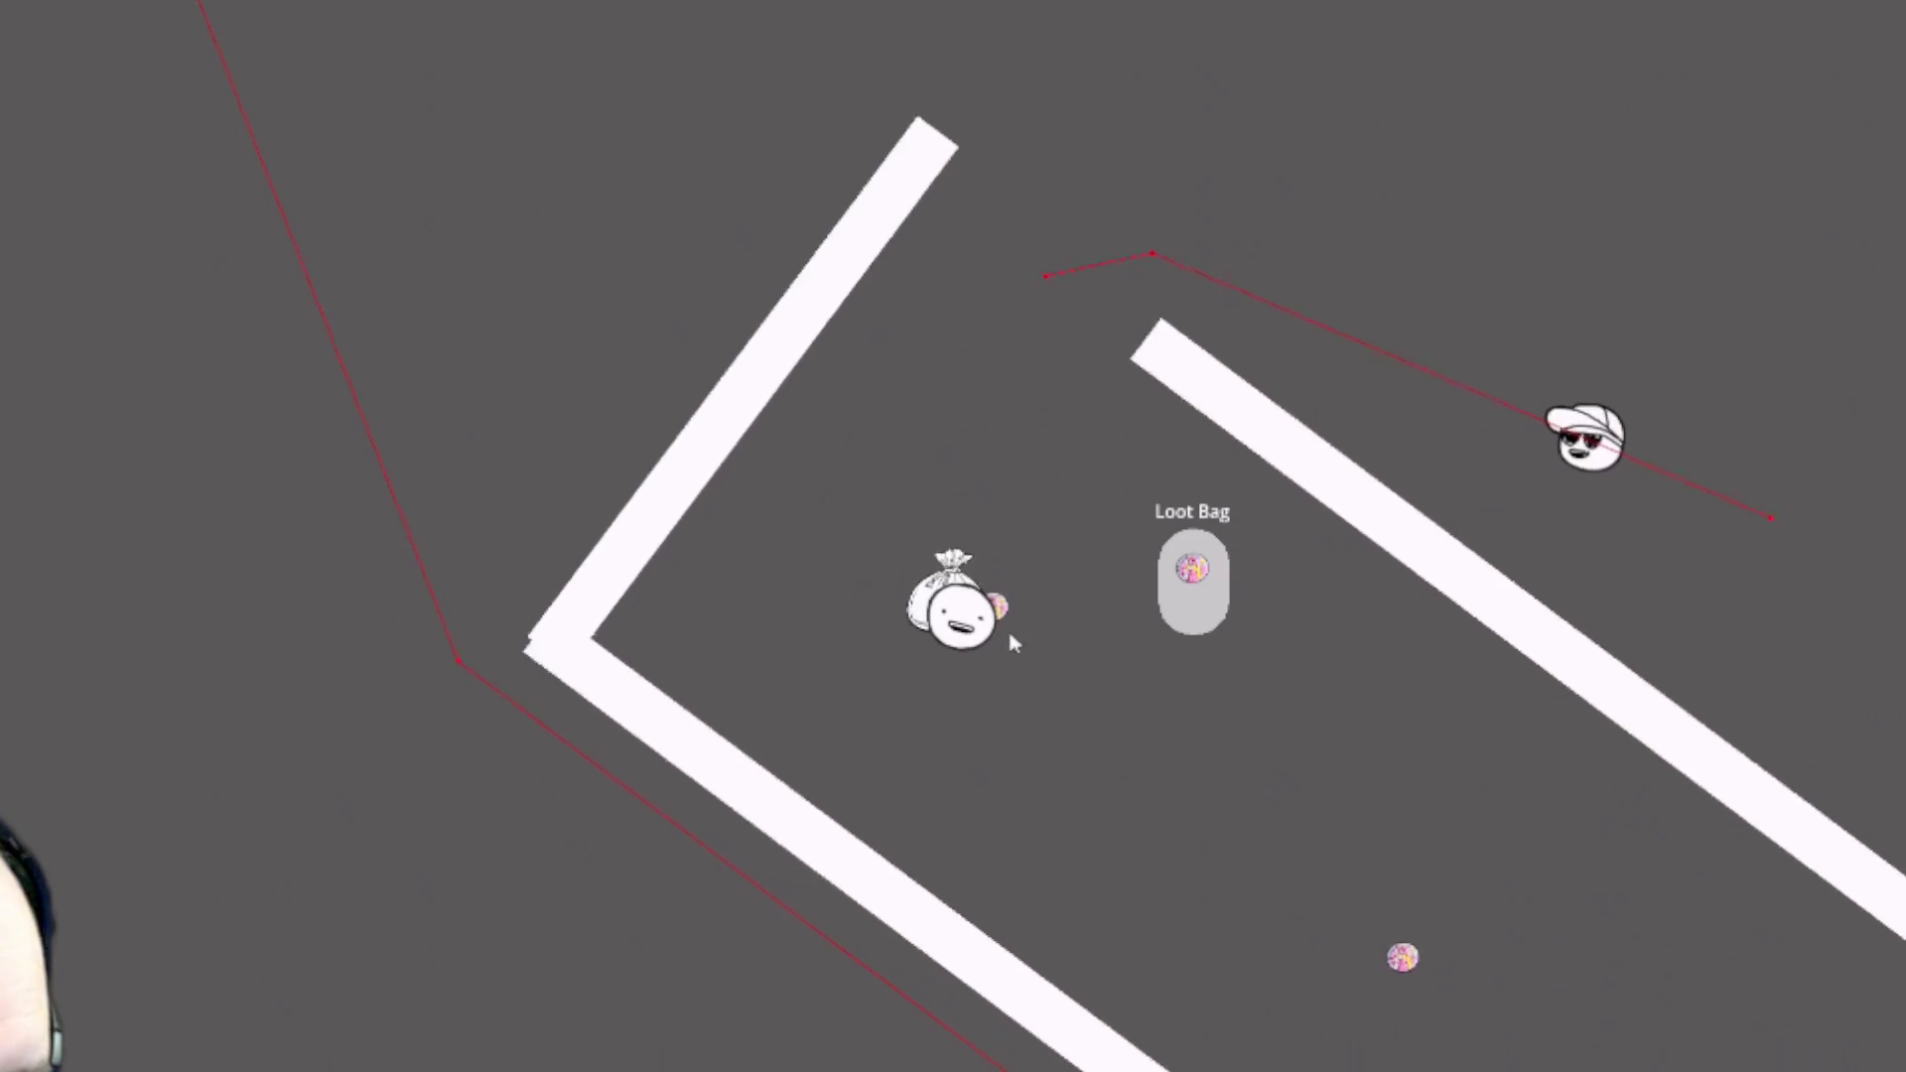
{"action": "left_click_drag", "start_coordinate": [1000, 569], "coordinate": [1198, 613]}
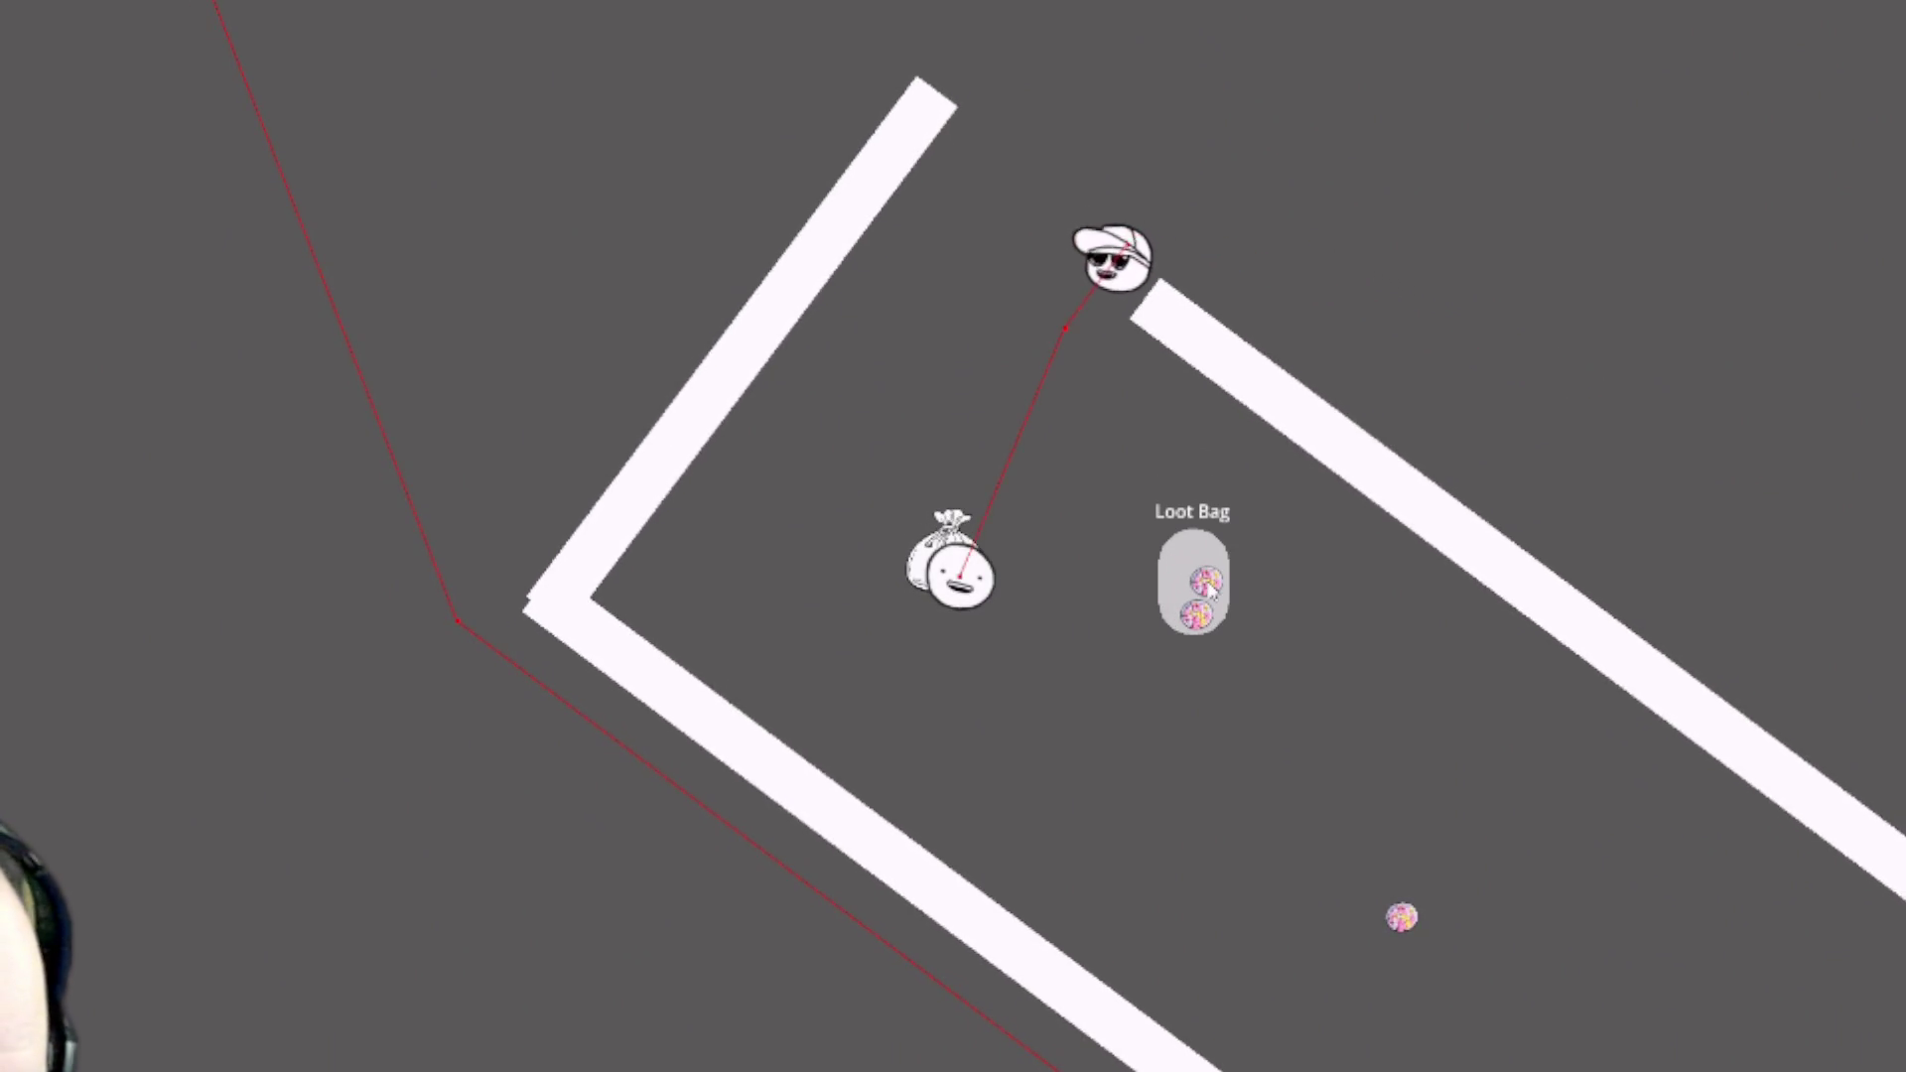
- Run the player down and left, then back up through the walled rooms
{"action": "key", "text": "s"}
{"action": "key", "text": "s"}
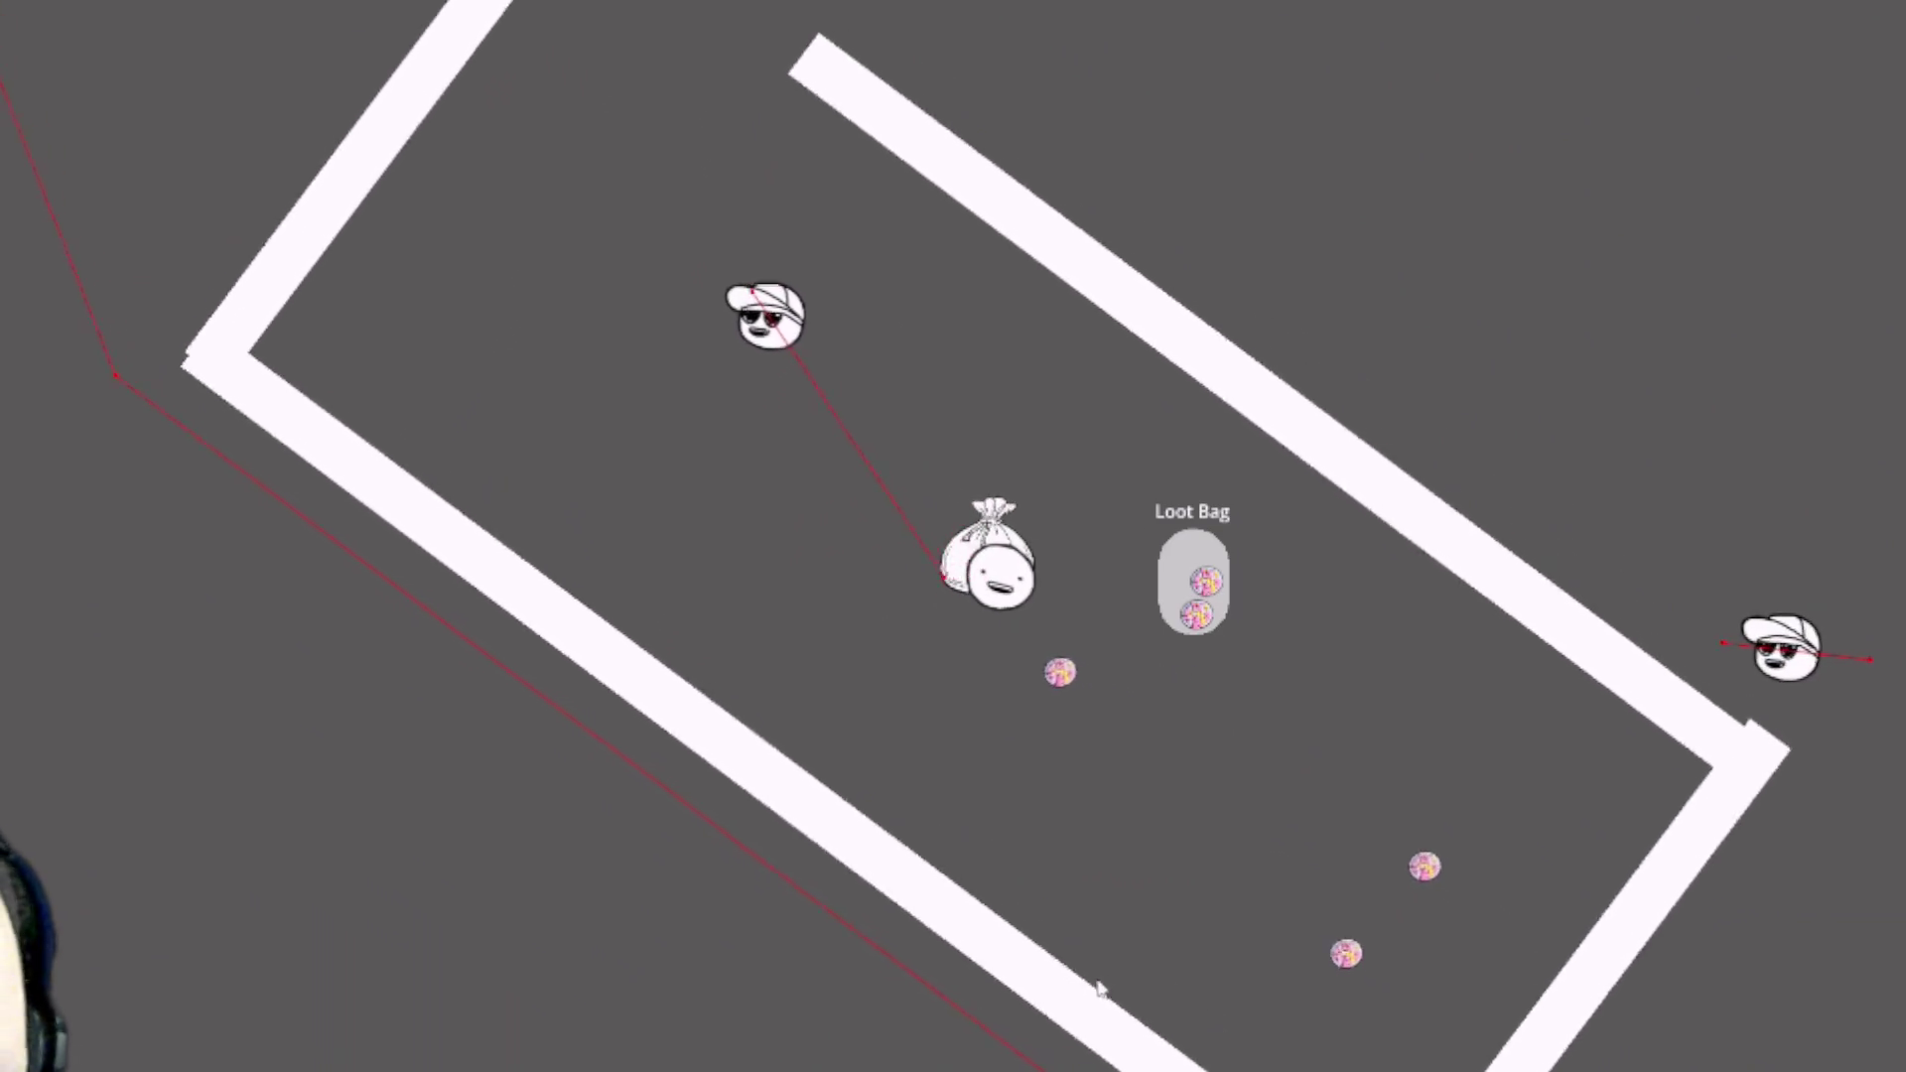
{"action": "key", "text": "s"}
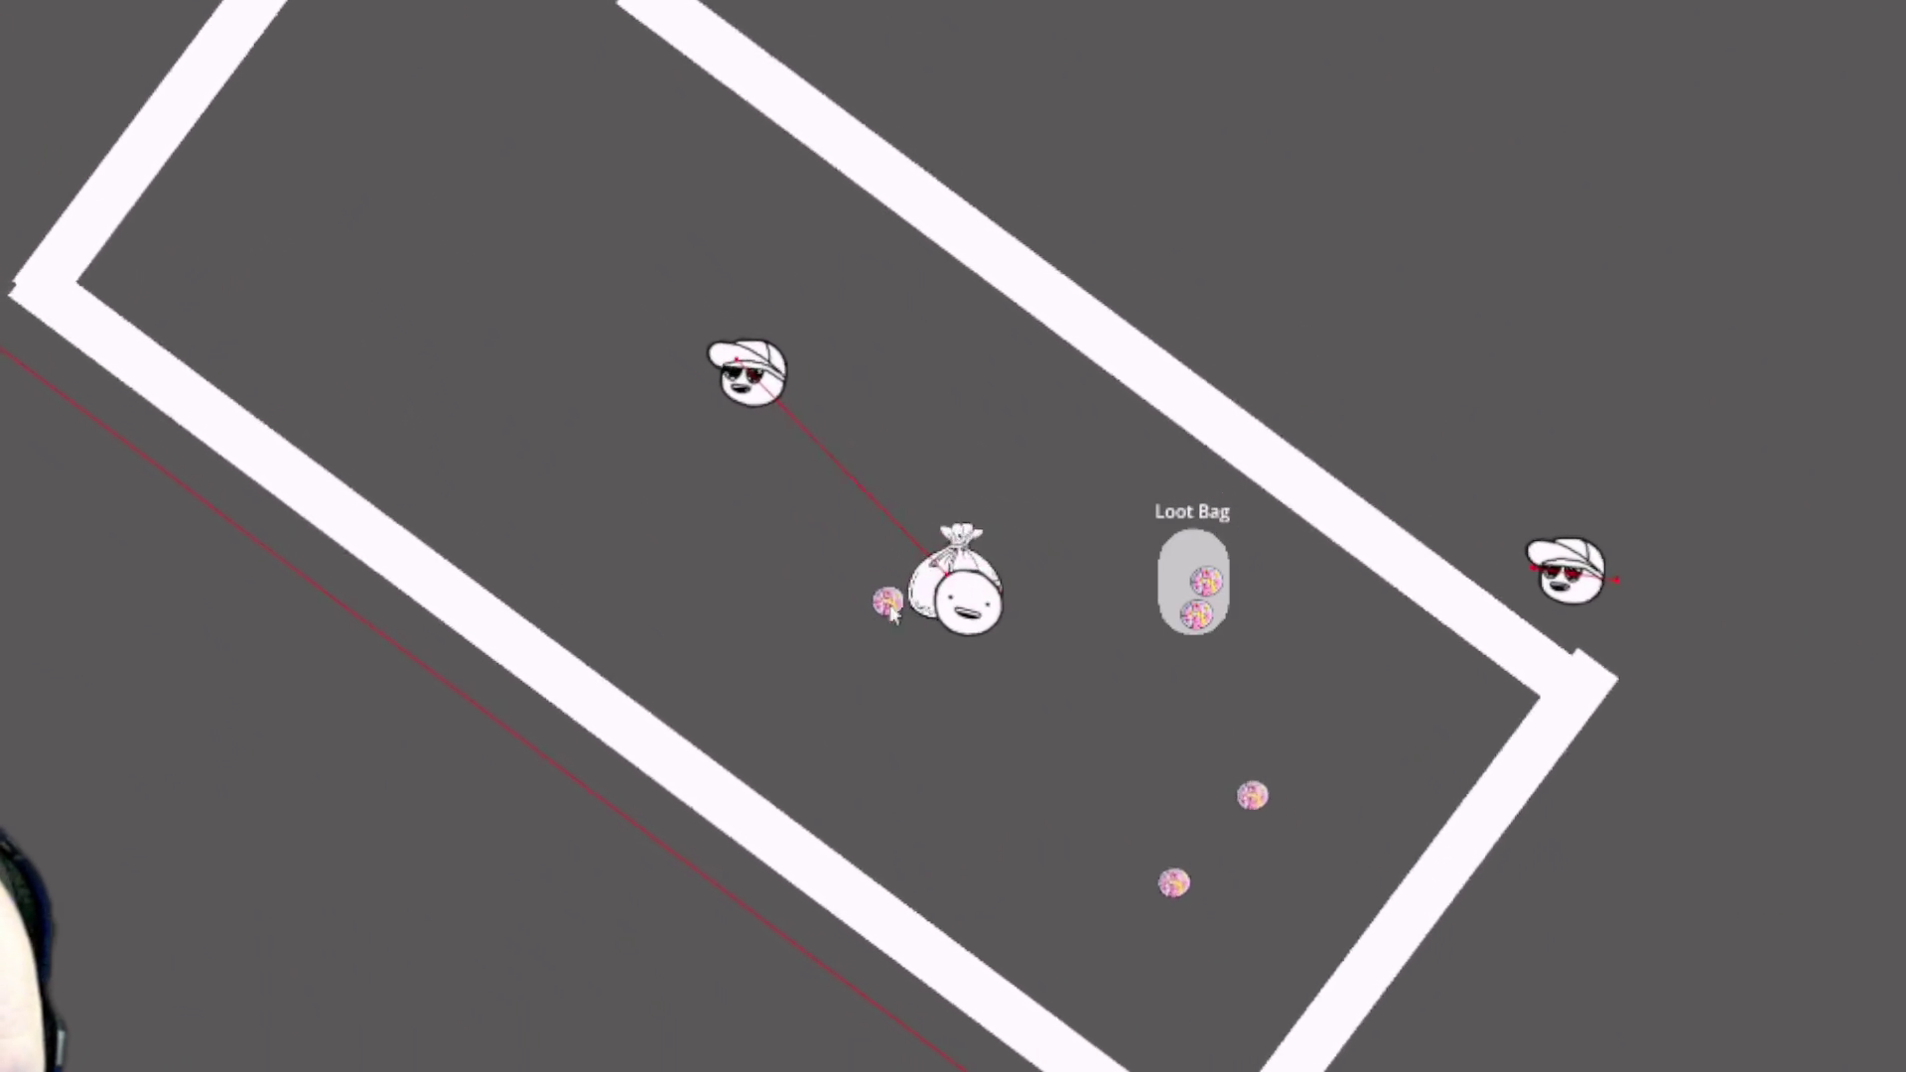
{"action": "key", "text": "s"}
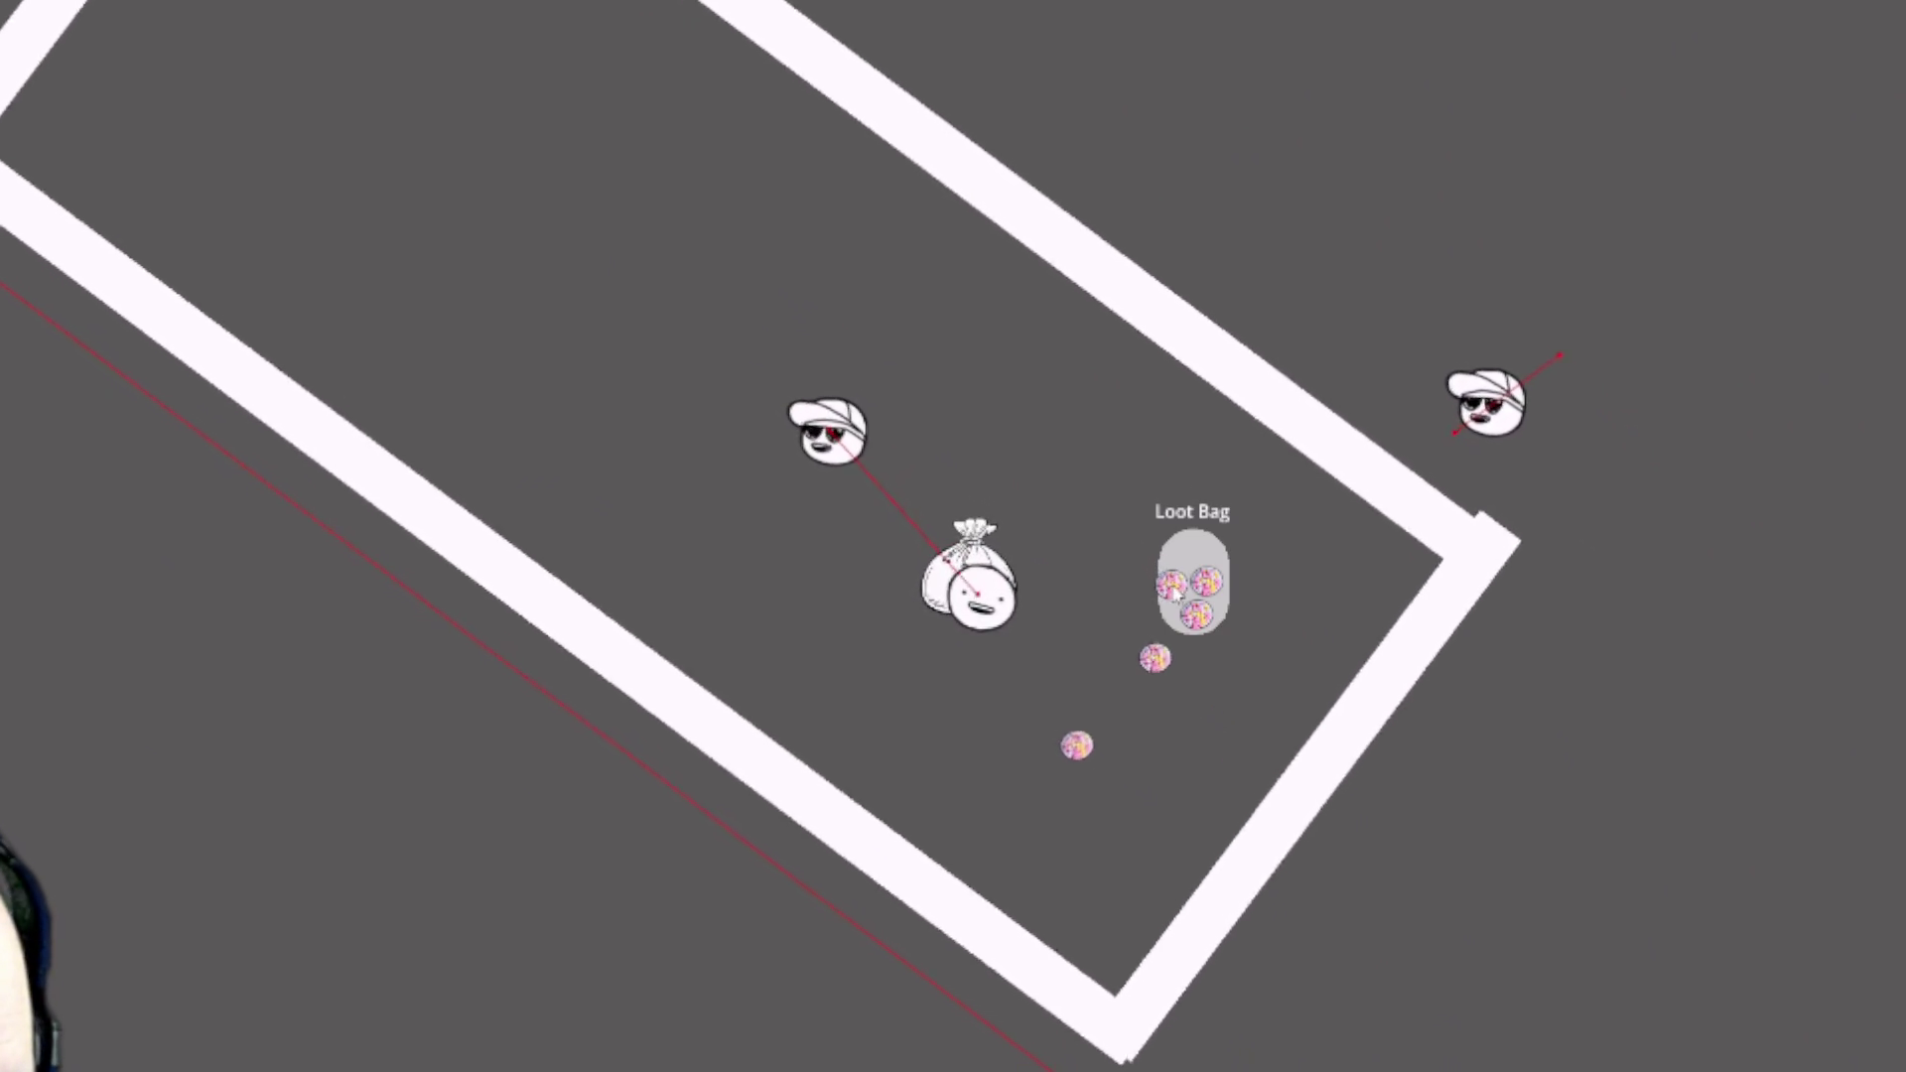
{"action": "key", "text": "s"}
{"action": "key", "text": "a"}
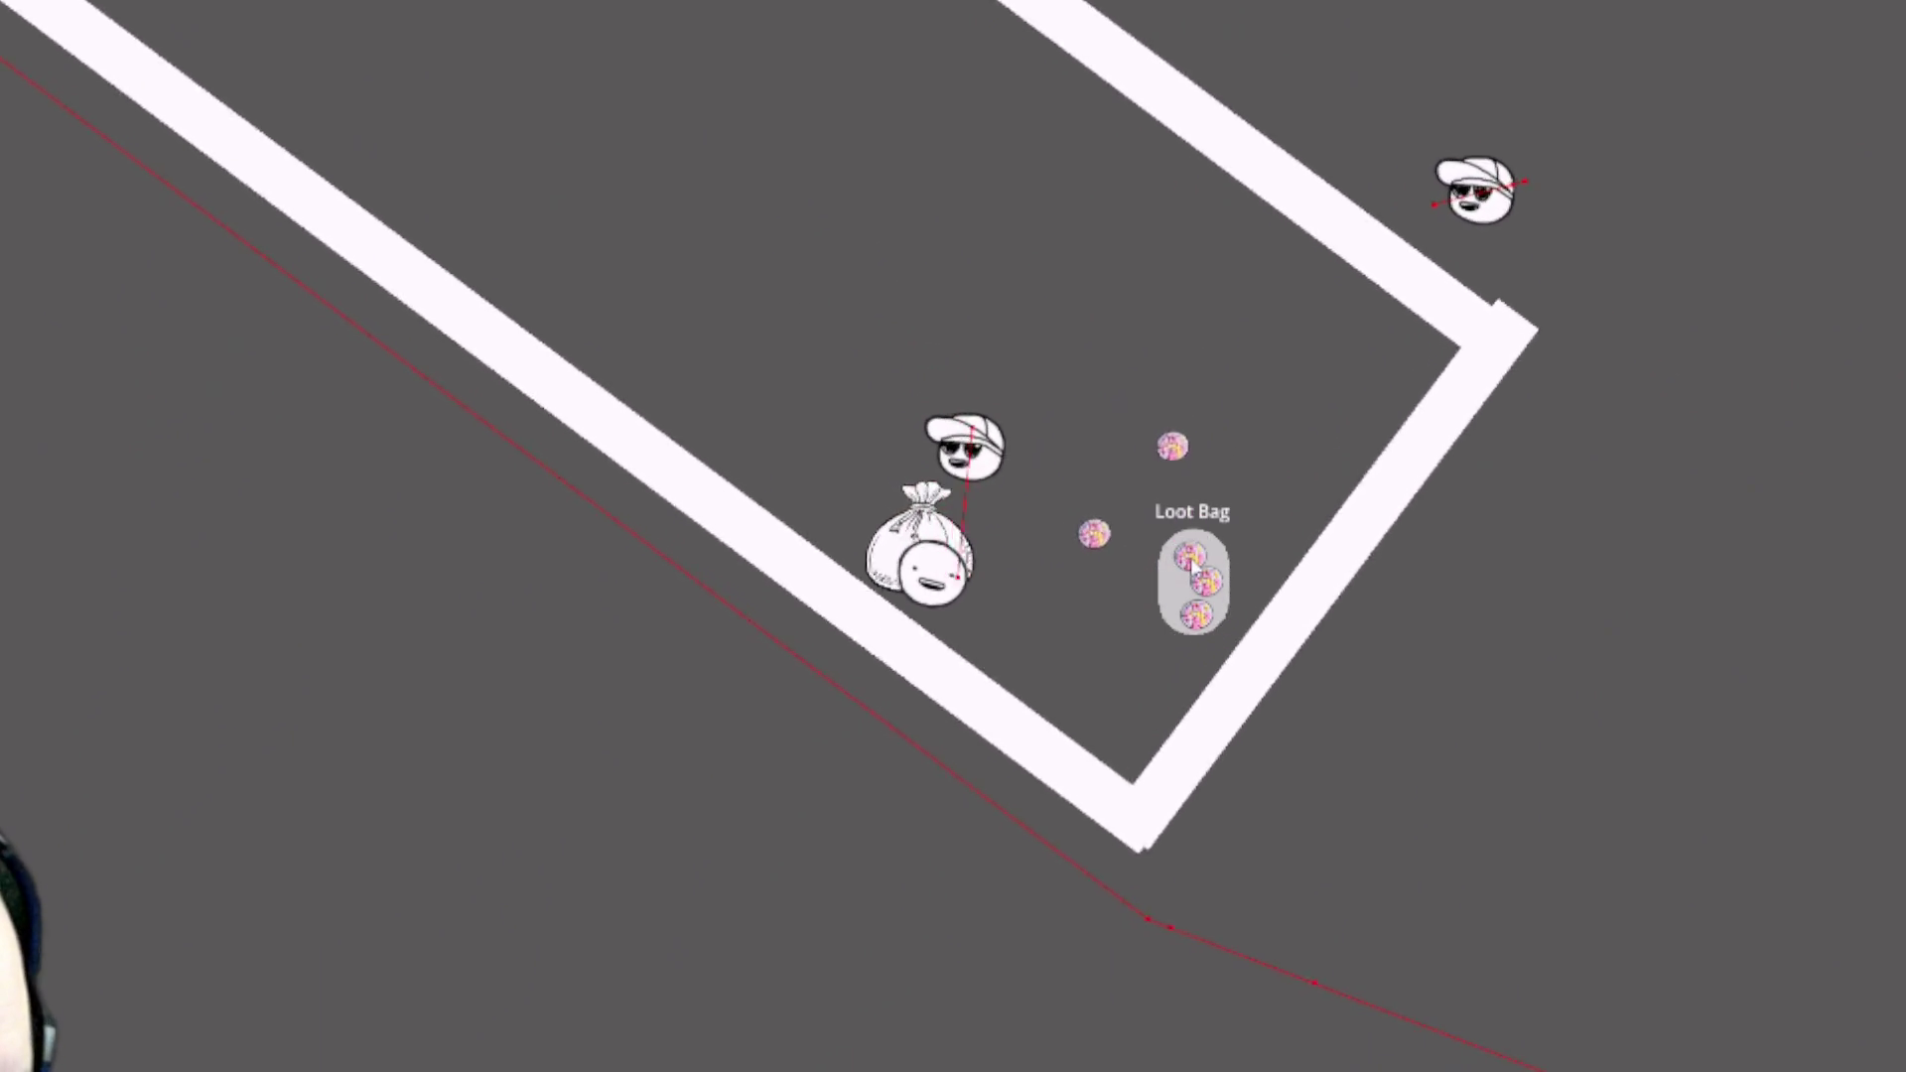
{"action": "key", "text": "w"}
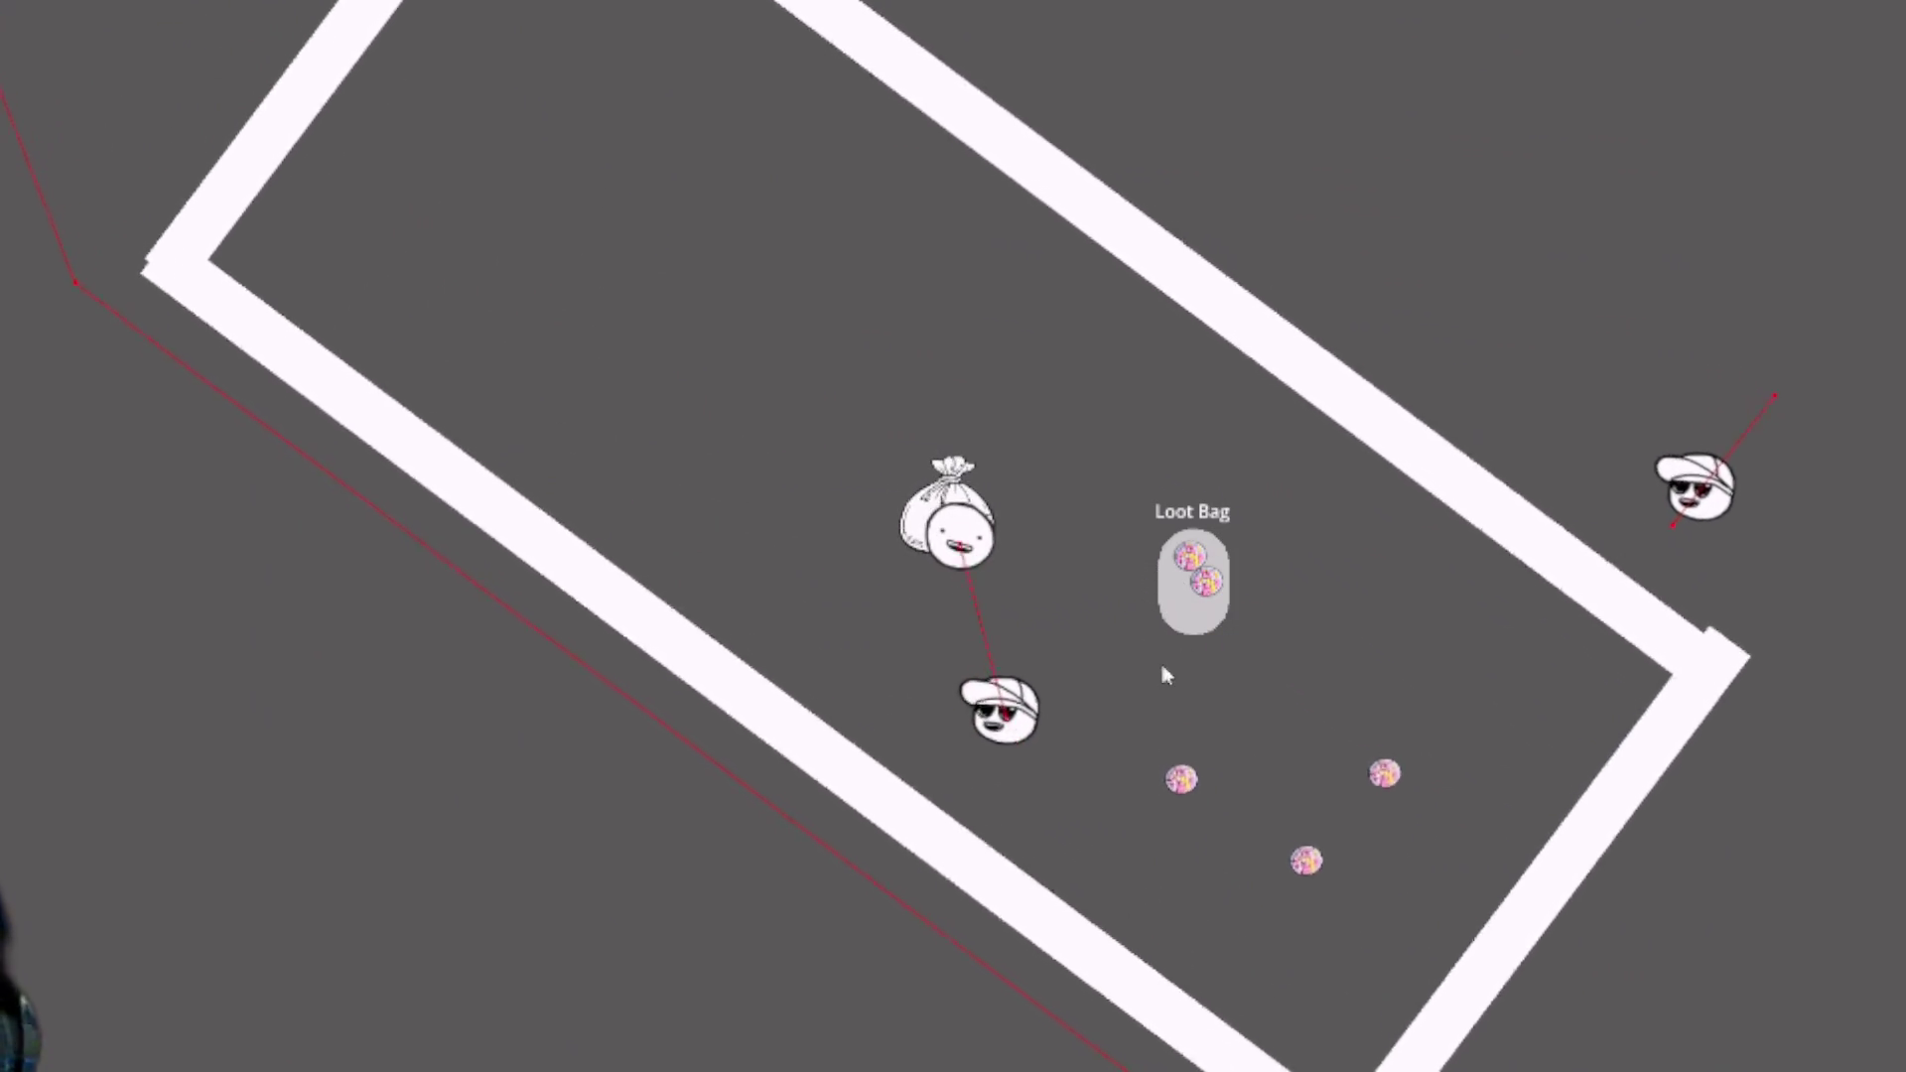
{"action": "key", "text": "w"}
{"action": "key", "text": "a"}
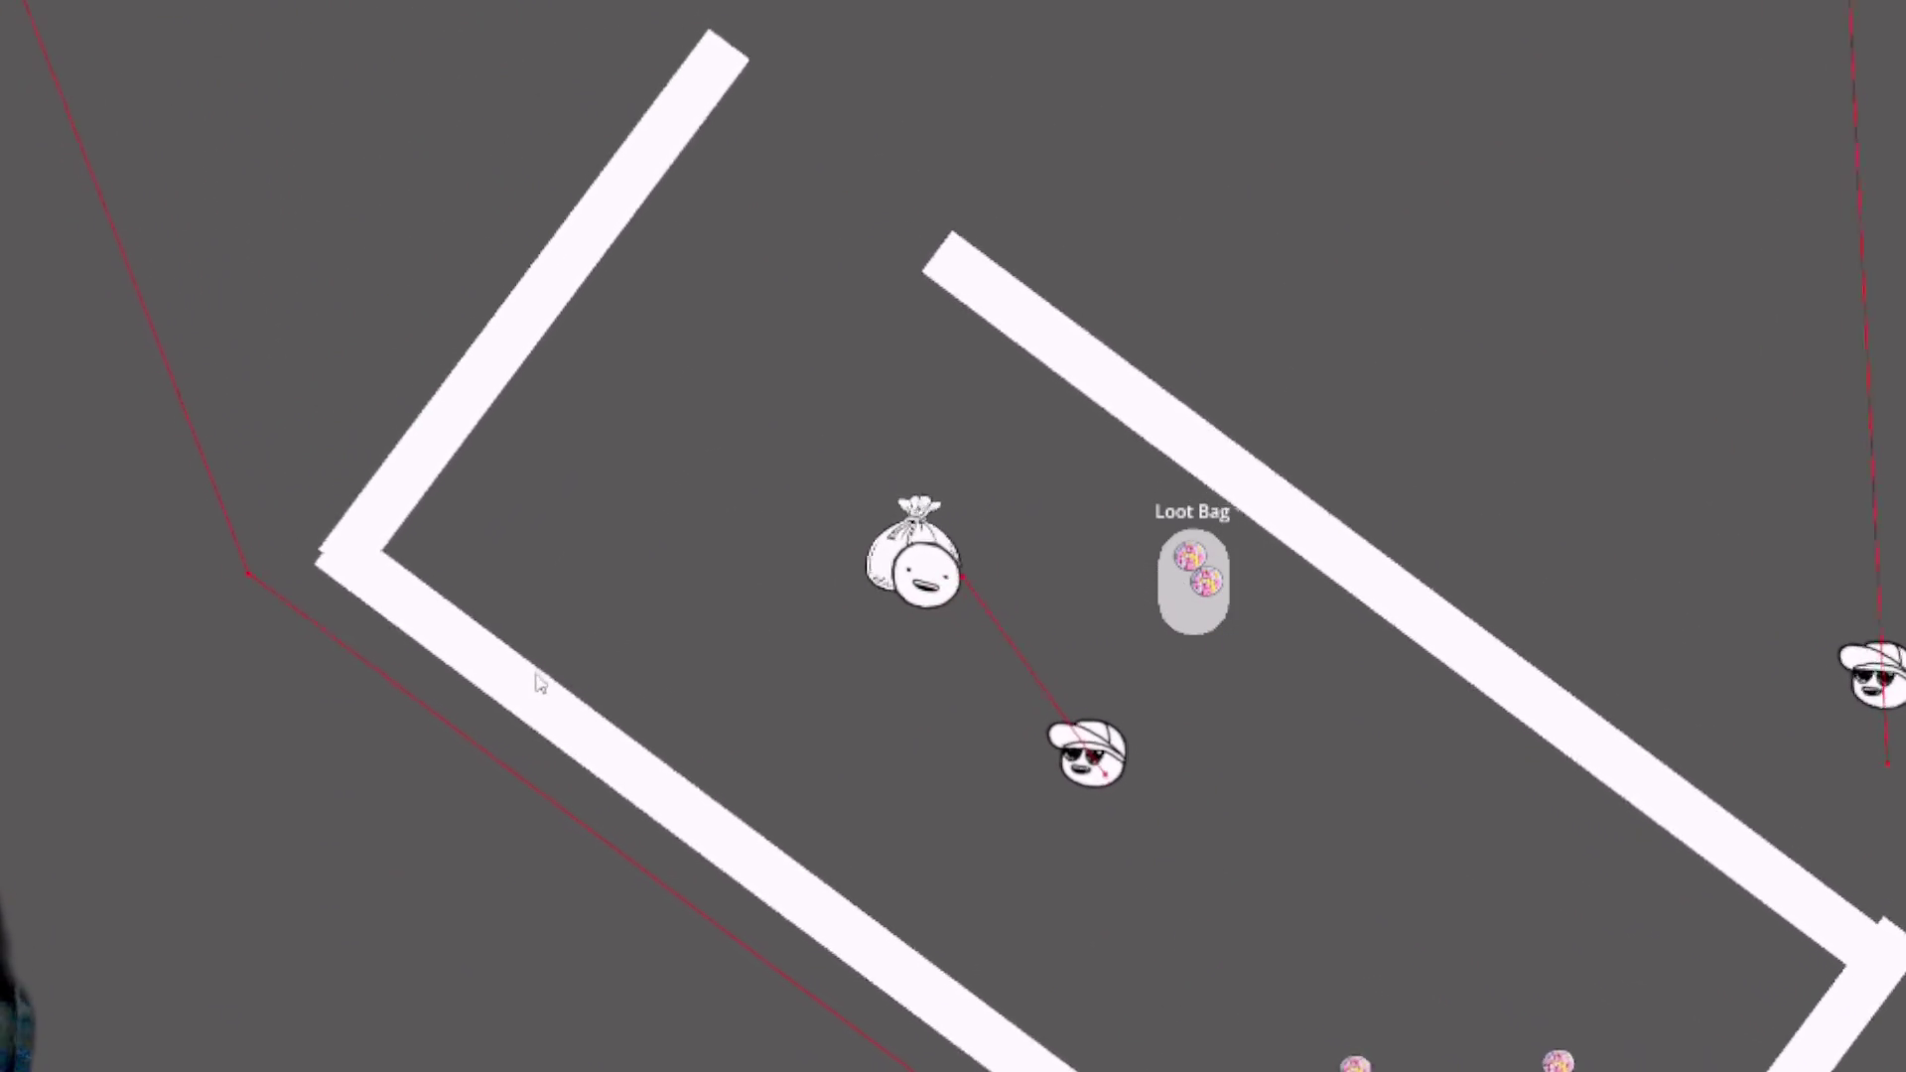
{"action": "key", "text": "w"}
{"action": "key", "text": "a"}
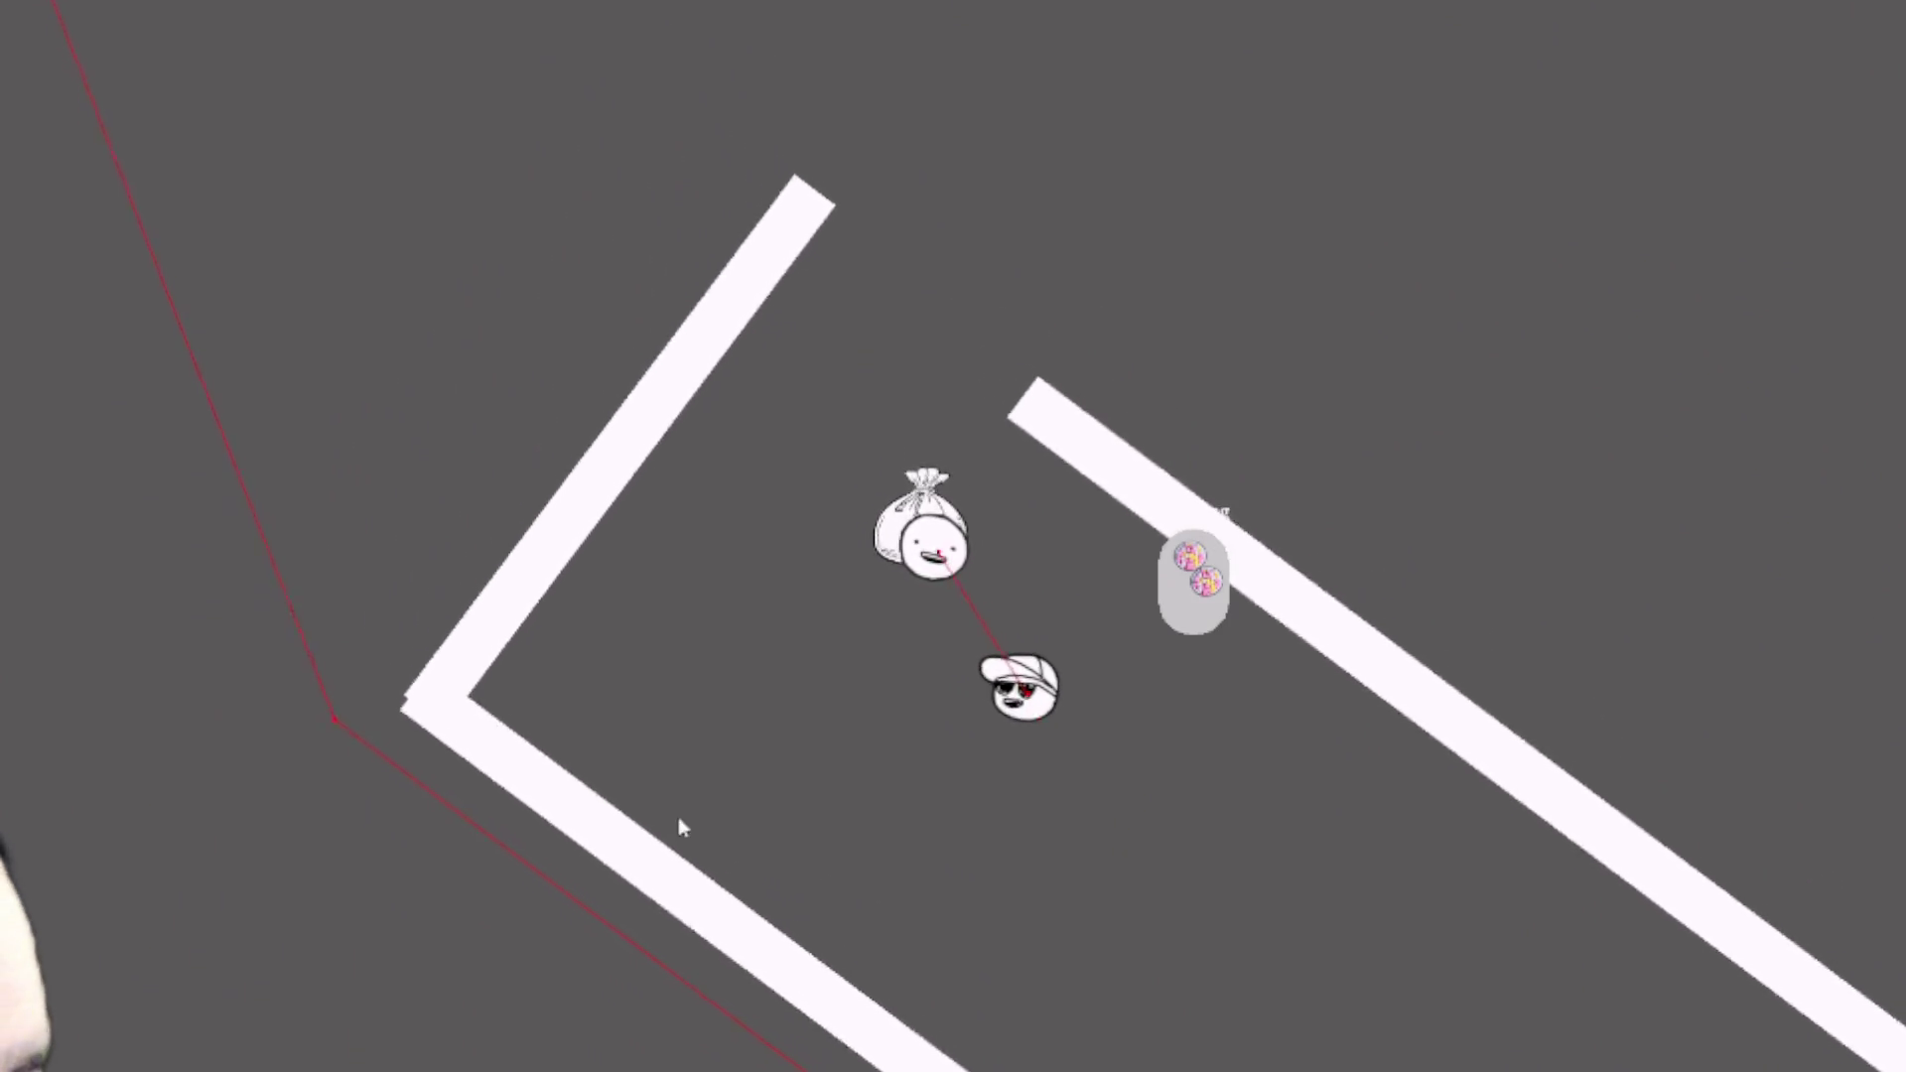
{"action": "key", "text": "w"}
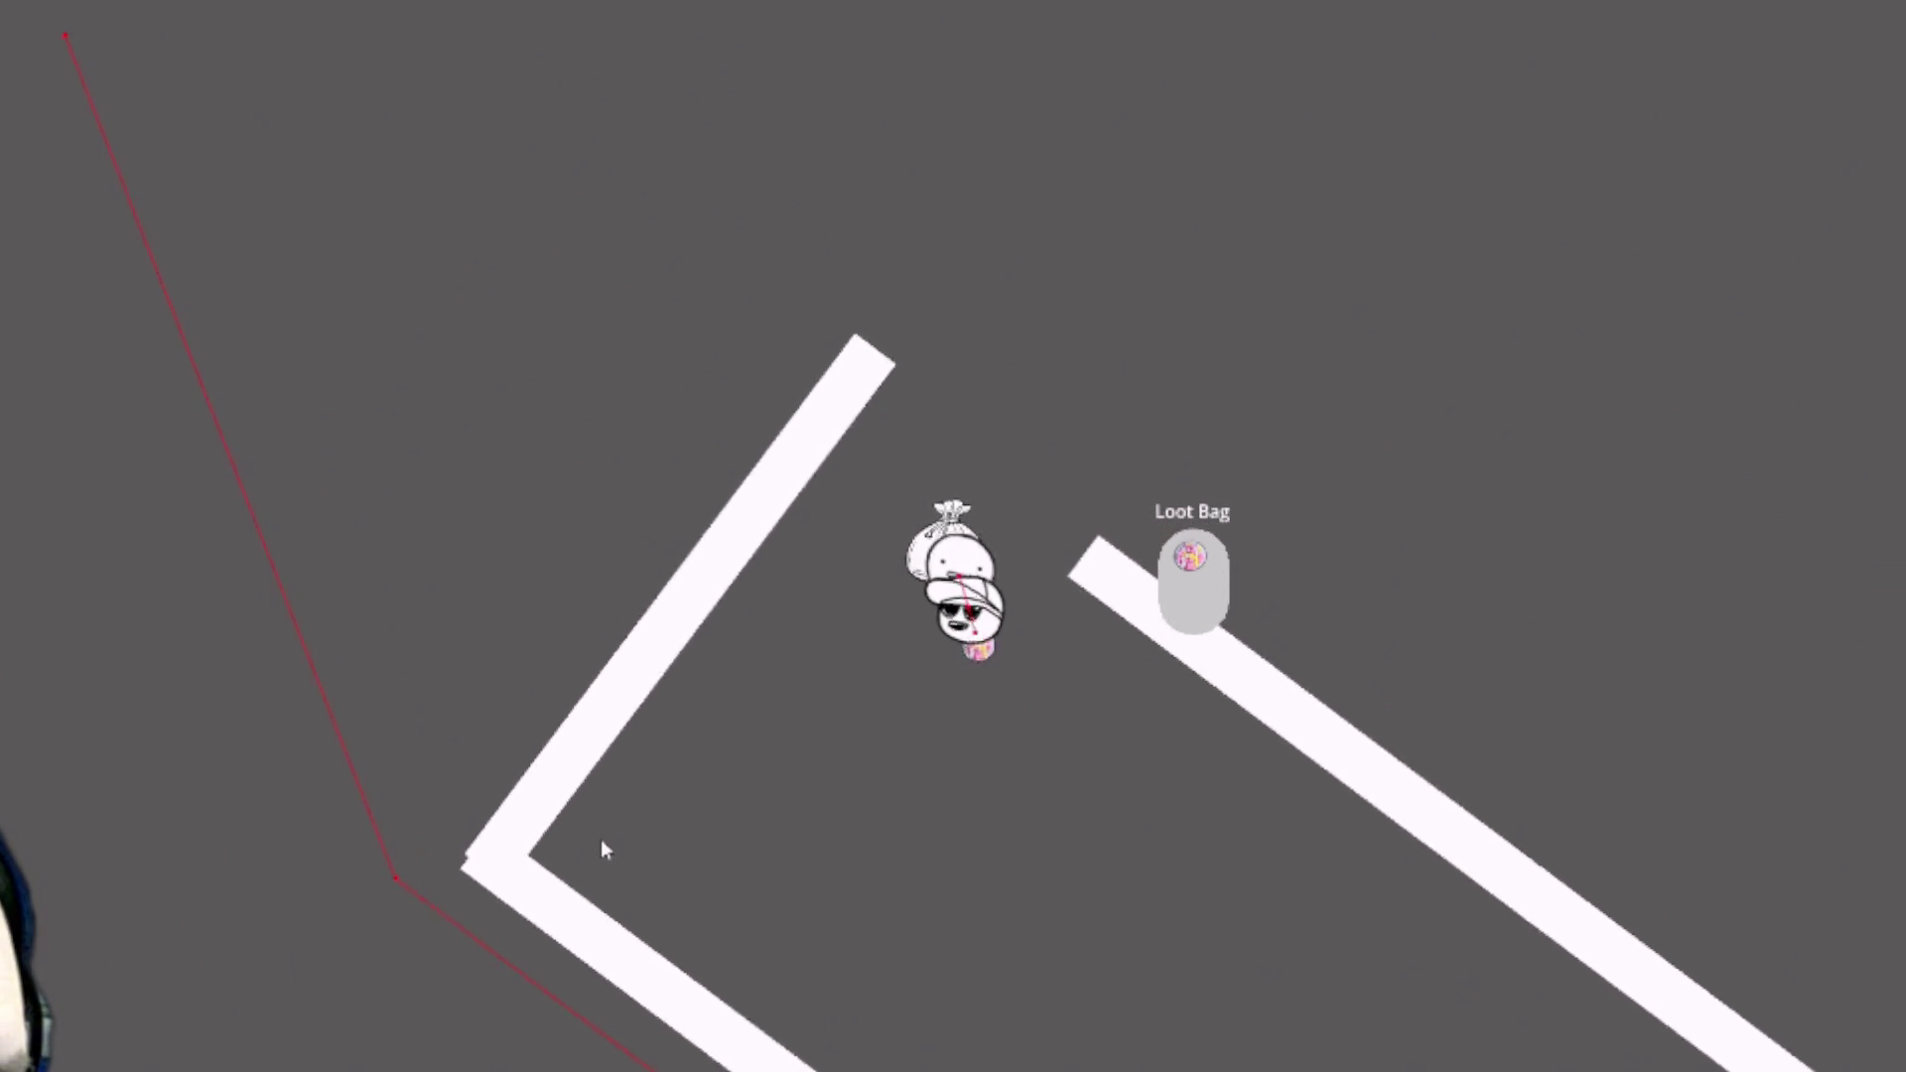
- Steer the player right, down-left through the corridor, past the wall and down-right
{"action": "key", "text": "w"}
{"action": "key", "text": "d"}
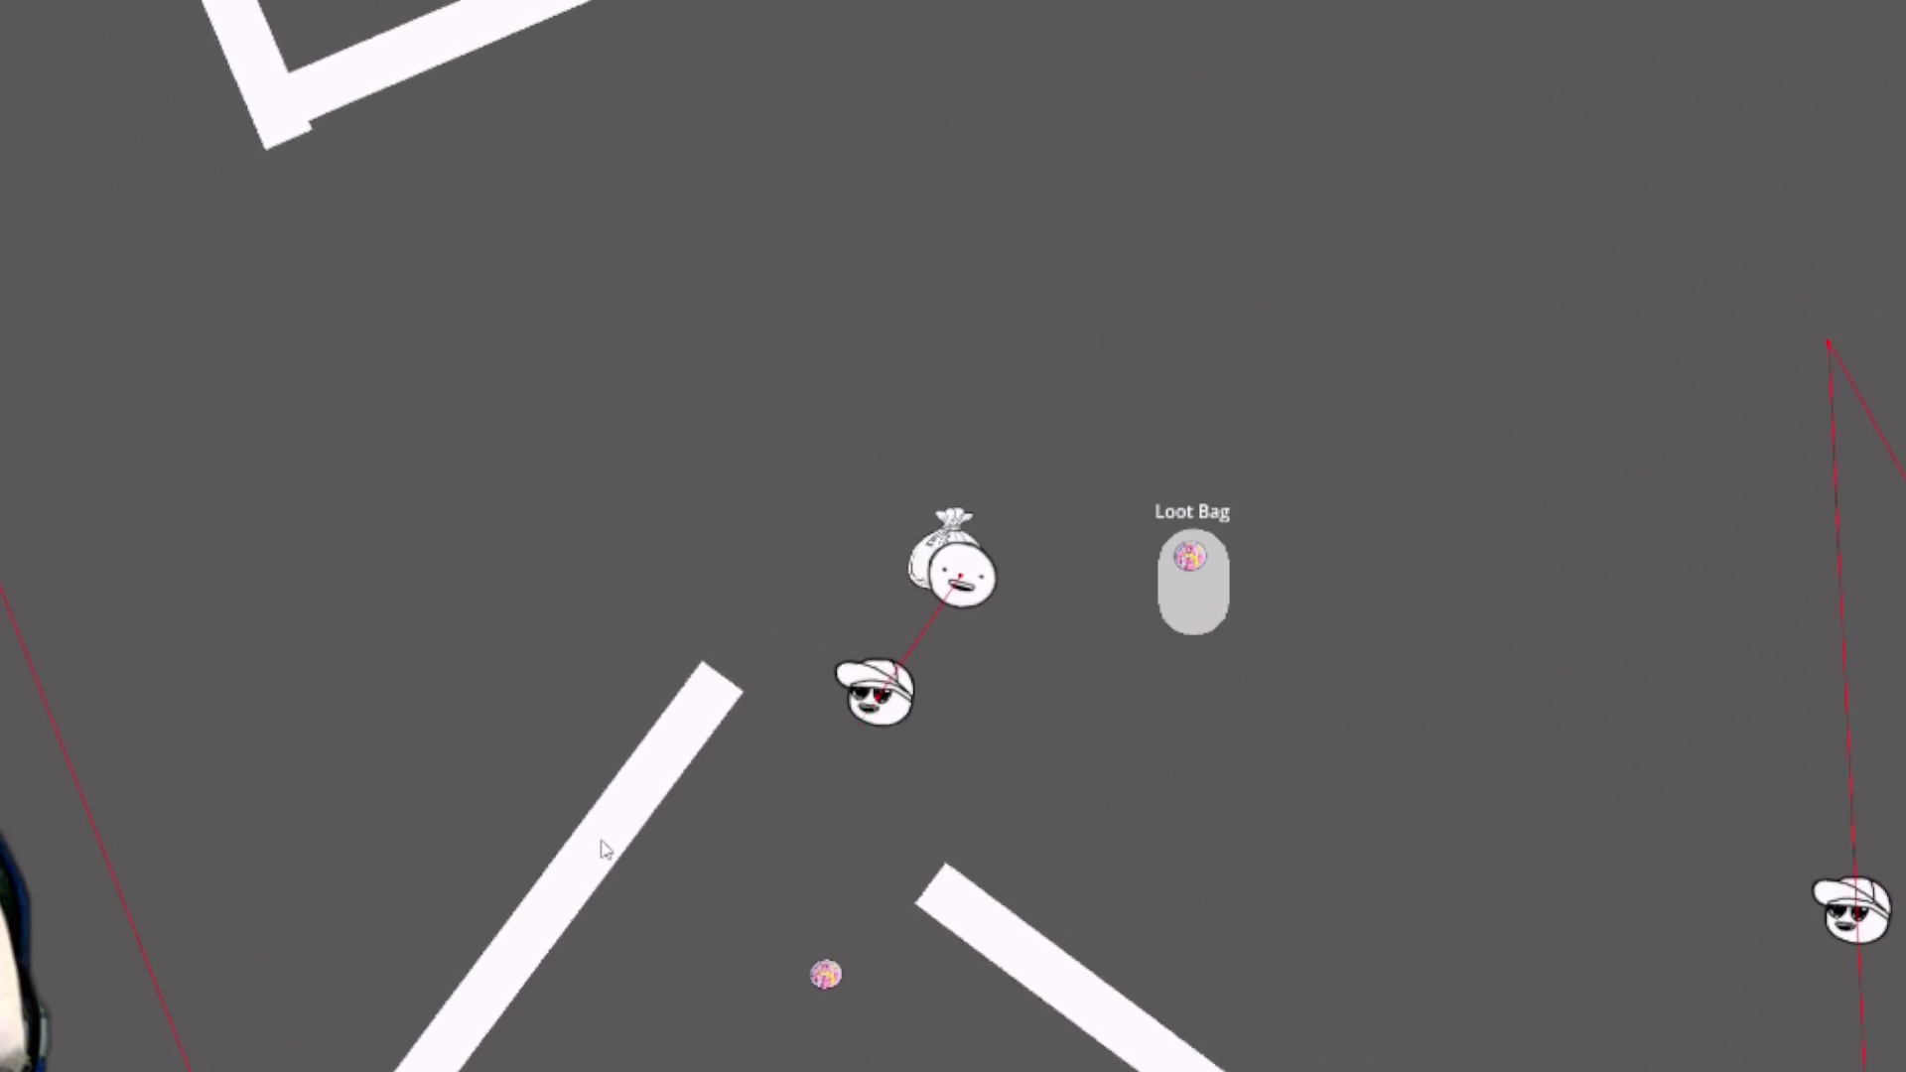
{"action": "key", "text": "d"}
{"action": "key", "text": "s"}
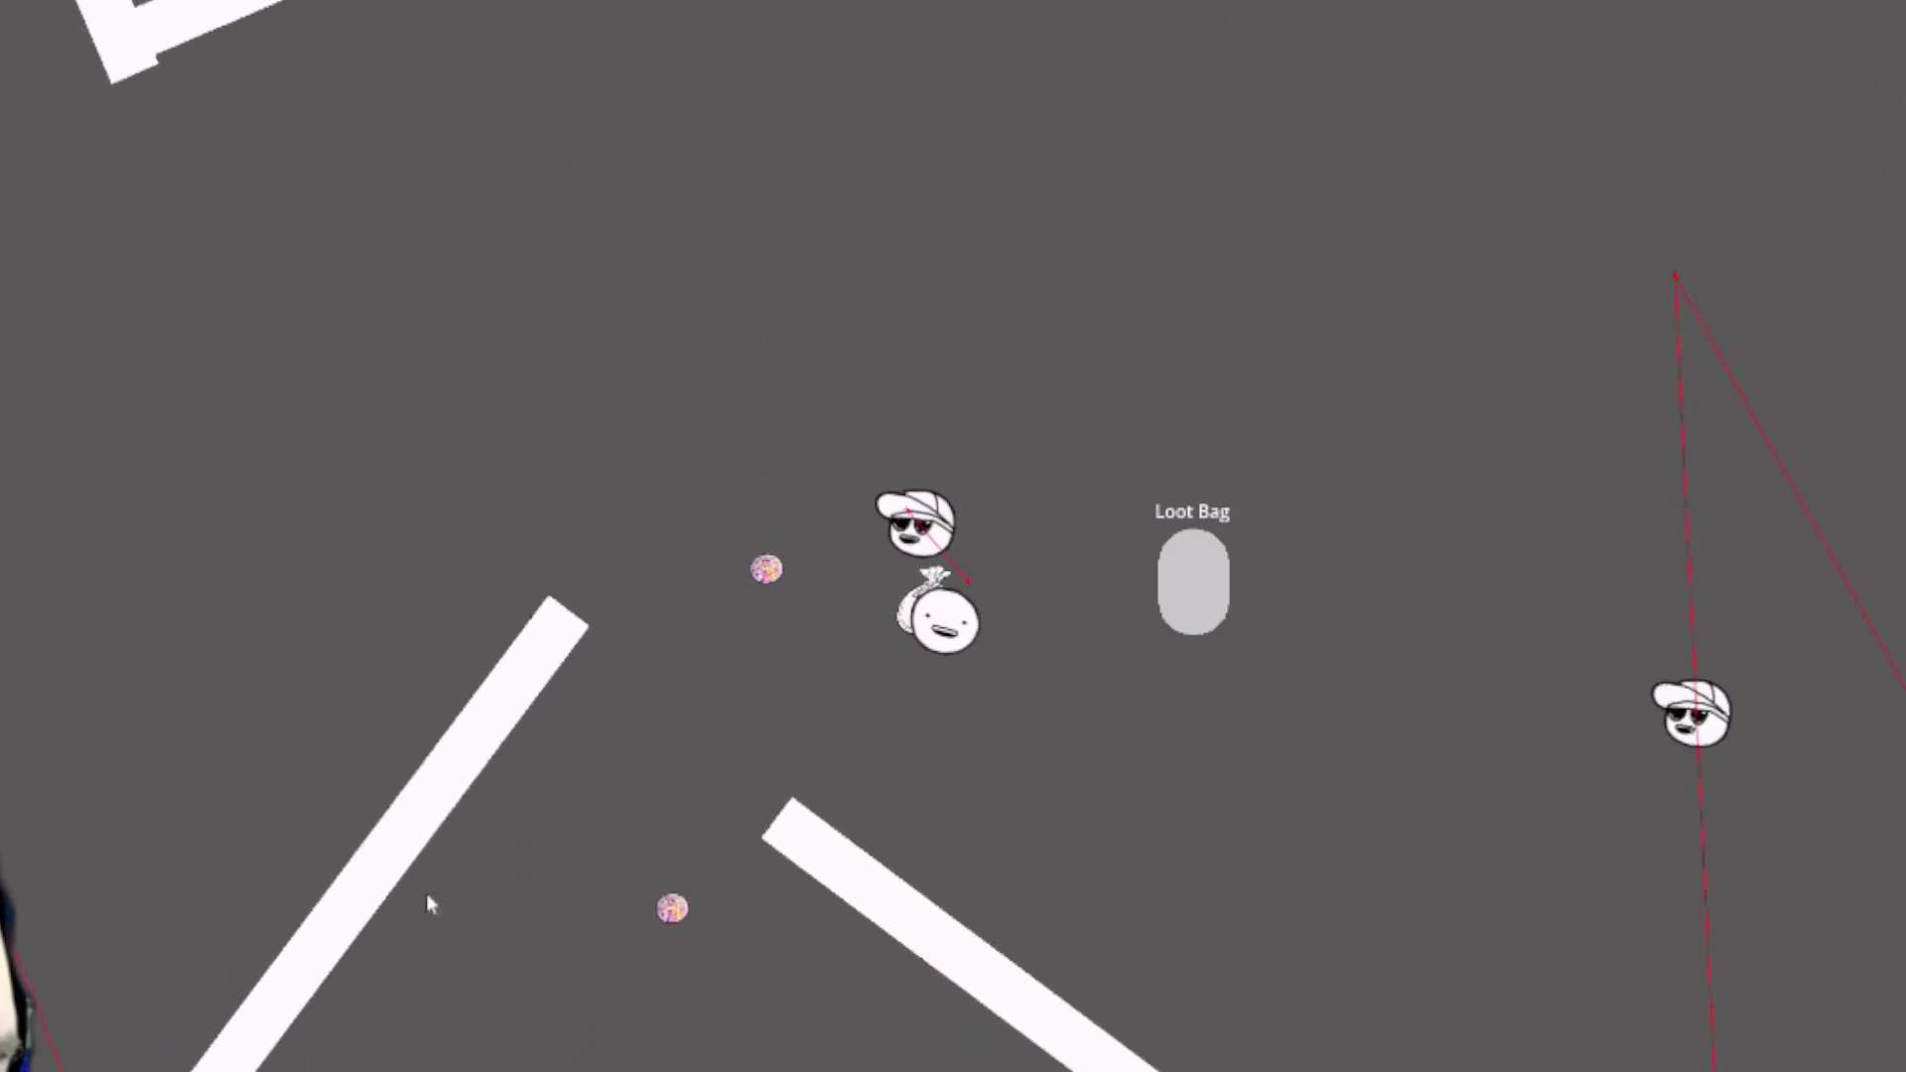
{"action": "key", "text": "a"}
{"action": "key", "text": "s"}
{"action": "key", "text": "a"}
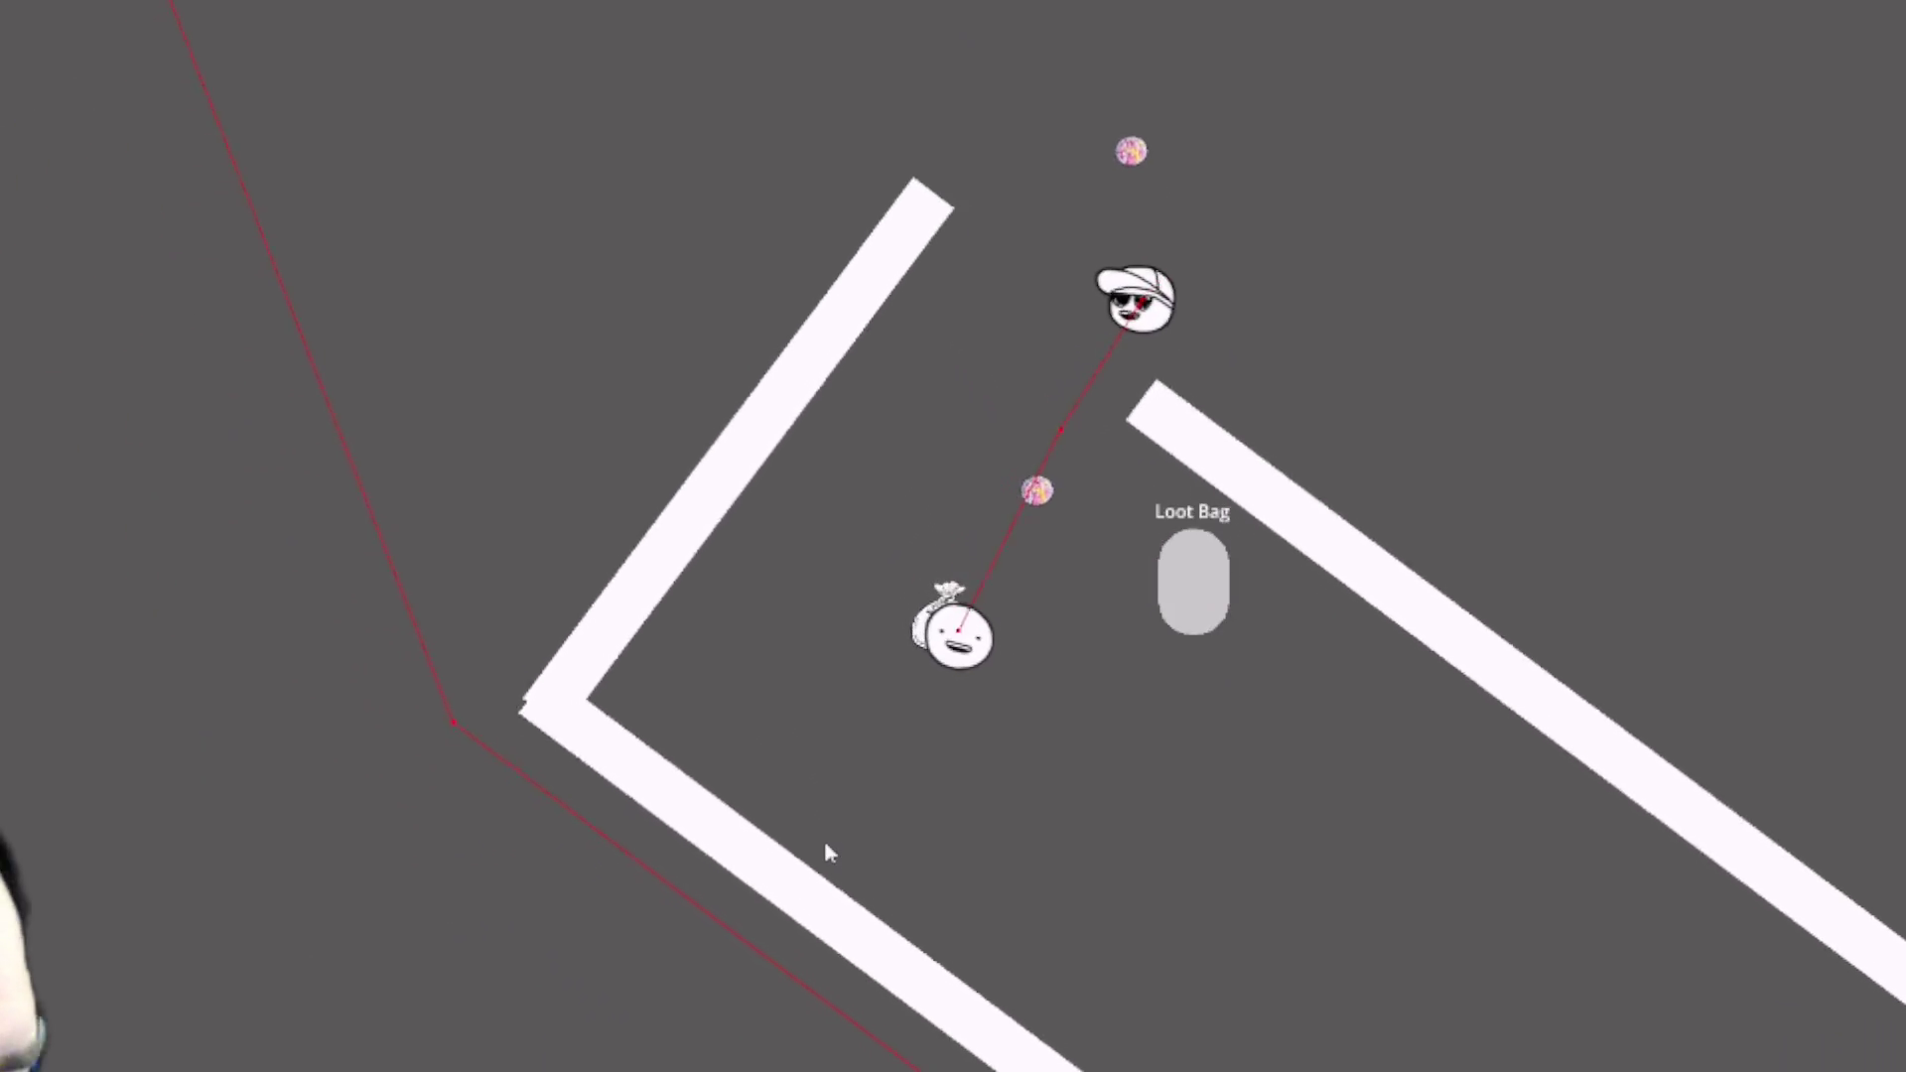
{"action": "key", "text": "w"}
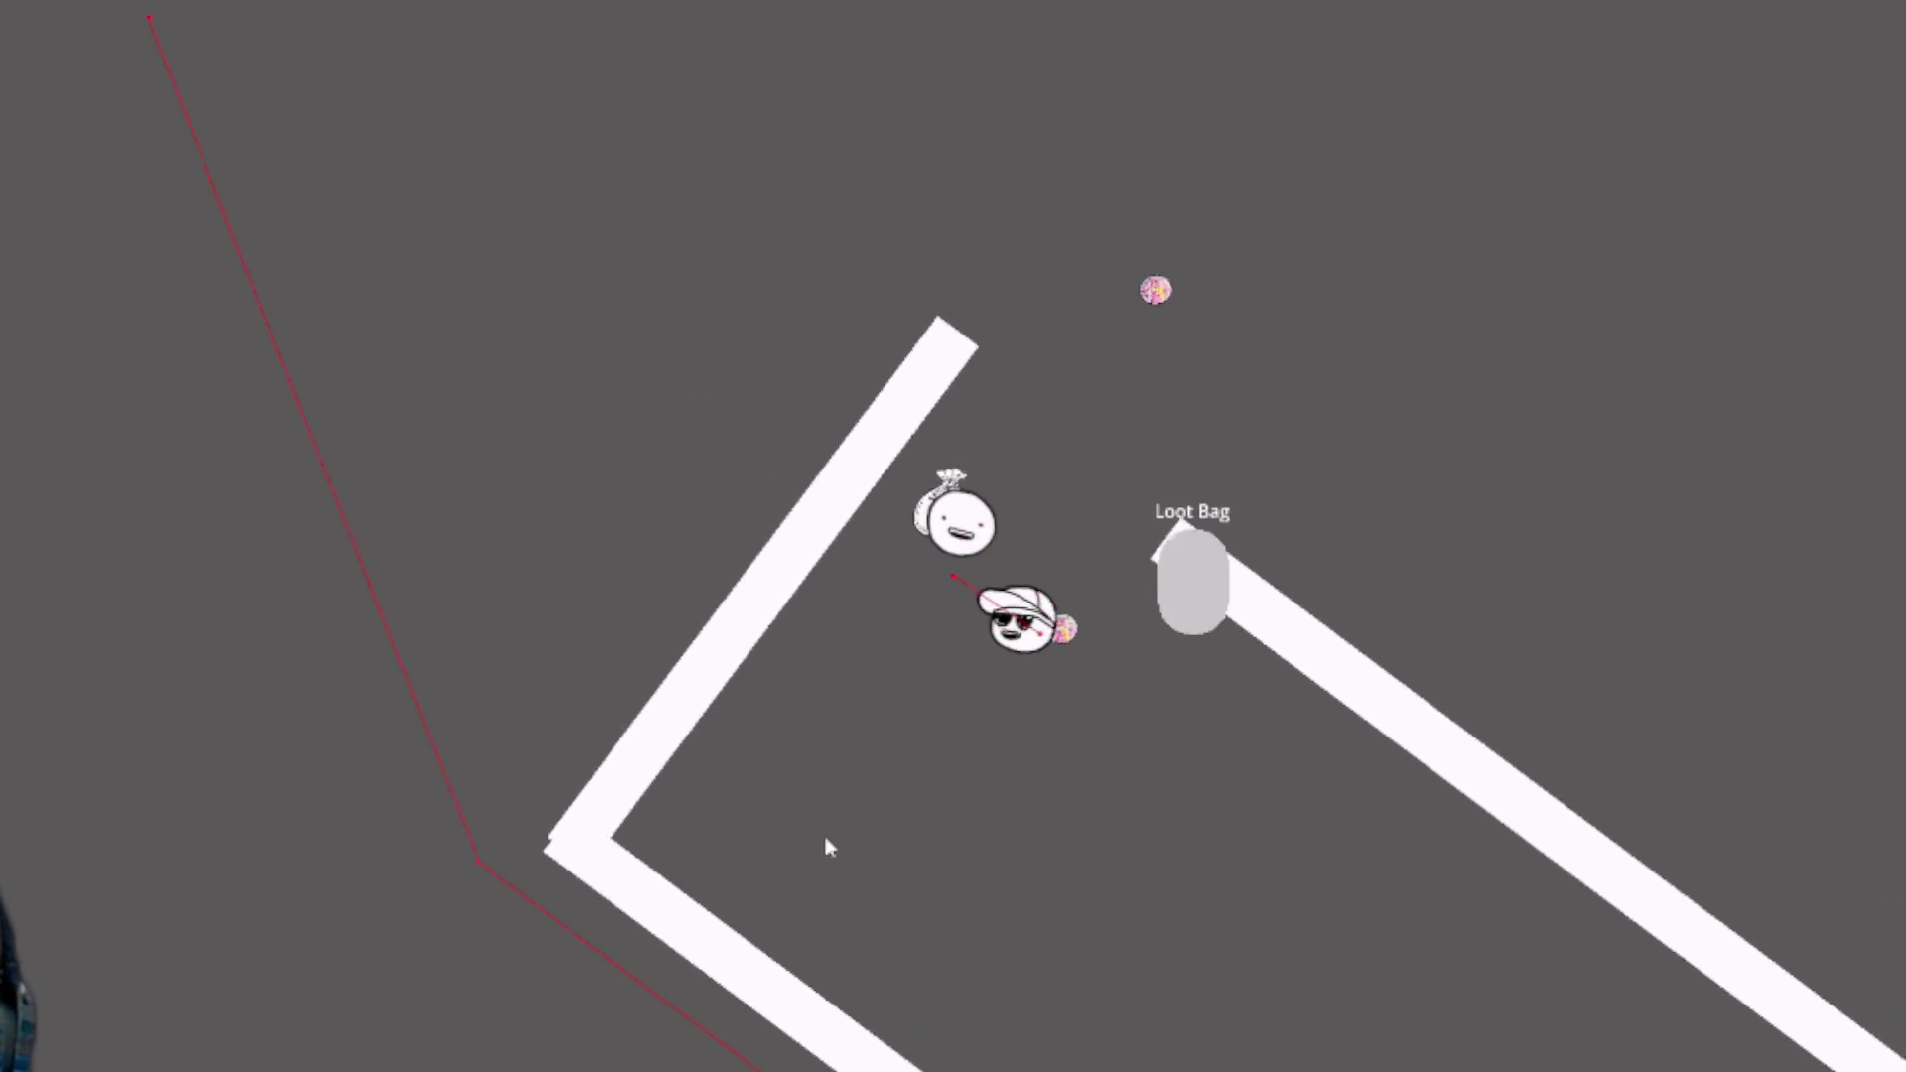
{"action": "key", "text": "d"}
{"action": "key", "text": "s"}
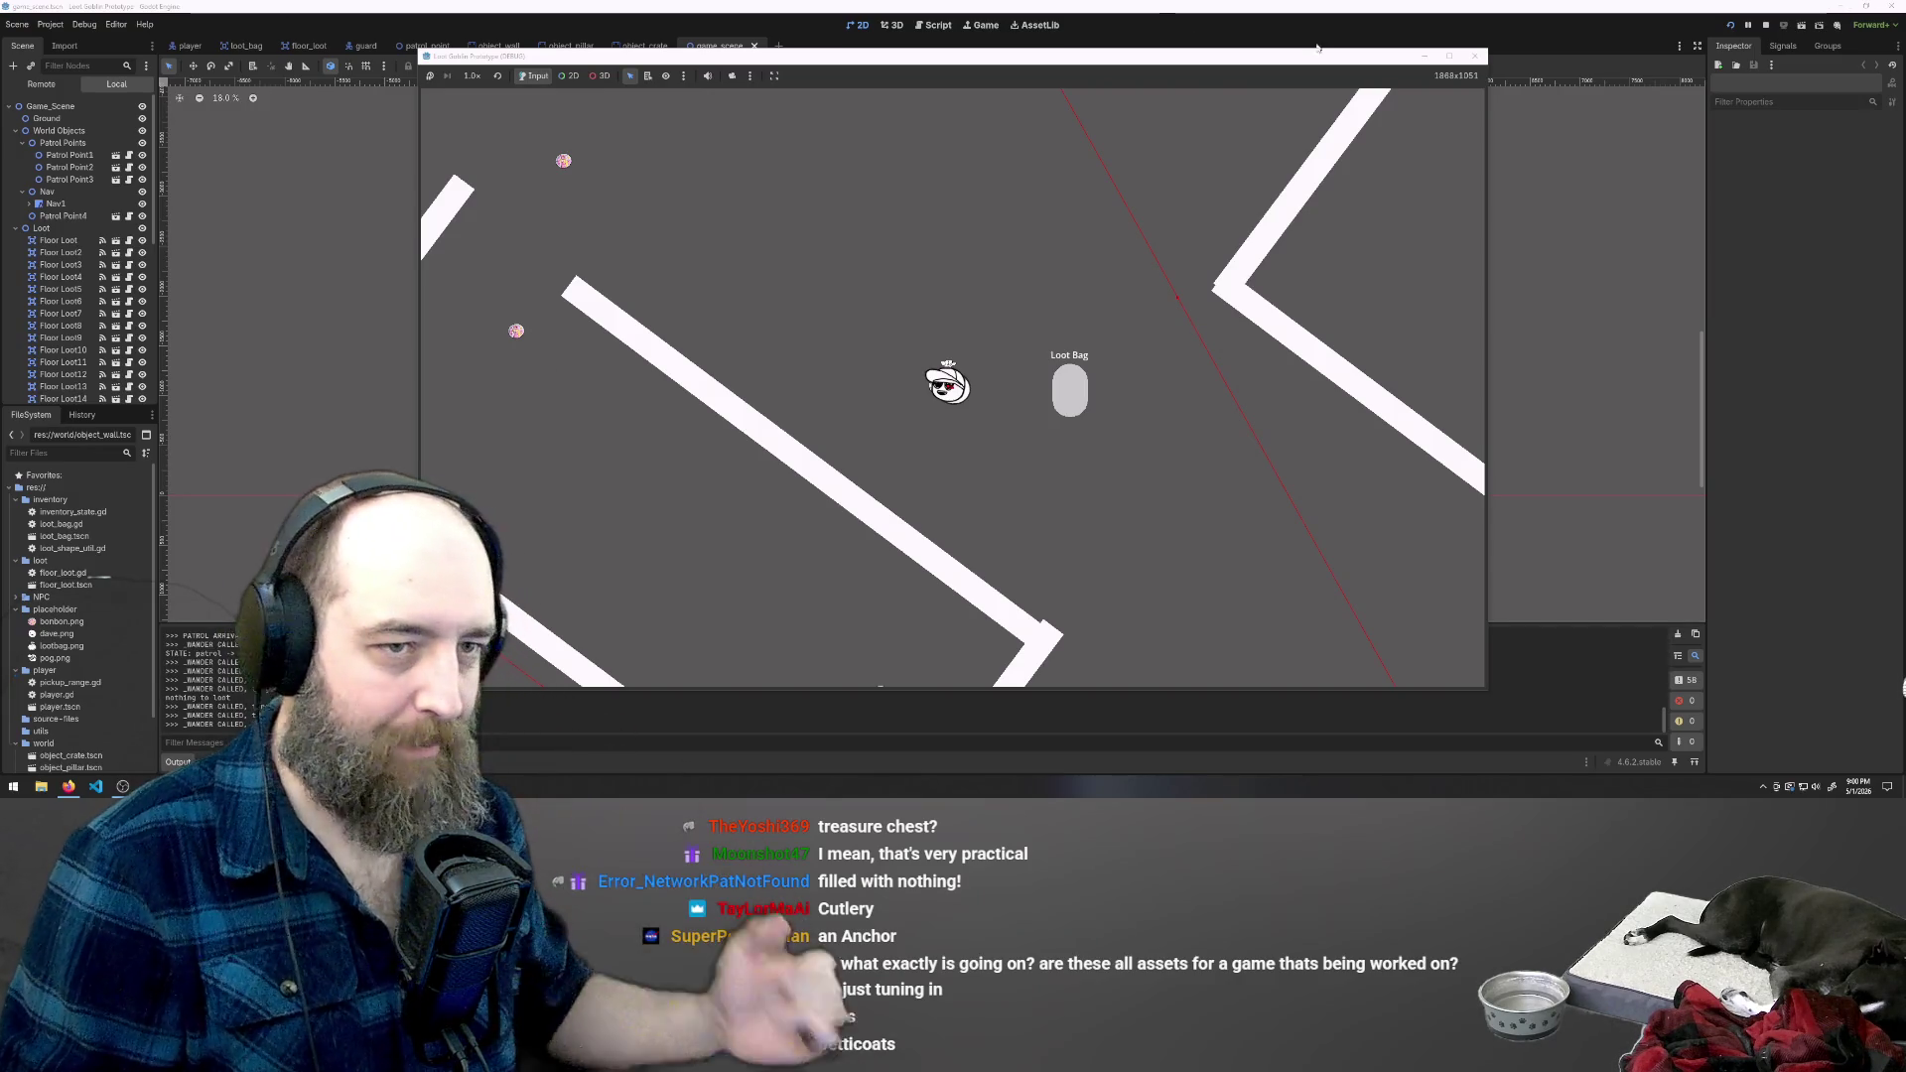
- Close the game window to stop the playtest, then switch back to Krita's assets.kra
{"action": "left_click", "coordinate": [1474, 55]}
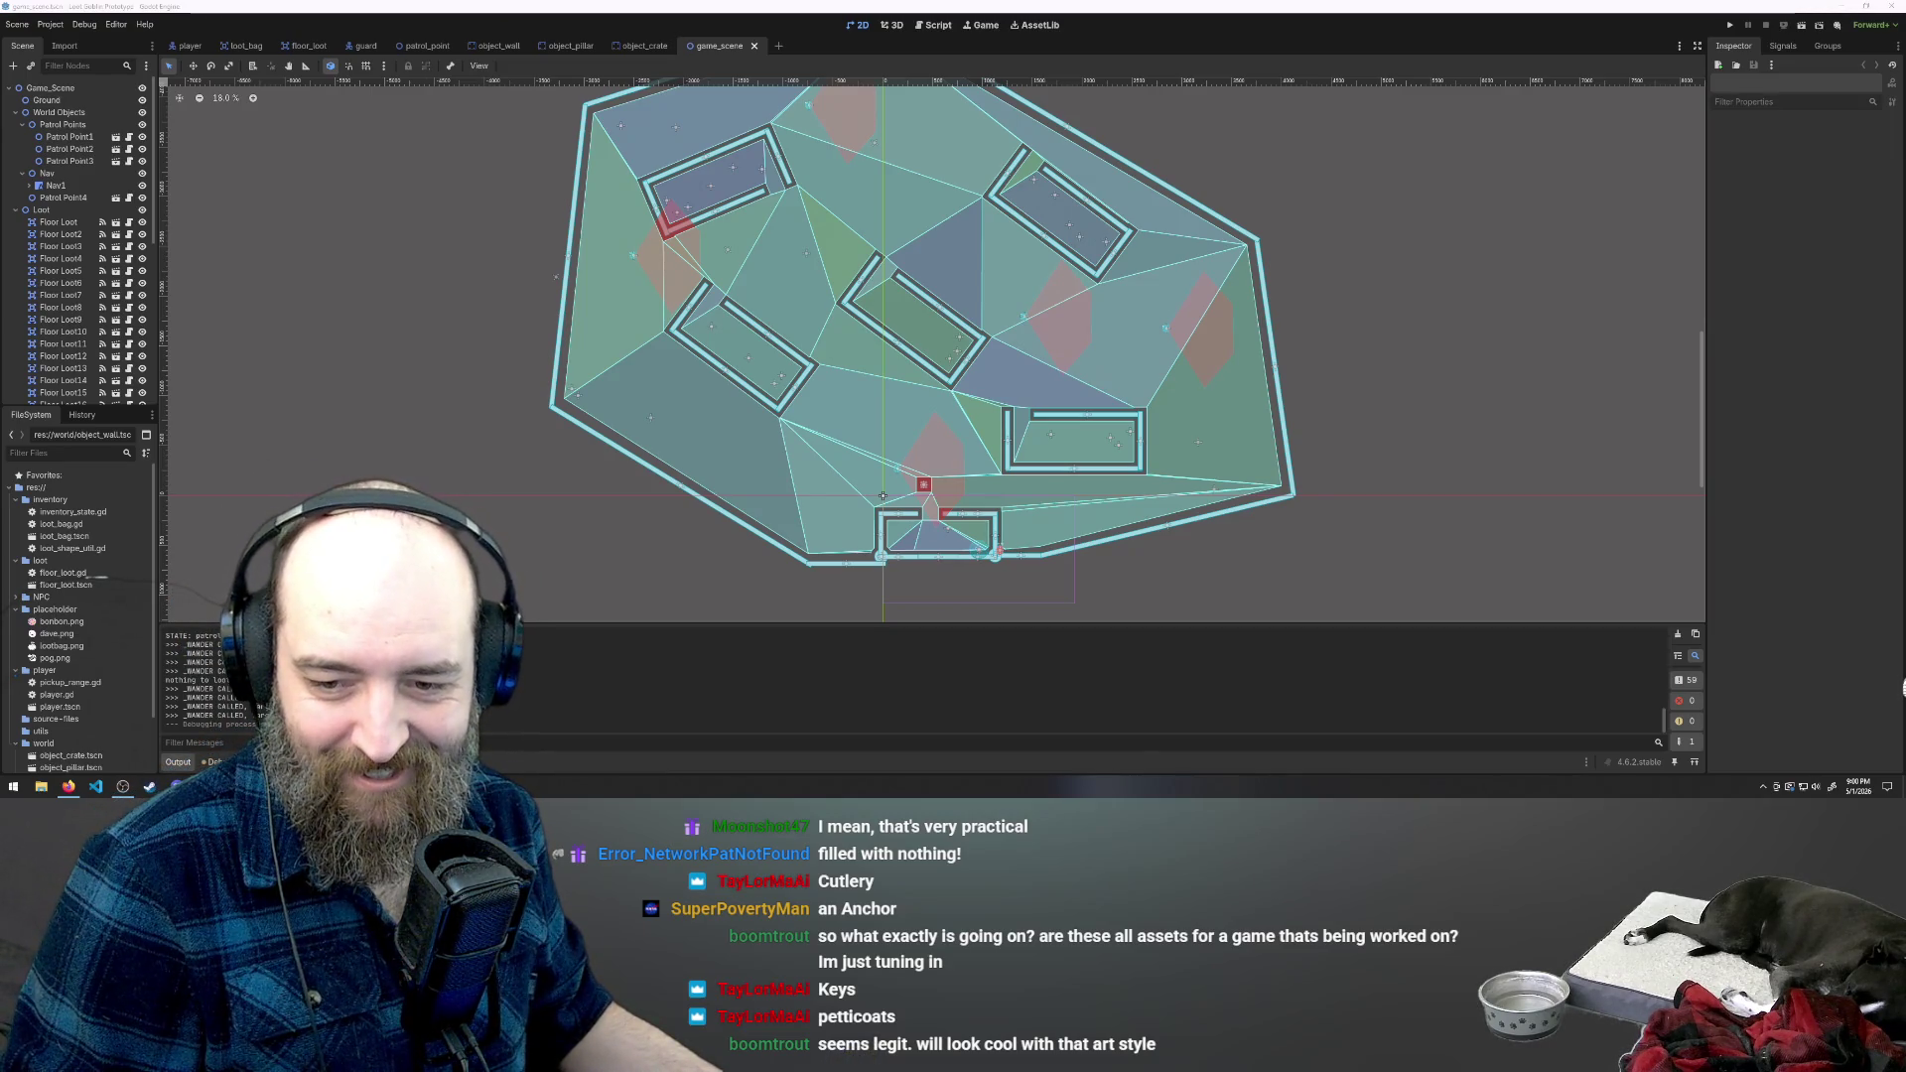
{"action": "key", "text": "alt+Tab"}
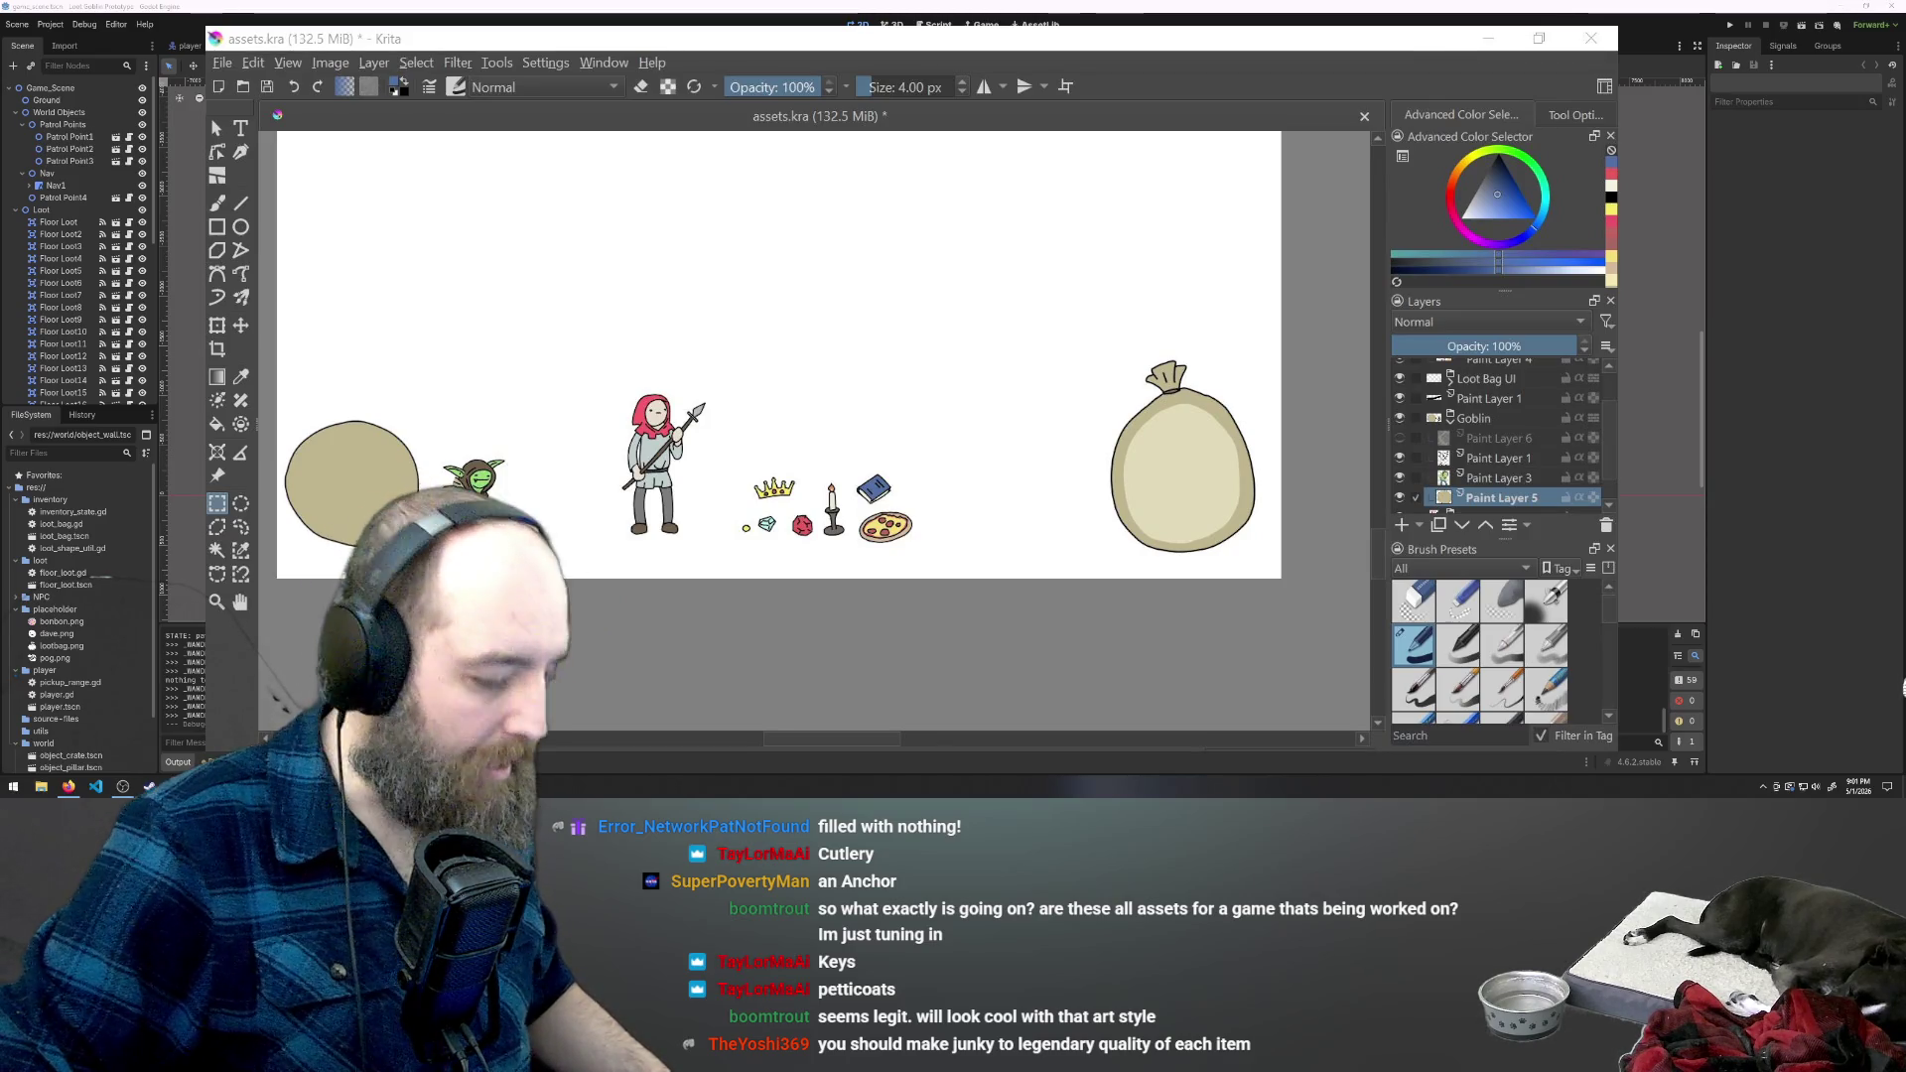
- Deselect, zoom in about twofold on the guard and loot items, and pick the Freehand Brush
{"action": "left_click_drag", "start_coordinate": [312, 675], "coordinate": [315, 675]}
{"action": "key", "text": "plus"}
{"action": "key", "text": "plus"}
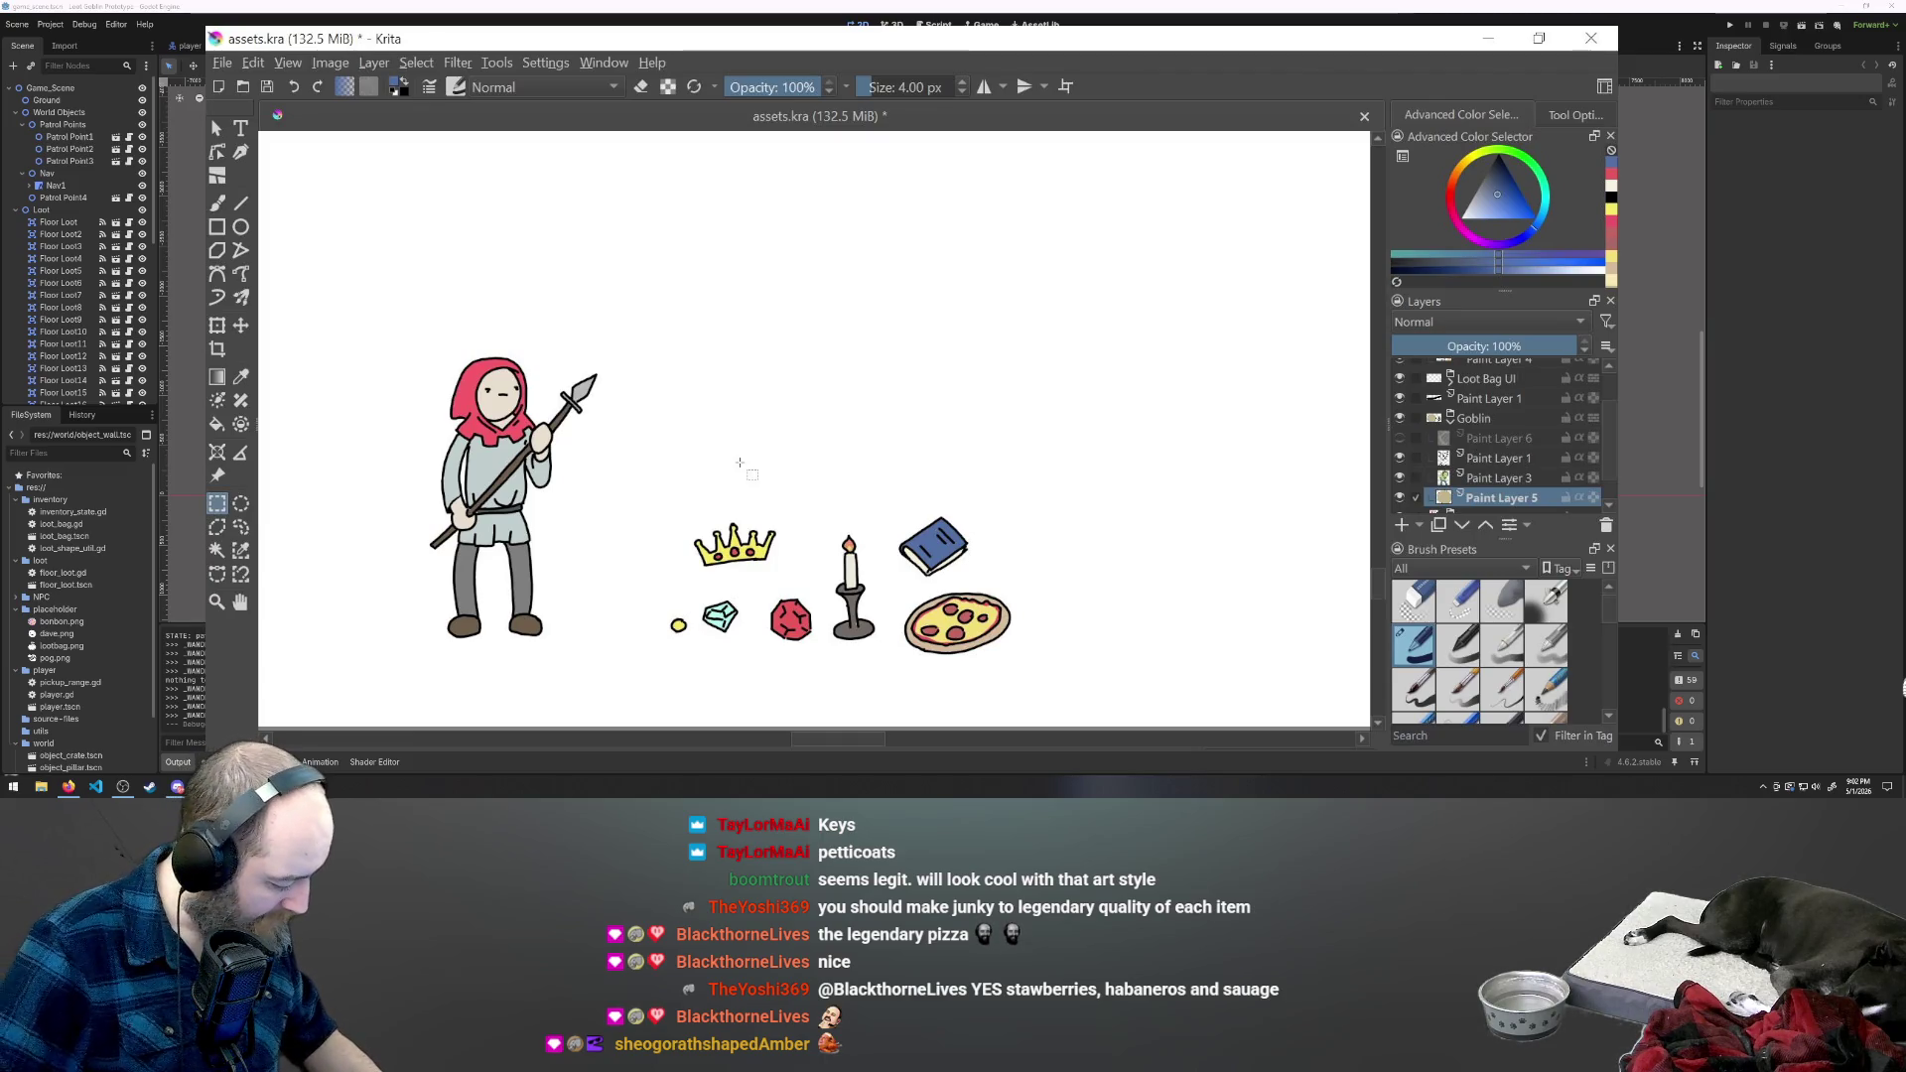
{"action": "left_click", "coordinate": [218, 206]}
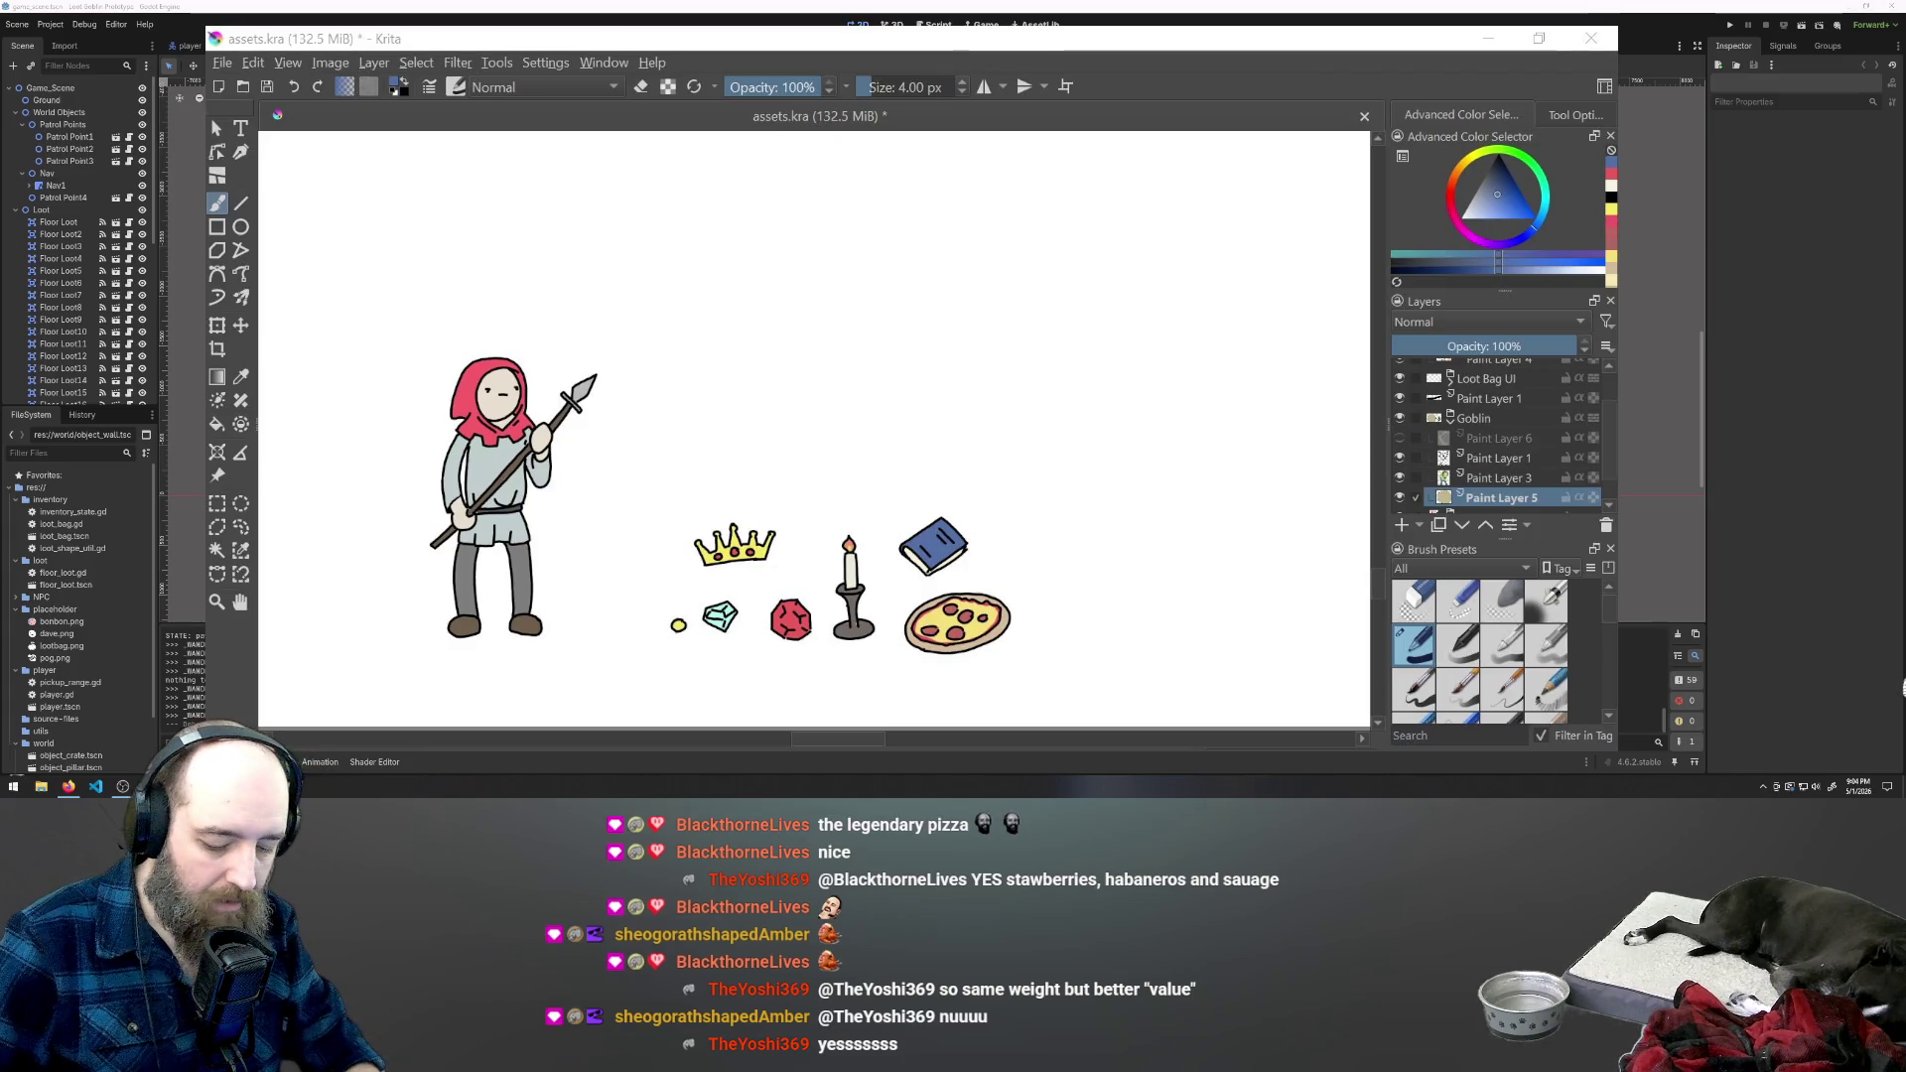
- Focus the Krita window and zoom in further on the guard and loot row
{"action": "left_click", "coordinate": [1500, 117]}
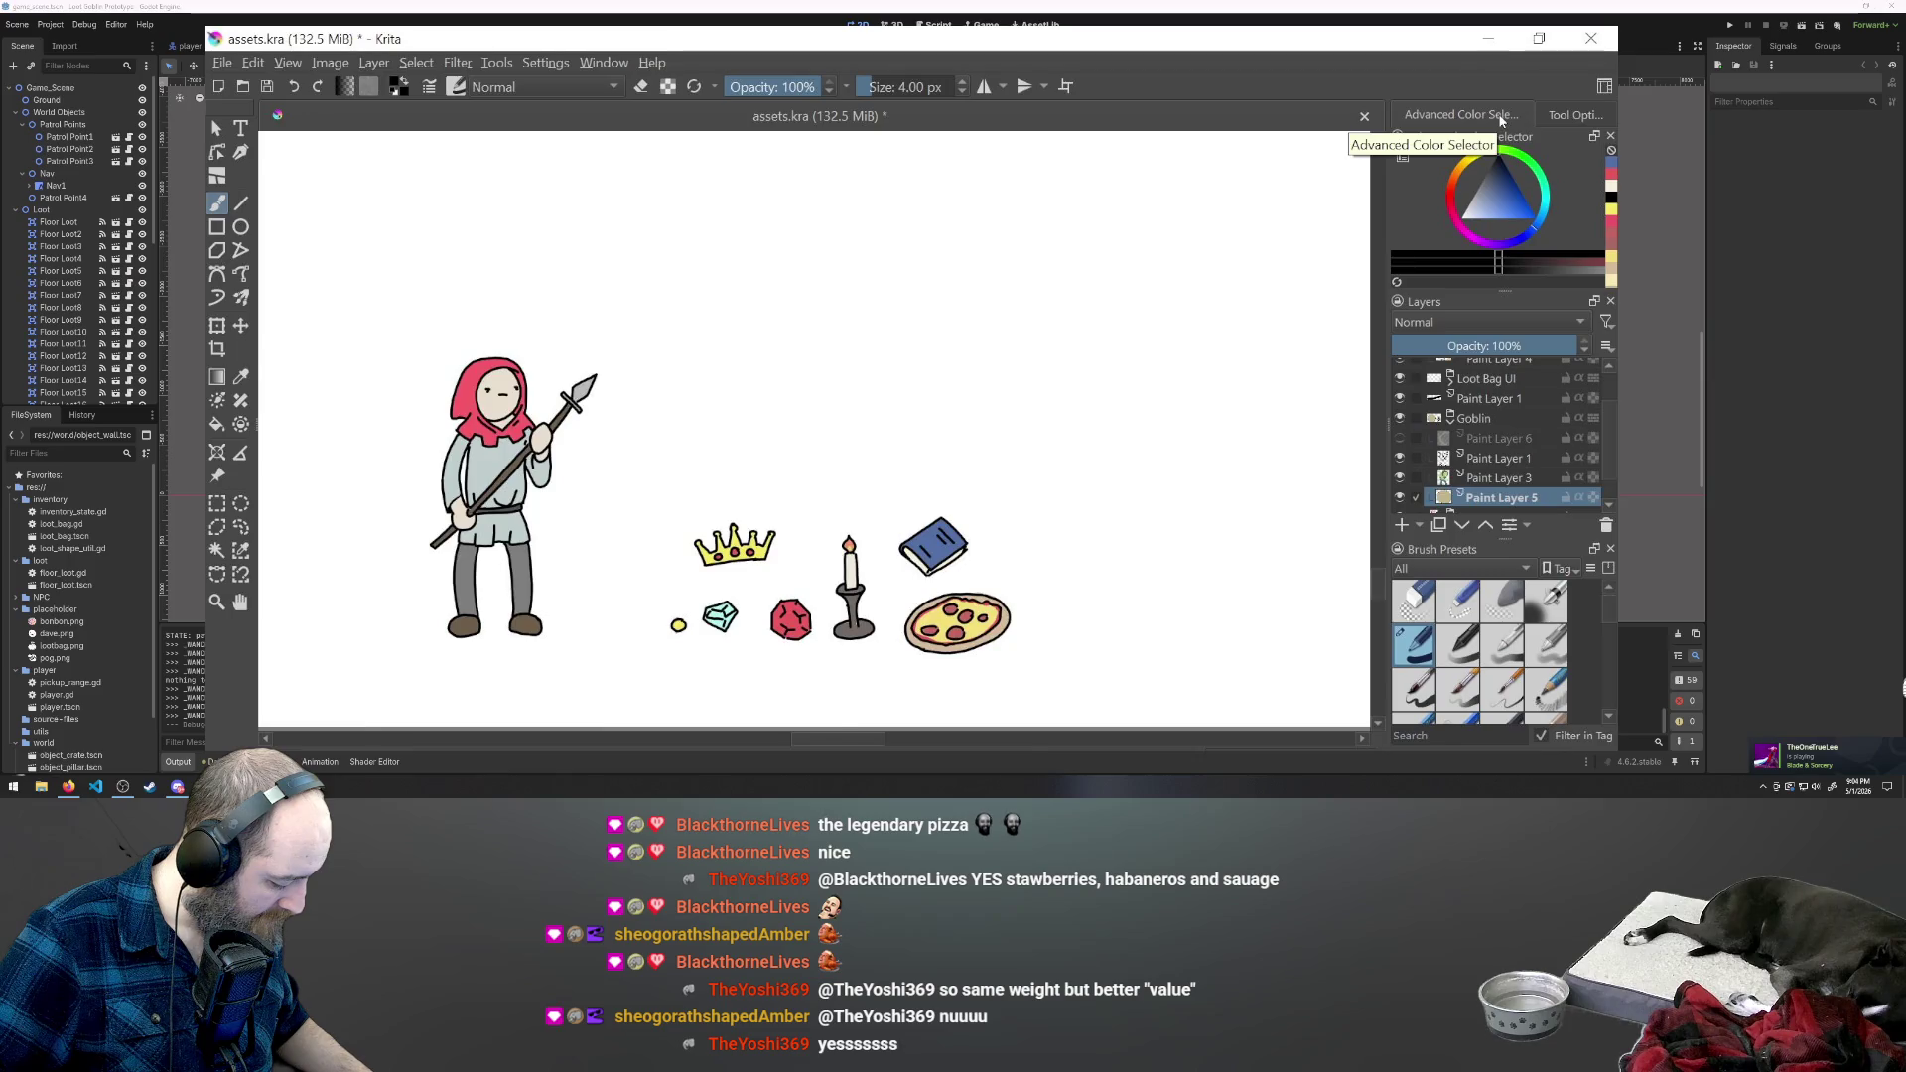
{"action": "key", "text": "plus"}
{"action": "left_click", "coordinate": [241, 601]}
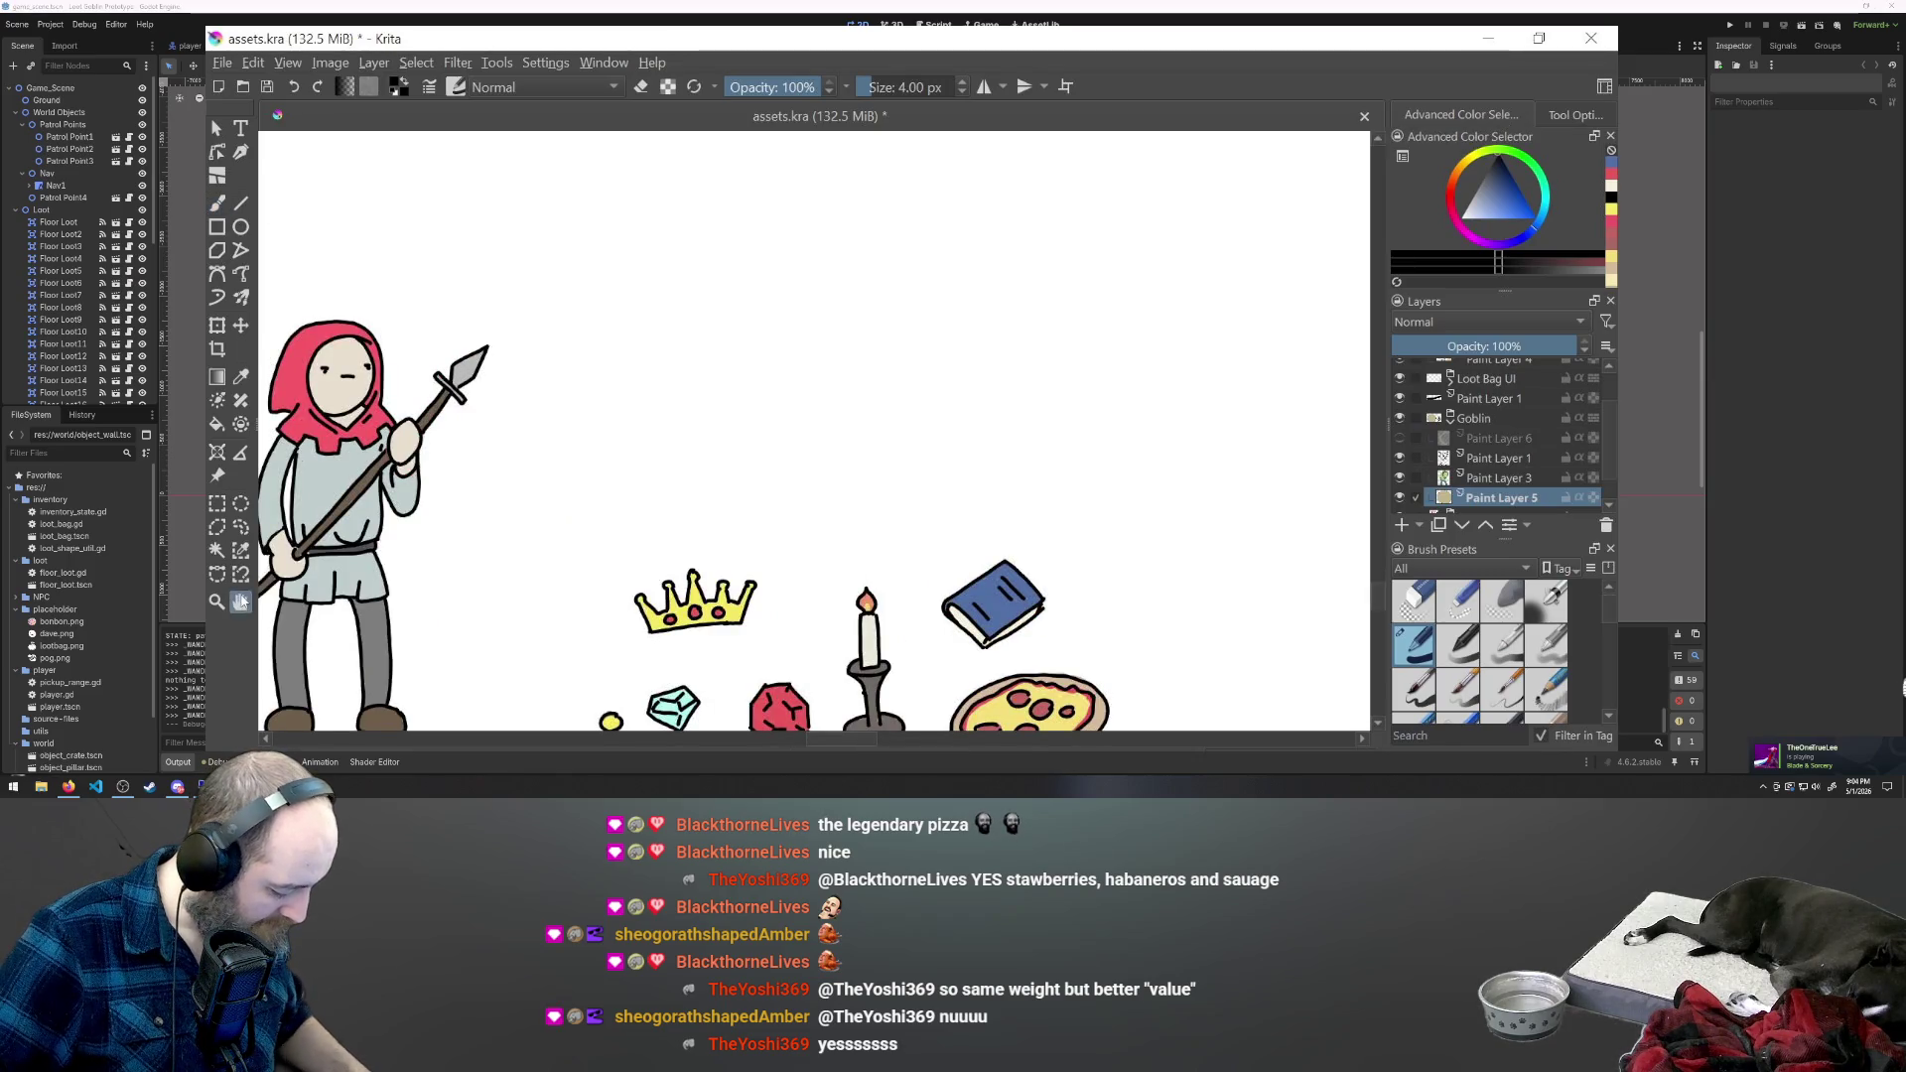
- Pan toward the guard and loot items, then undo two trial sketch strokes beside the guard
{"action": "left_click_drag", "start_coordinate": [417, 675], "coordinate": [600, 579]}
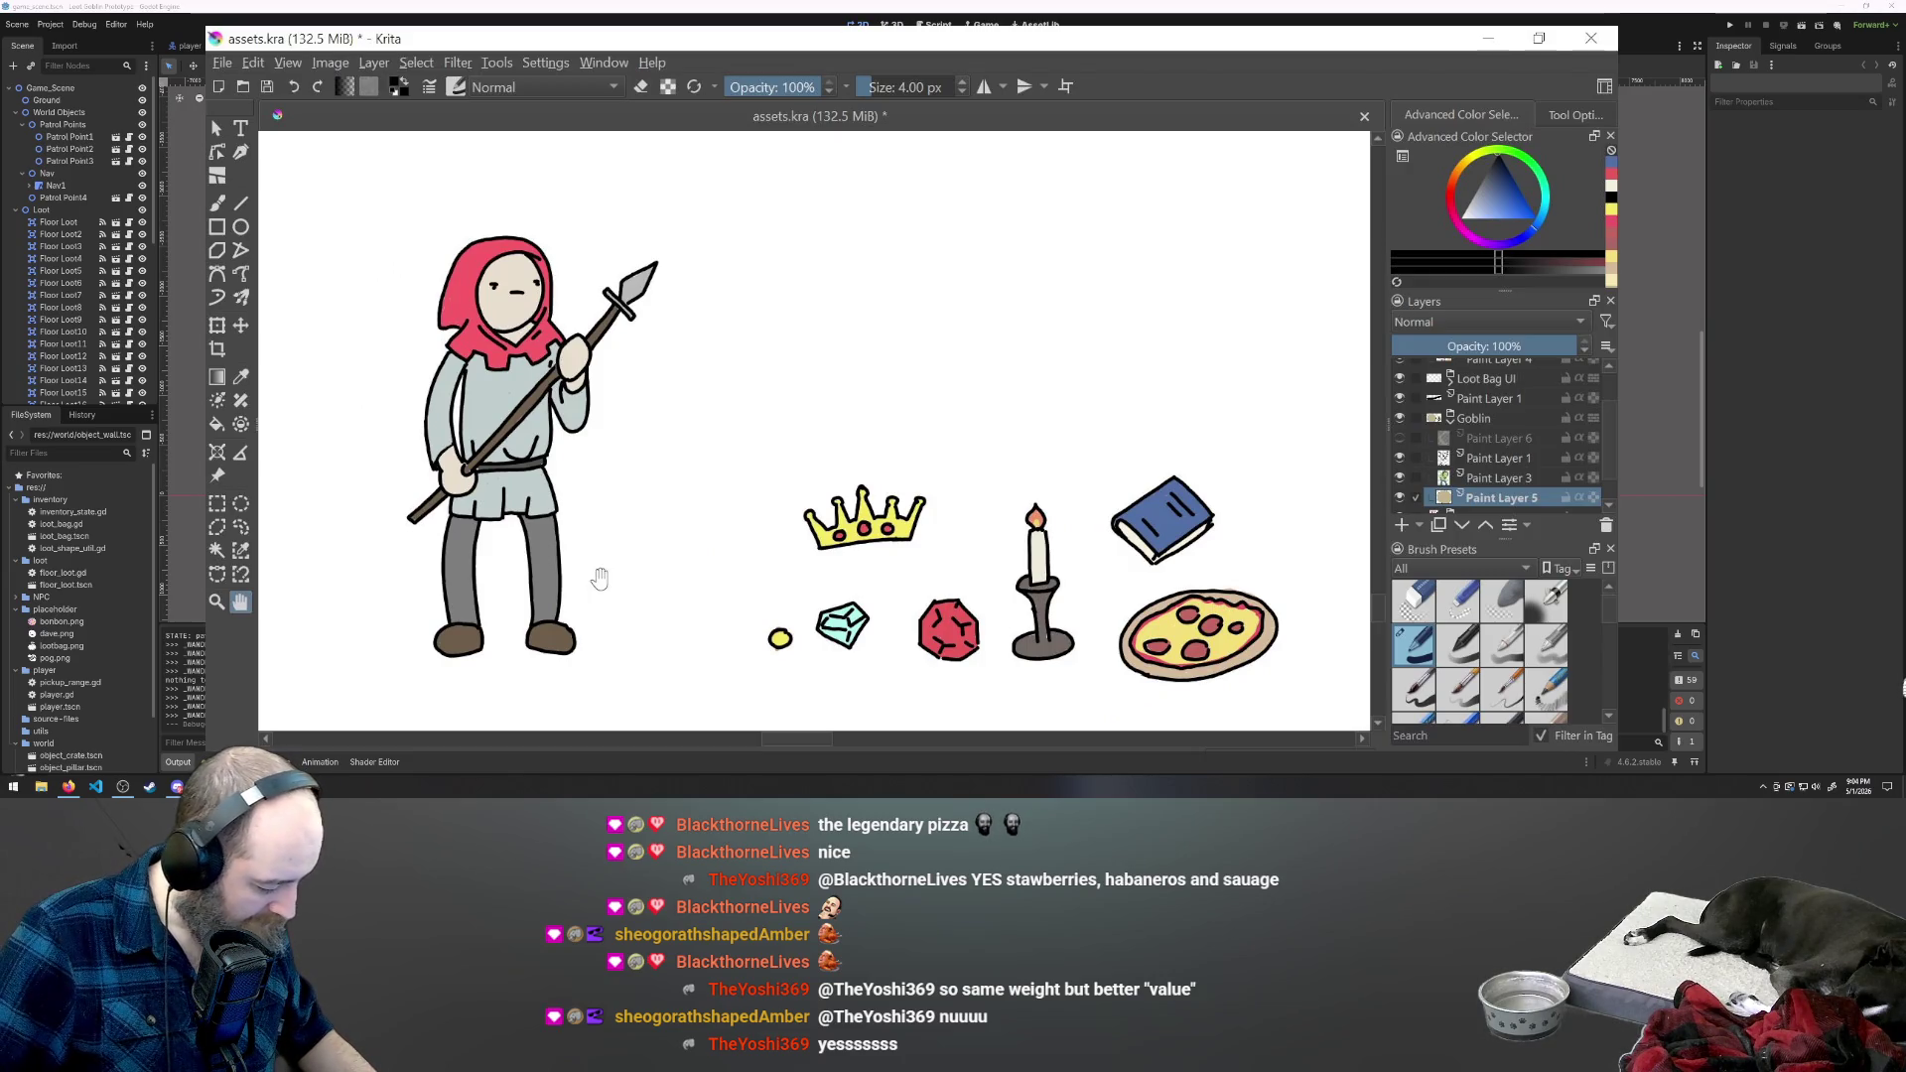
{"action": "left_click", "coordinate": [219, 207]}
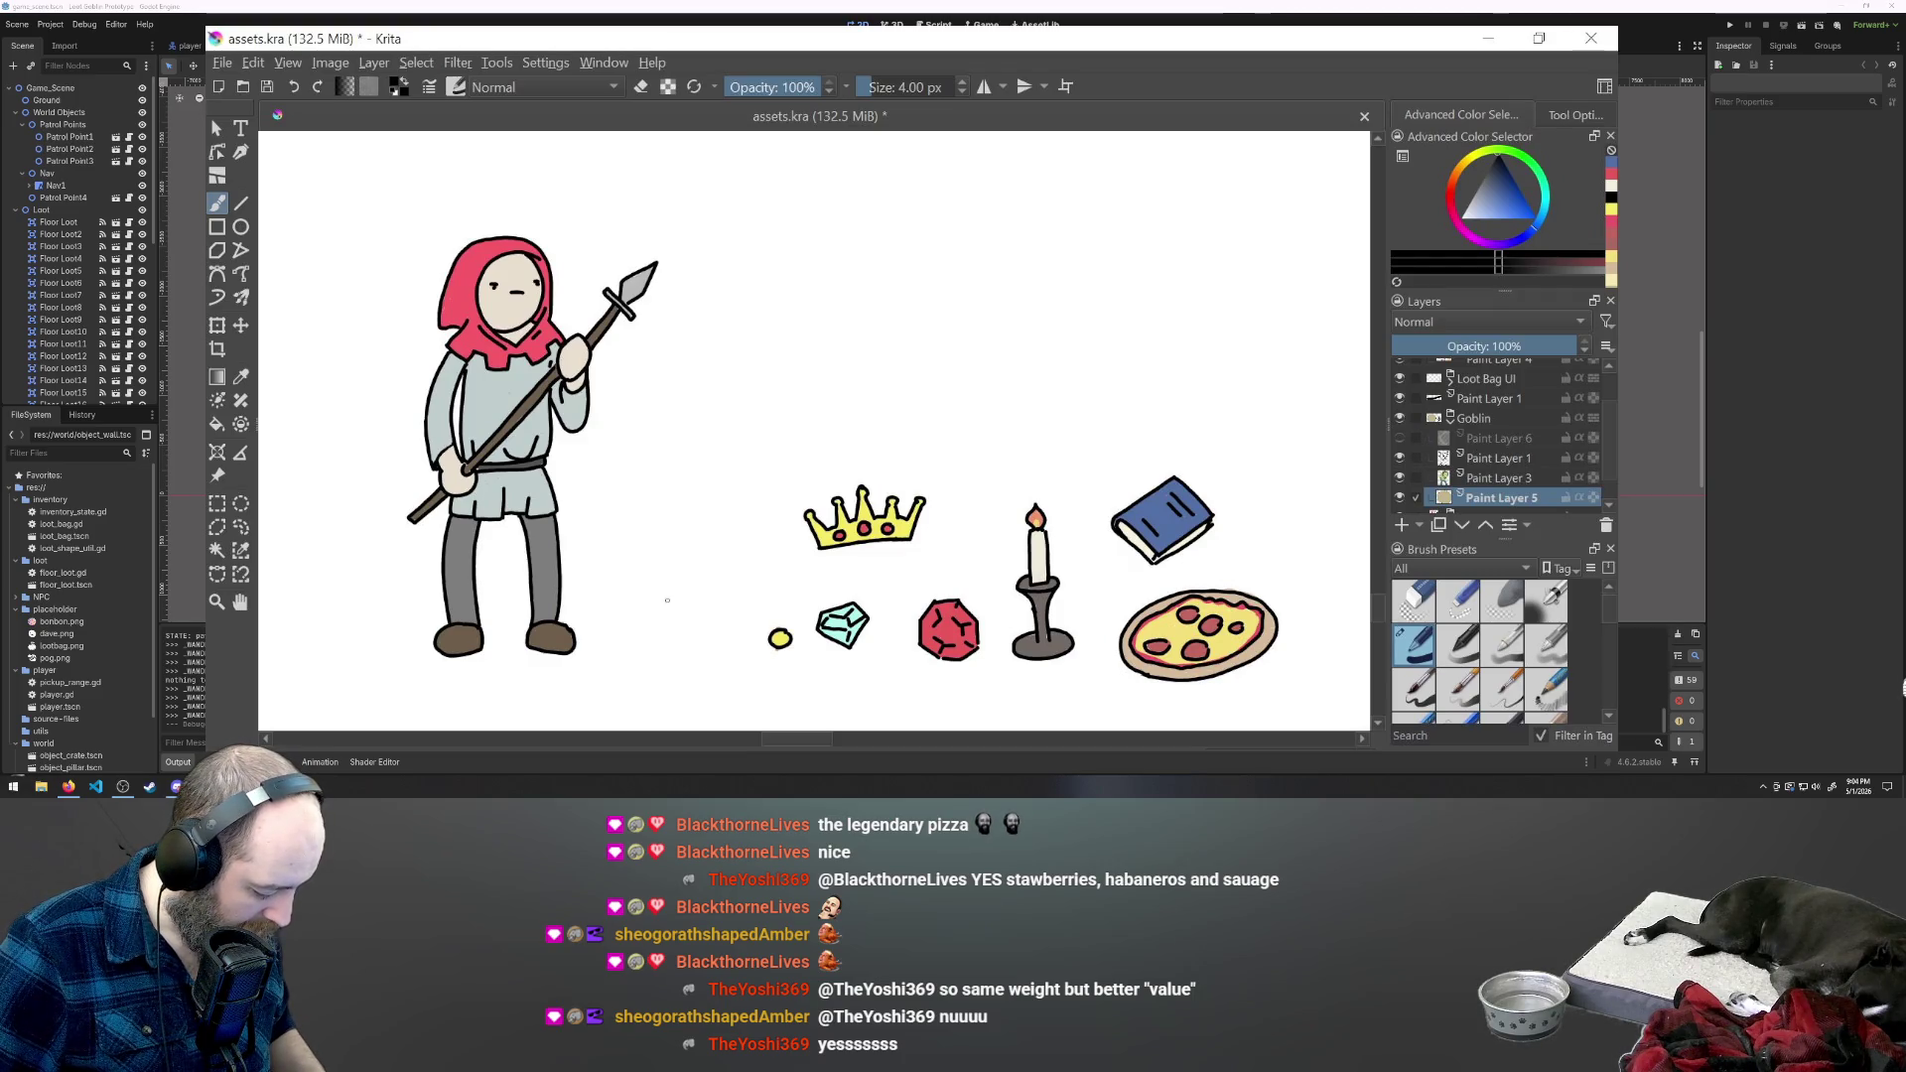
{"action": "left_click_drag", "start_coordinate": [627, 586], "coordinate": [646, 613]}
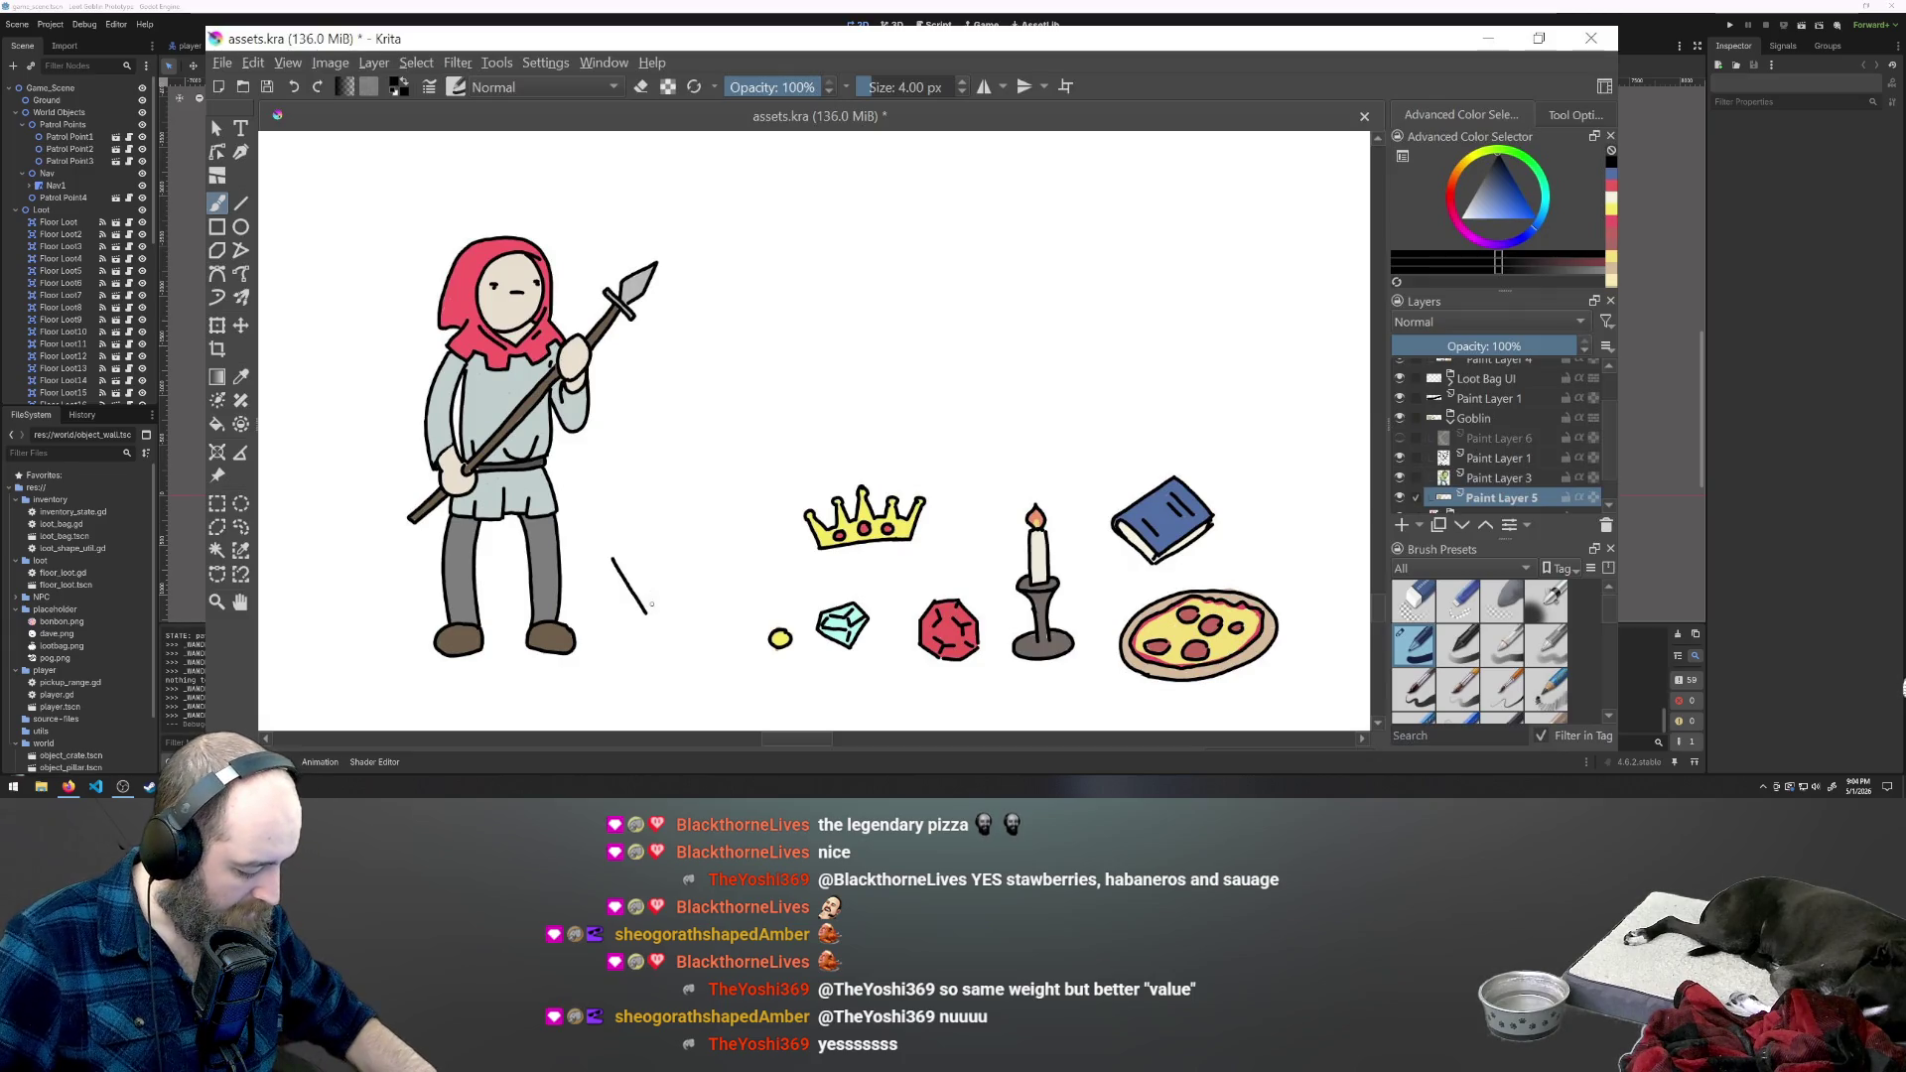
{"action": "key", "text": "ctrl+z"}
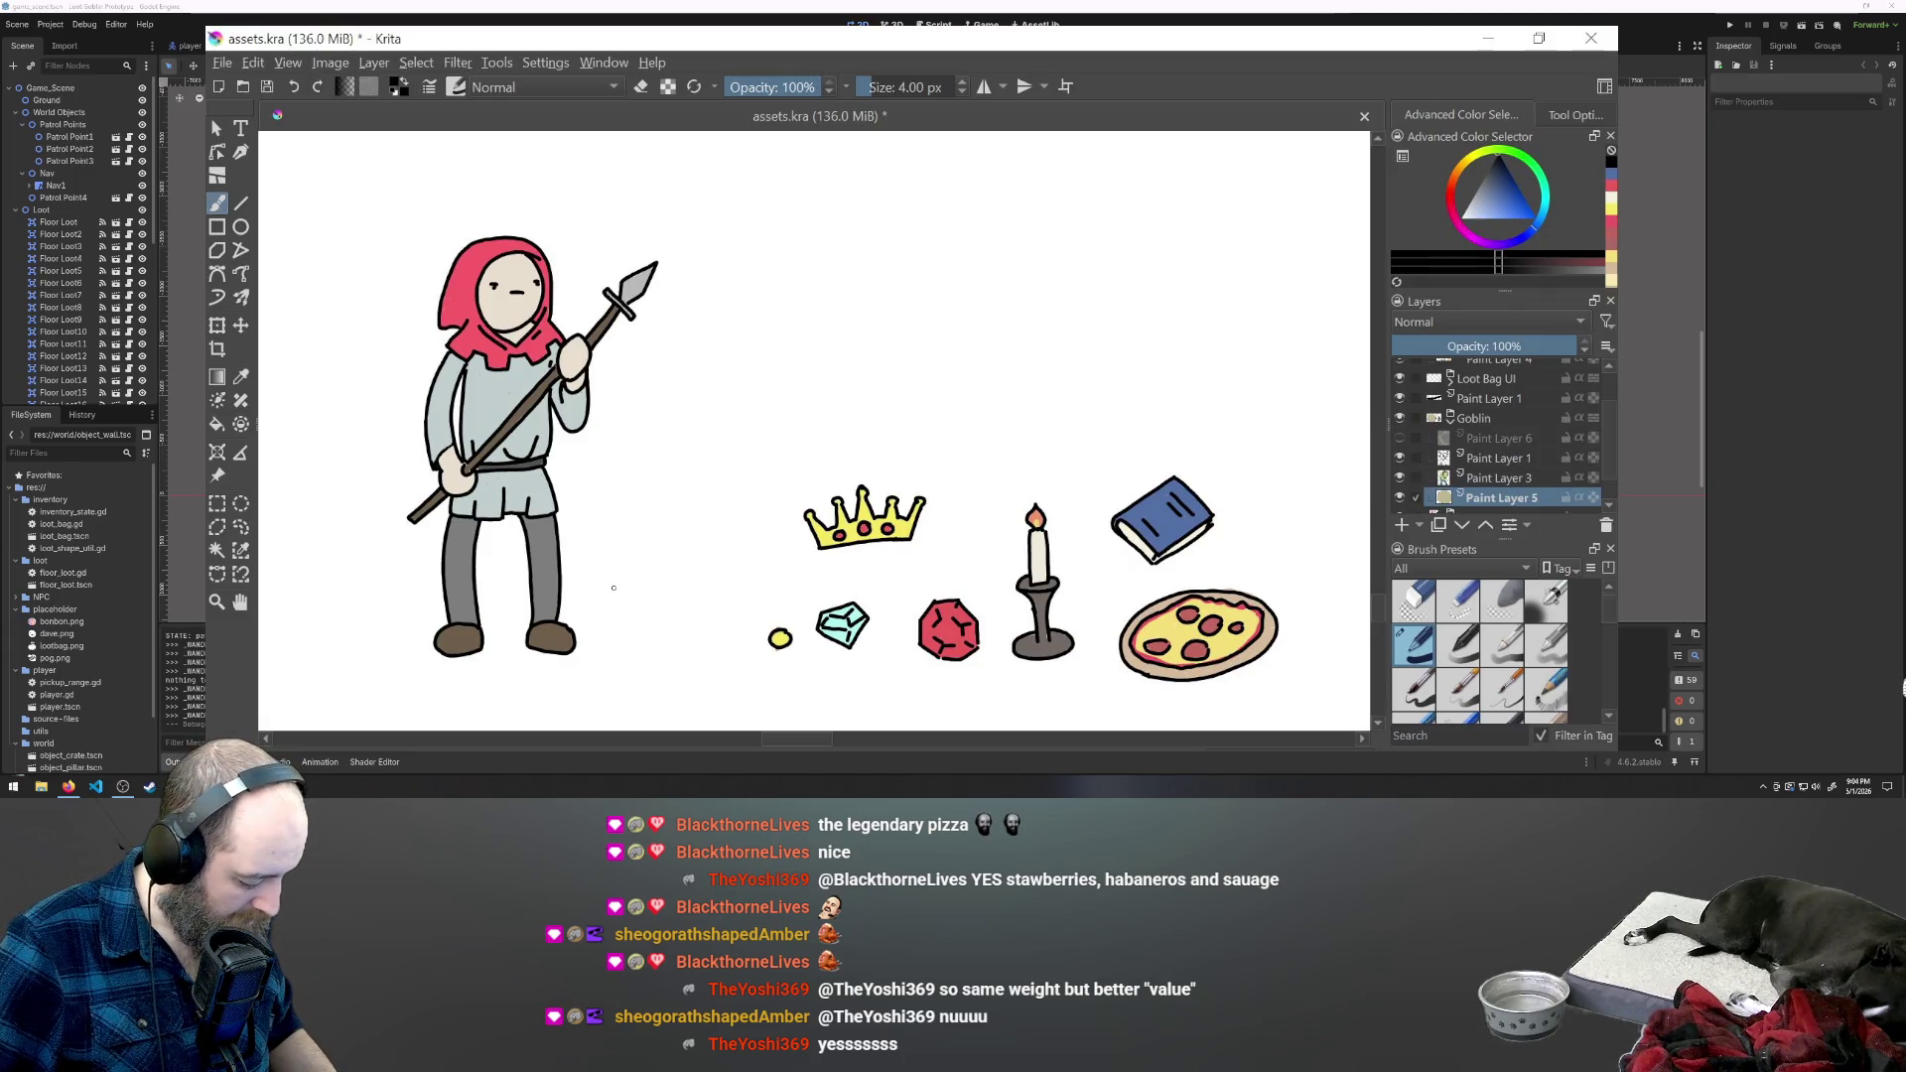
{"action": "mouse_move", "coordinate": [611, 587]}
{"action": "left_mouse_down"}
{"action": "mouse_move", "coordinate": [627, 609]}
{"action": "mouse_move", "coordinate": [619, 520]}
{"action": "mouse_move", "coordinate": [604, 574]}
{"action": "left_mouse_up"}
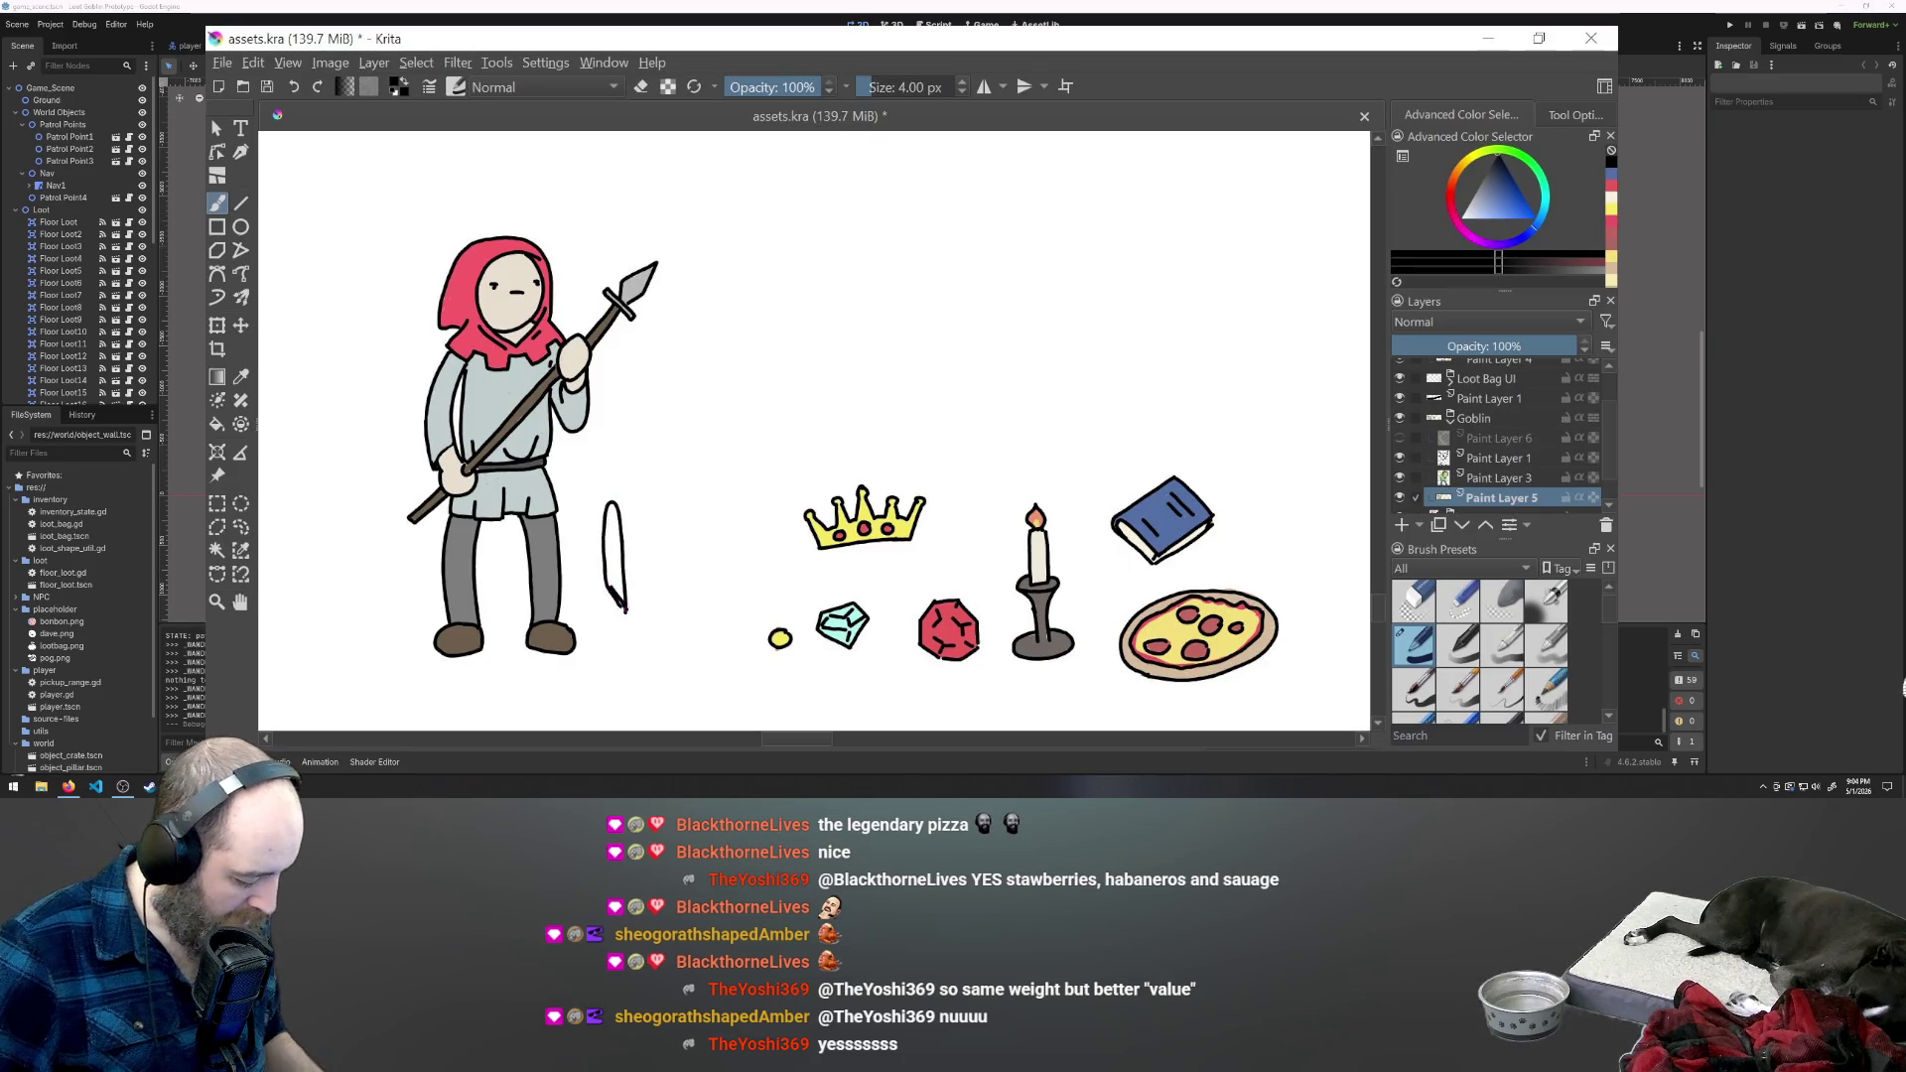
{"action": "key", "text": "ctrl+z"}
{"action": "key", "text": "ctrl+z"}
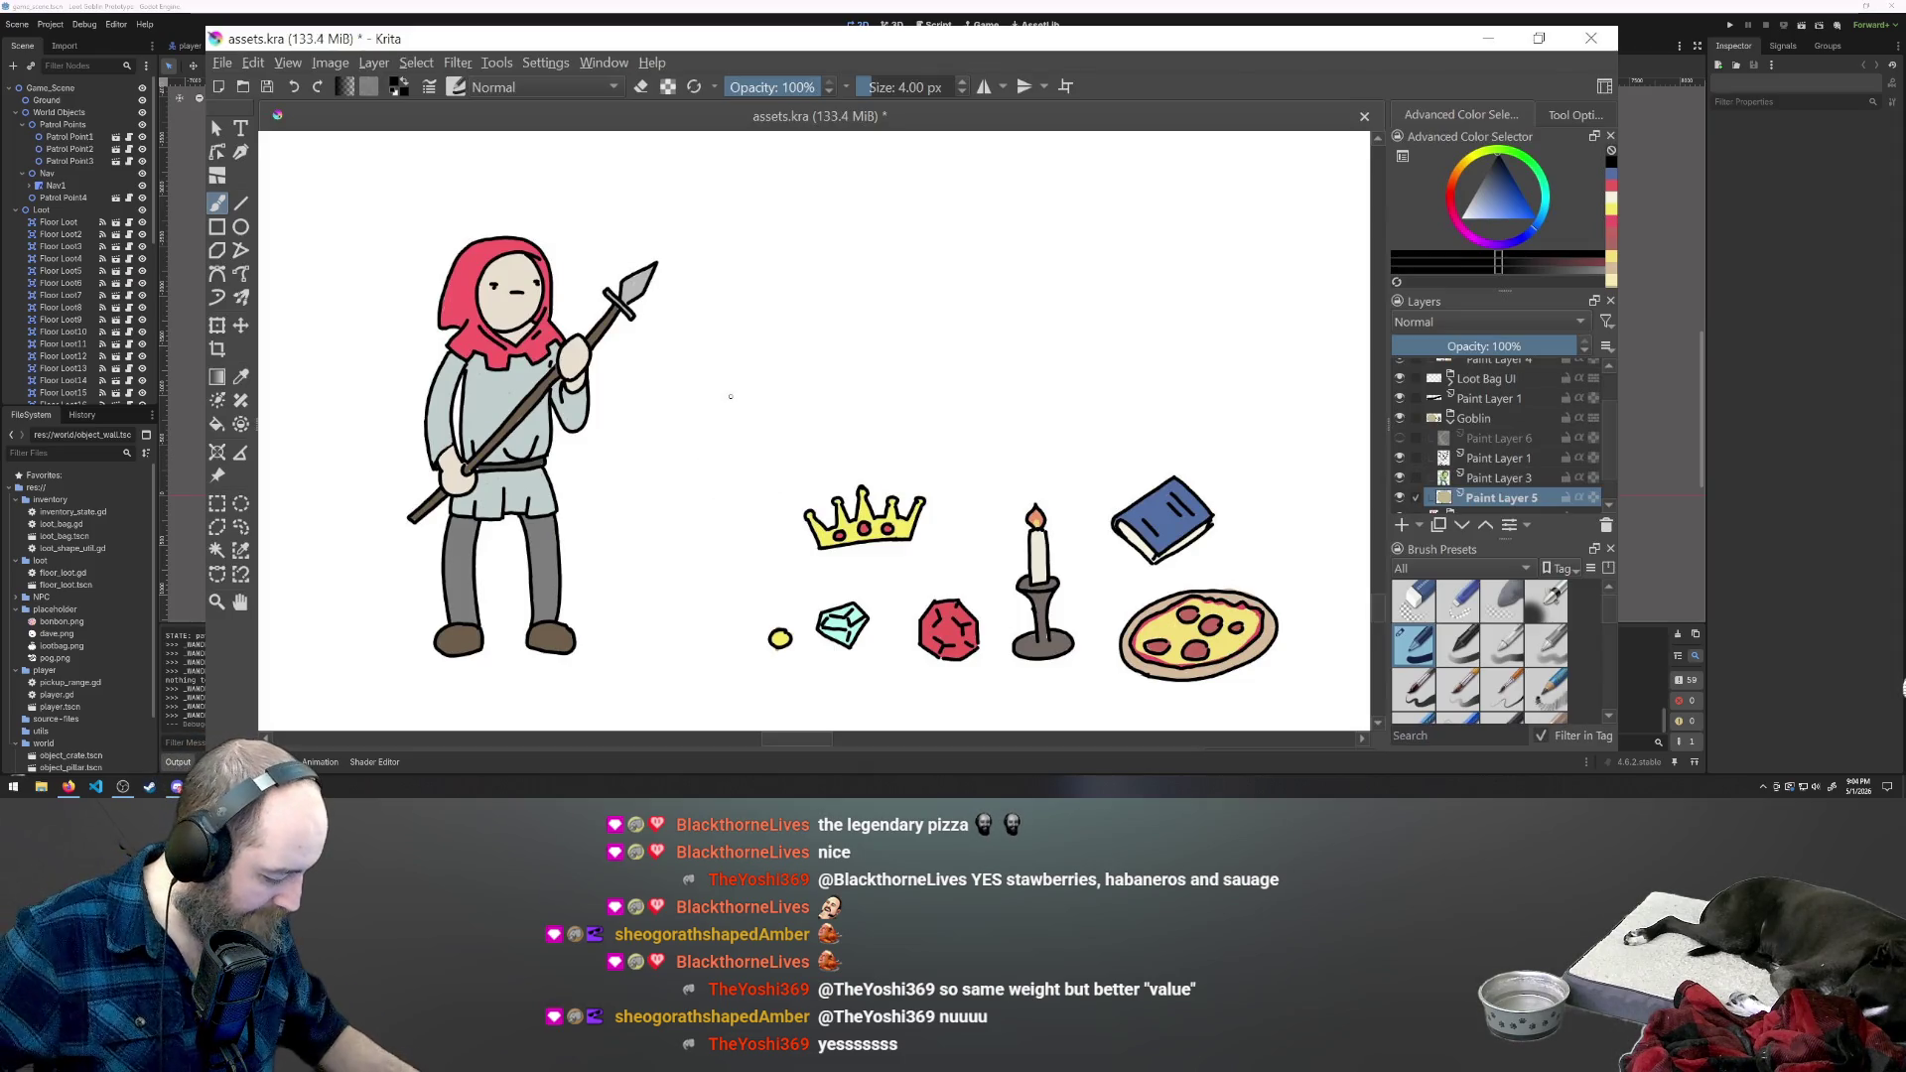
- Pan back over the guard and loot row, reselect the Freehand Brush, and collapse the Goblin group
{"action": "left_click", "coordinate": [241, 602]}
{"action": "left_click_drag", "start_coordinate": [797, 590], "coordinate": [304, 564]}
{"action": "mouse_move", "coordinate": [913, 615]}
{"action": "left_mouse_down"}
{"action": "mouse_move", "coordinate": [366, 622]}
{"action": "mouse_move", "coordinate": [1060, 562]}
{"action": "left_mouse_up"}
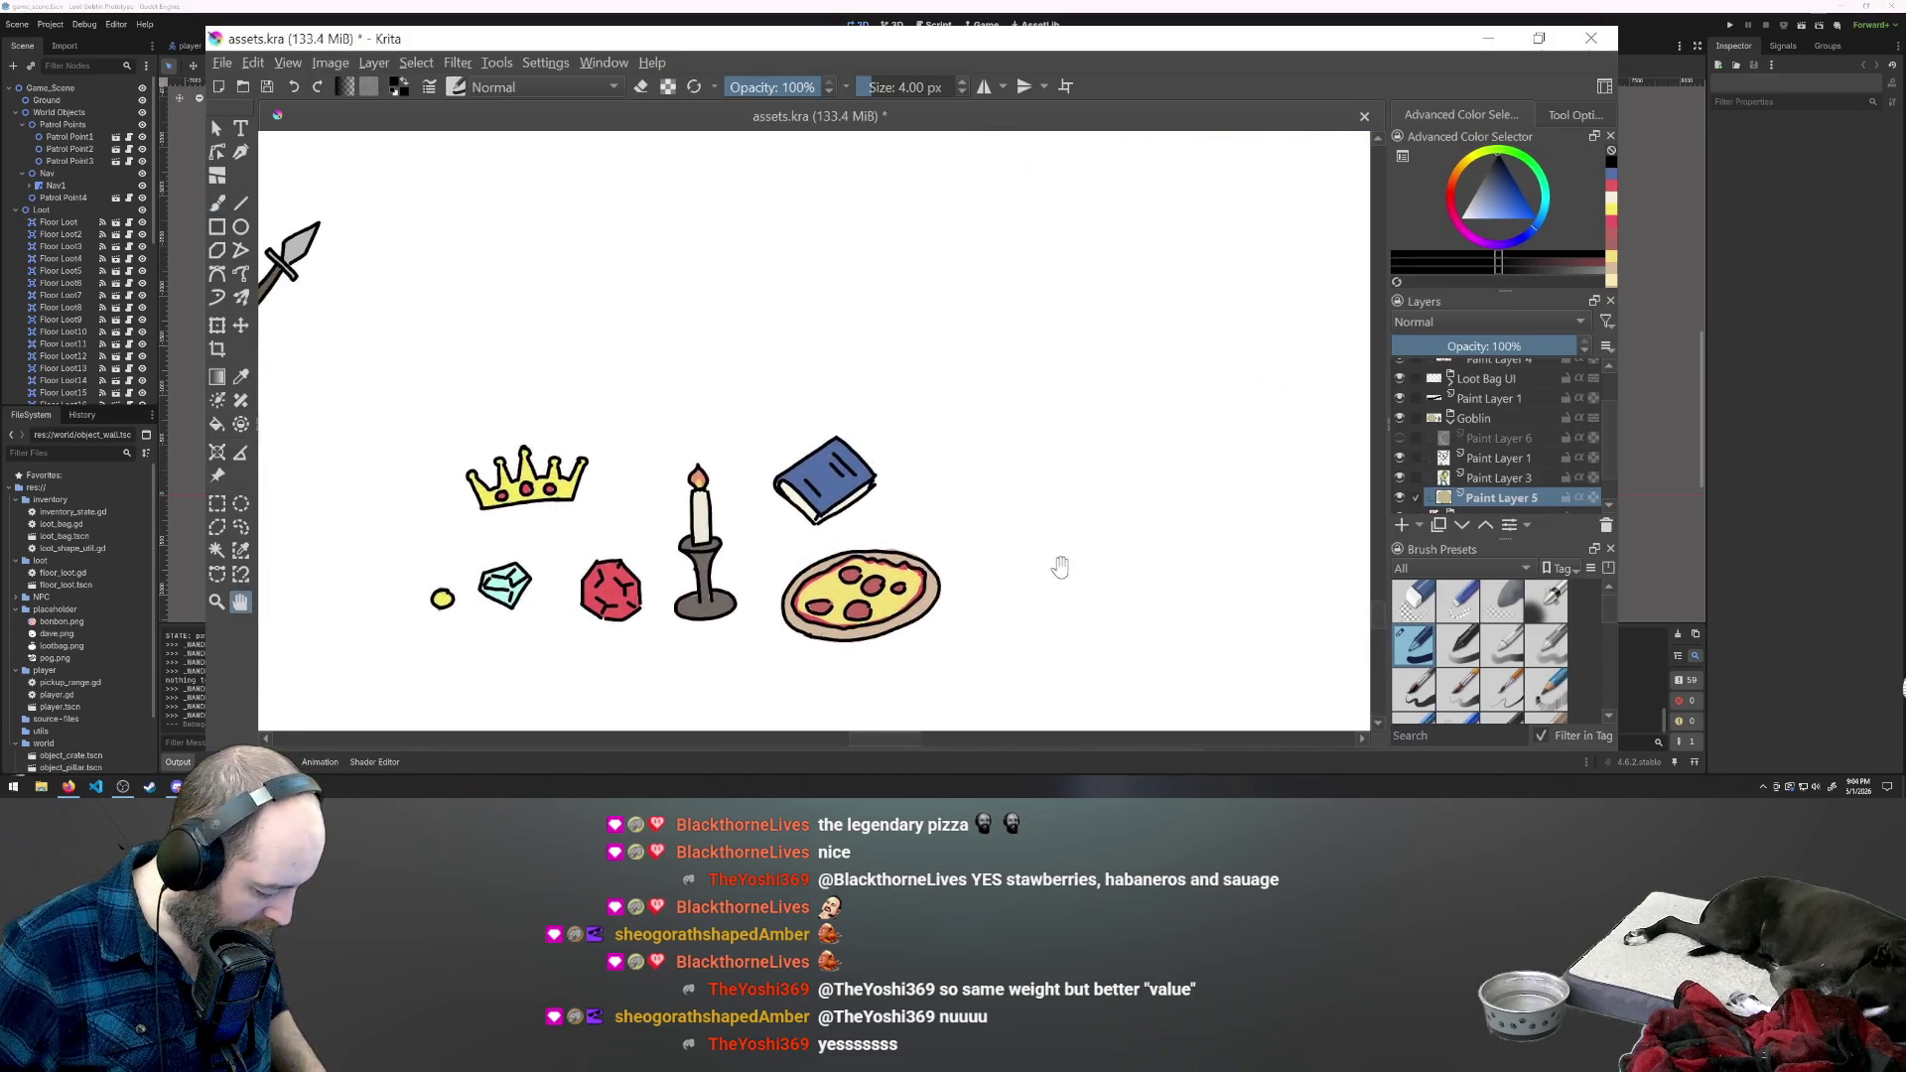
{"action": "mouse_move", "coordinate": [445, 599]}
{"action": "left_mouse_down"}
{"action": "mouse_move", "coordinate": [757, 575]}
{"action": "mouse_move", "coordinate": [859, 601]}
{"action": "left_mouse_up"}
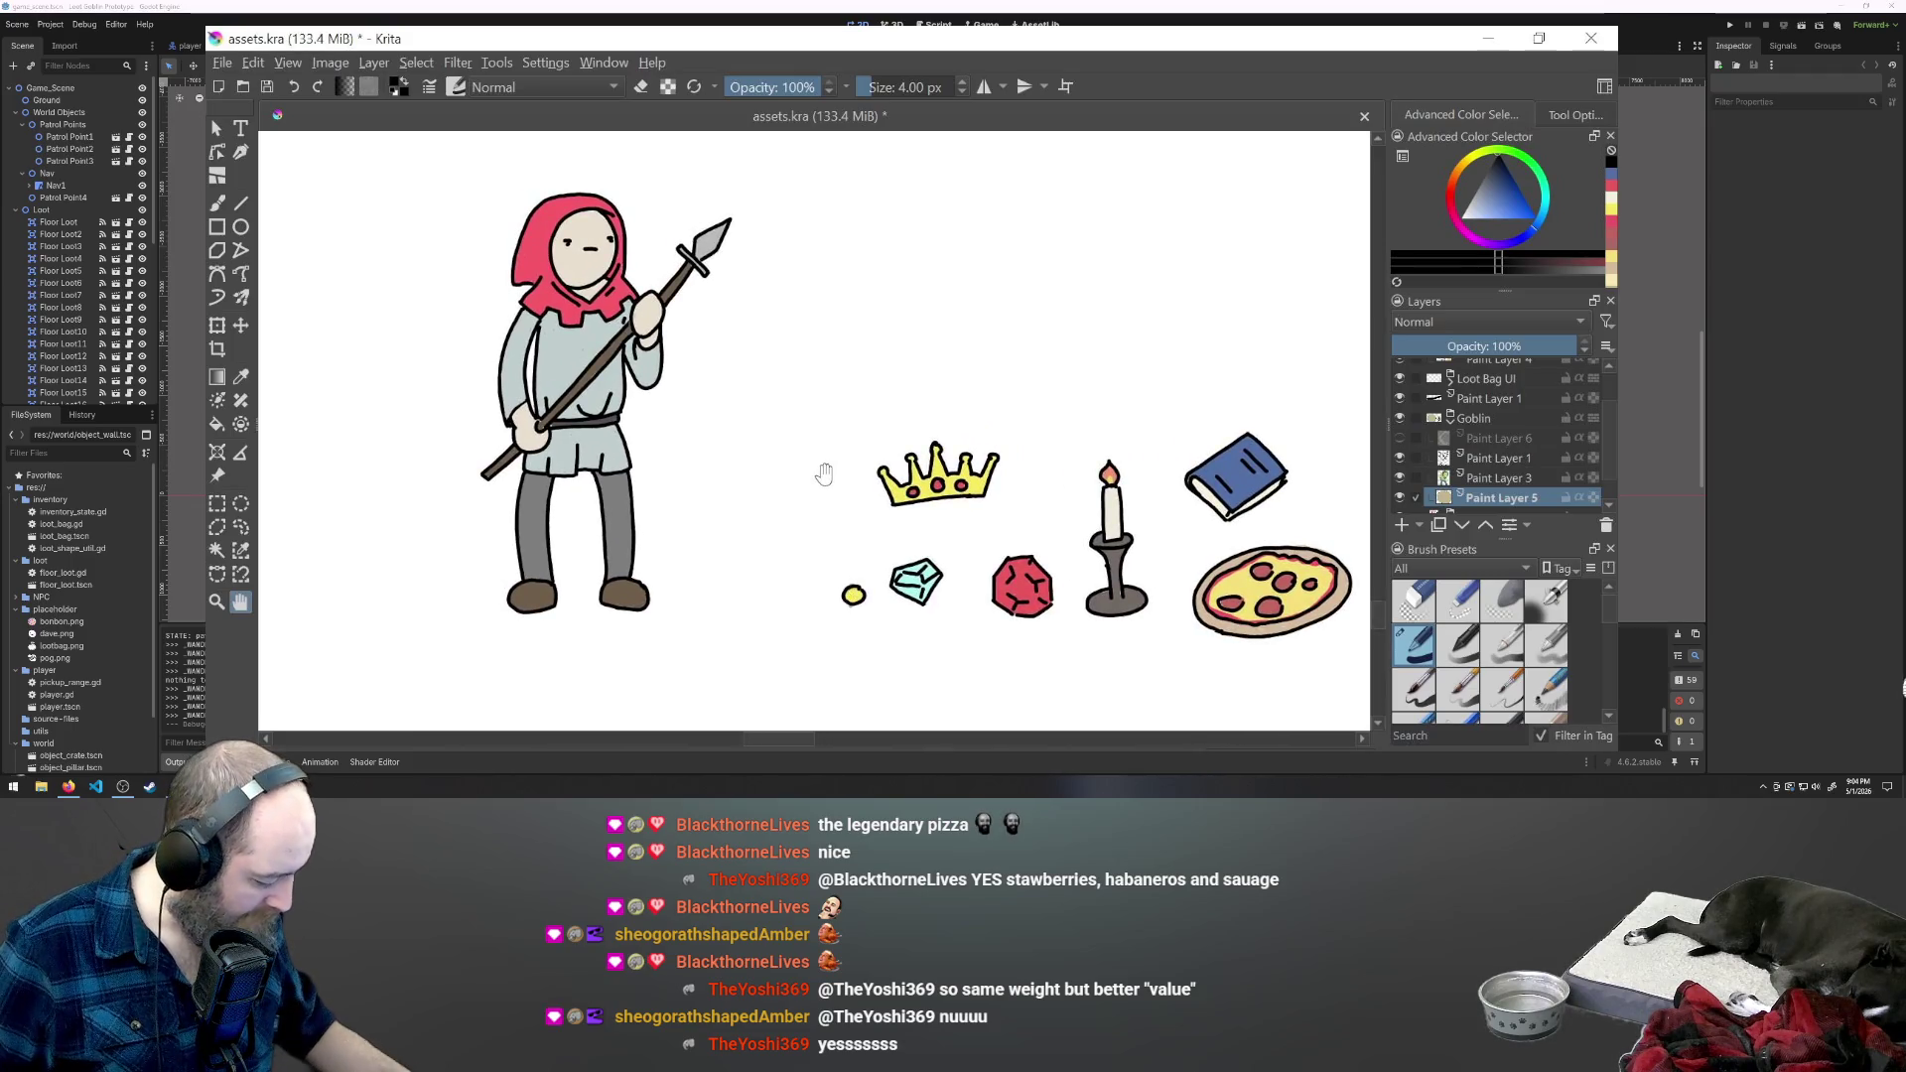
{"action": "left_click", "coordinate": [217, 203]}
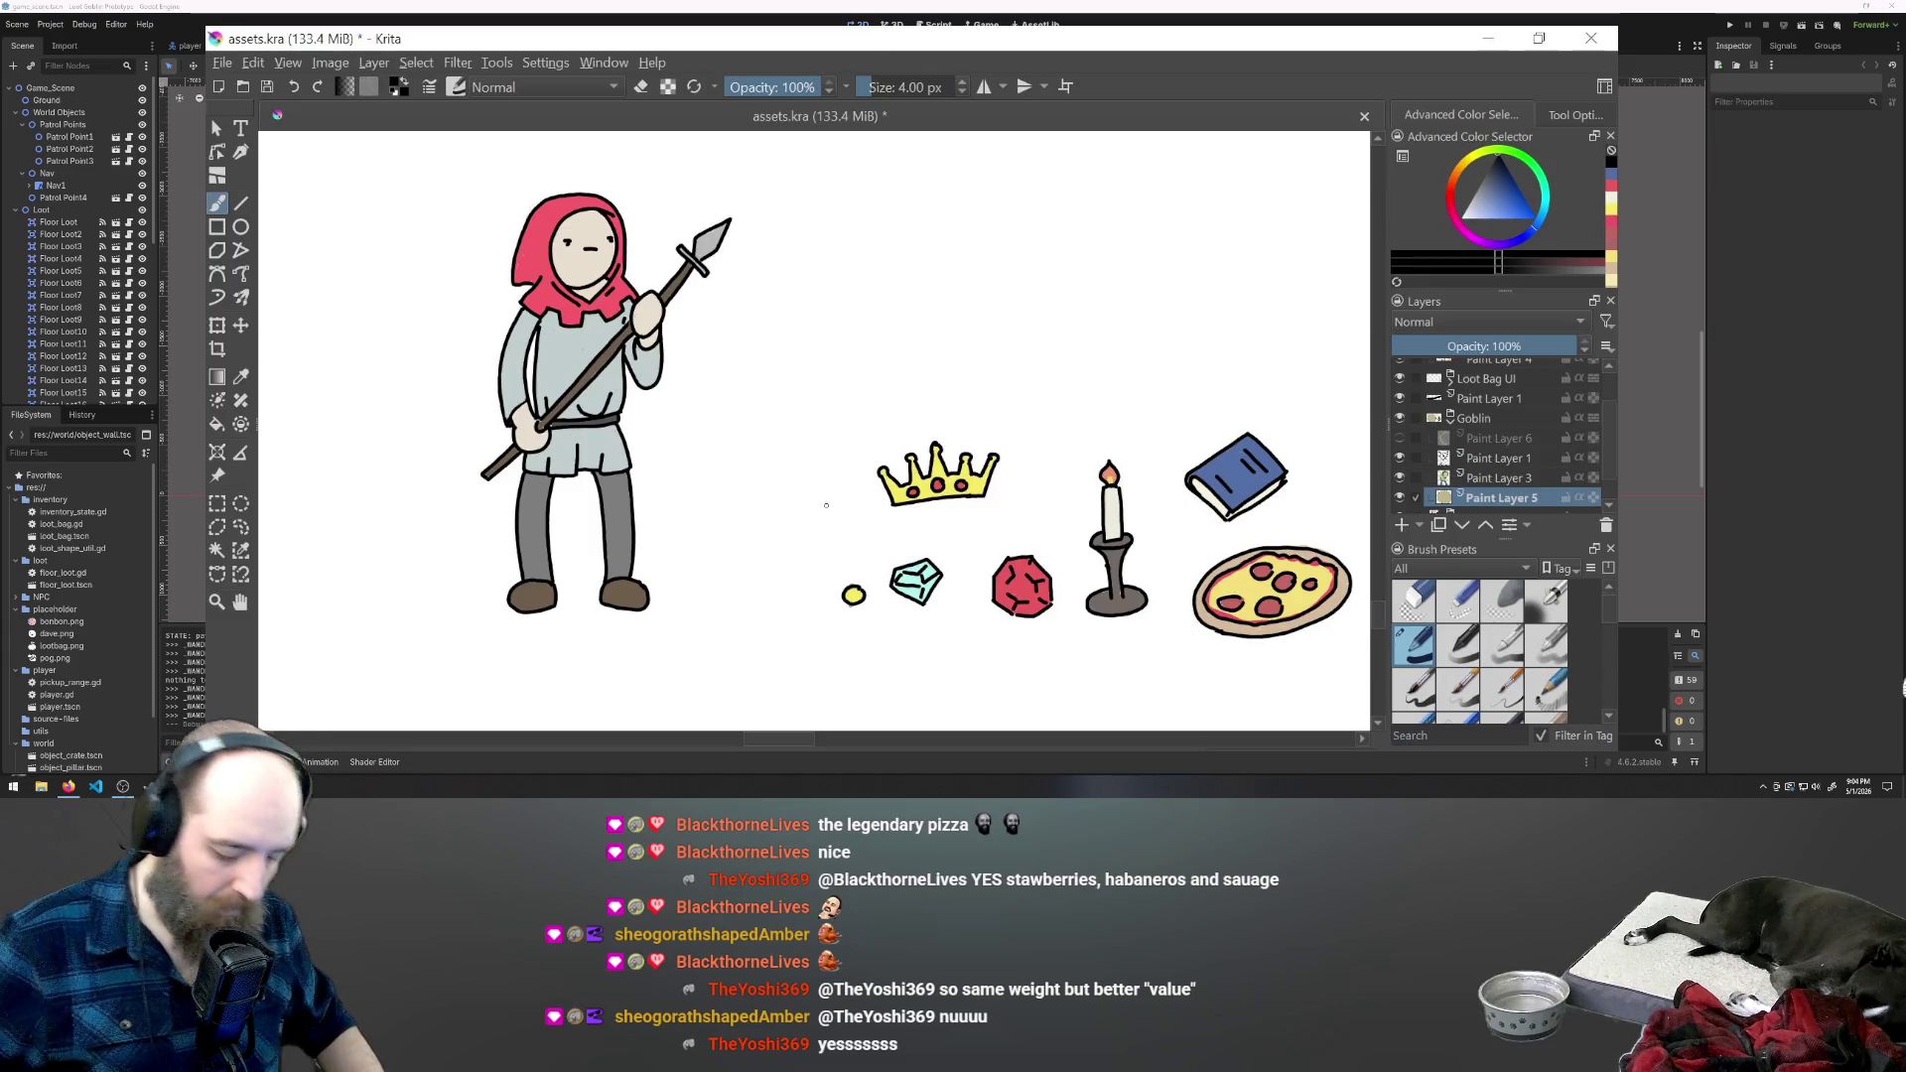
{"action": "left_click", "coordinate": [1447, 419]}
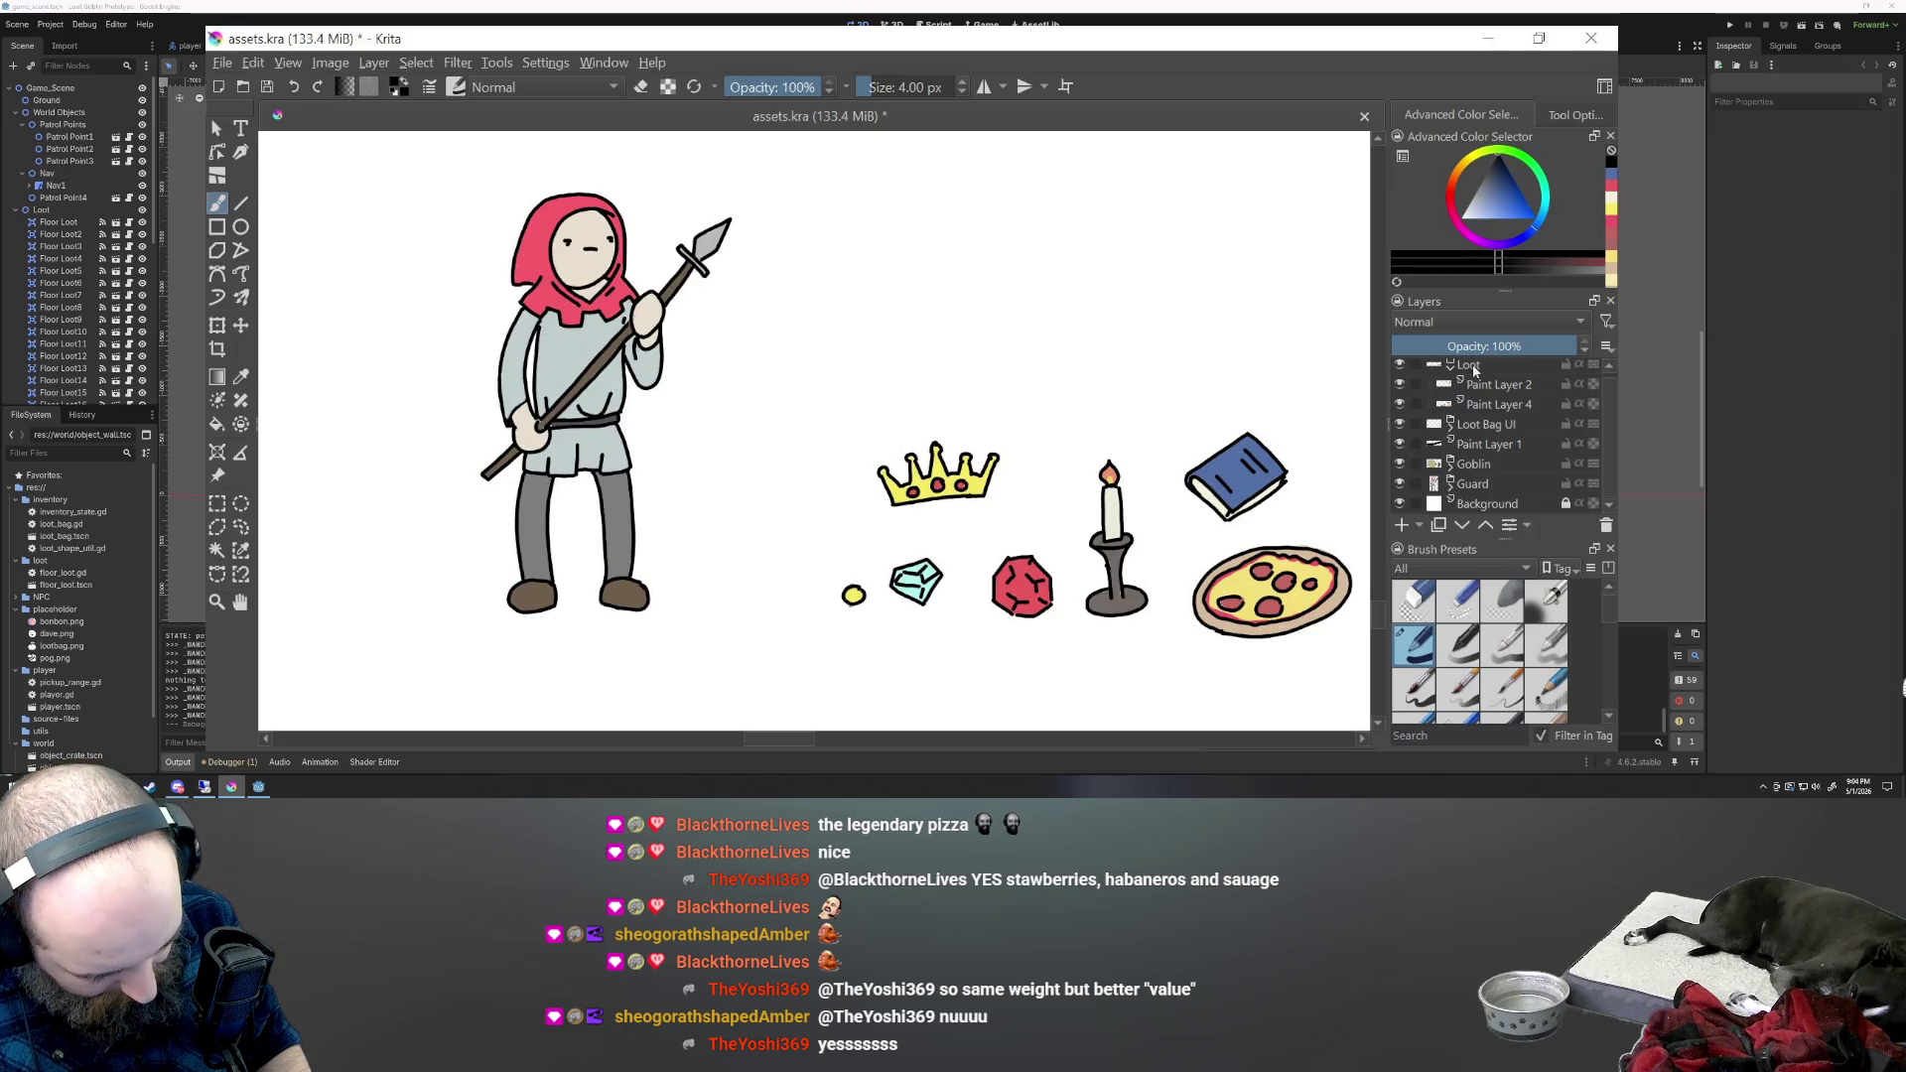
- Make Paint Layer 2 active, undo a trial curve above the crown, and start the chest's right side
{"action": "left_click", "coordinate": [1483, 387]}
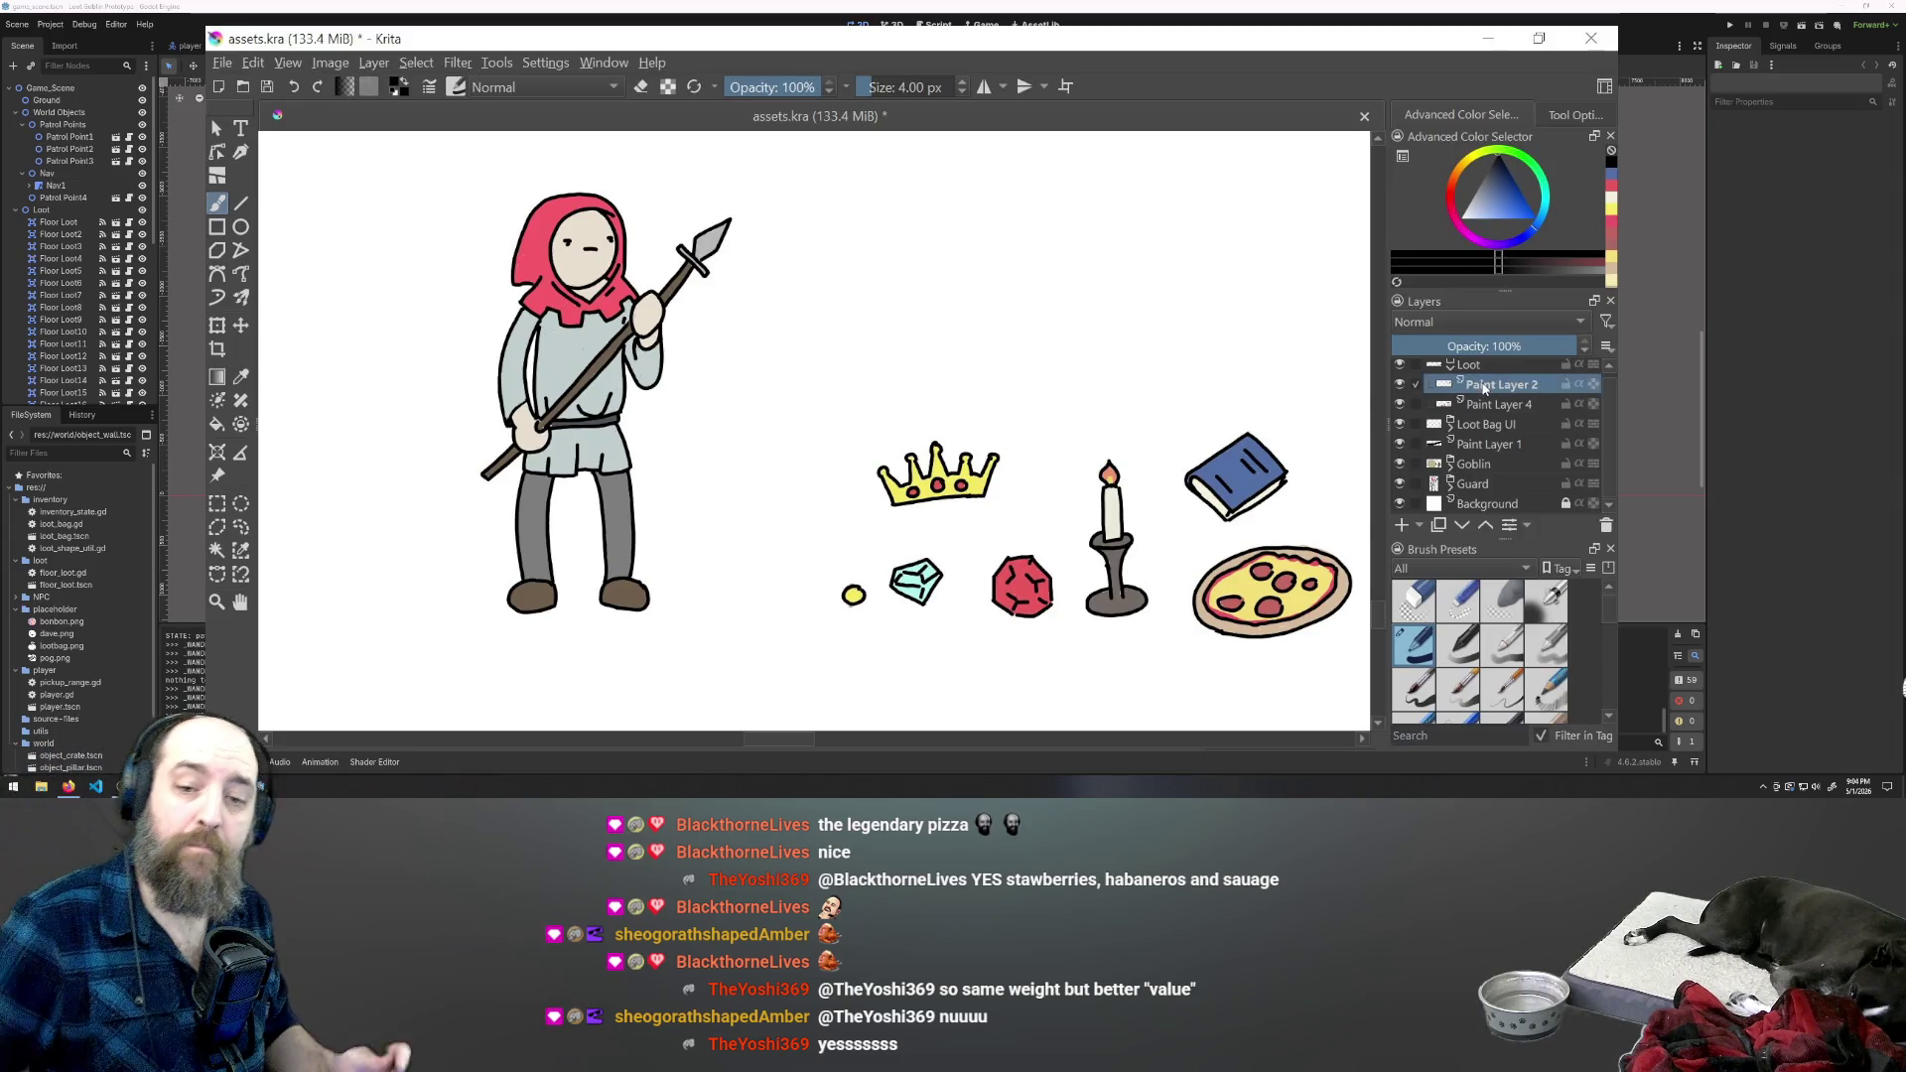
{"action": "mouse_move", "coordinate": [1485, 389]}
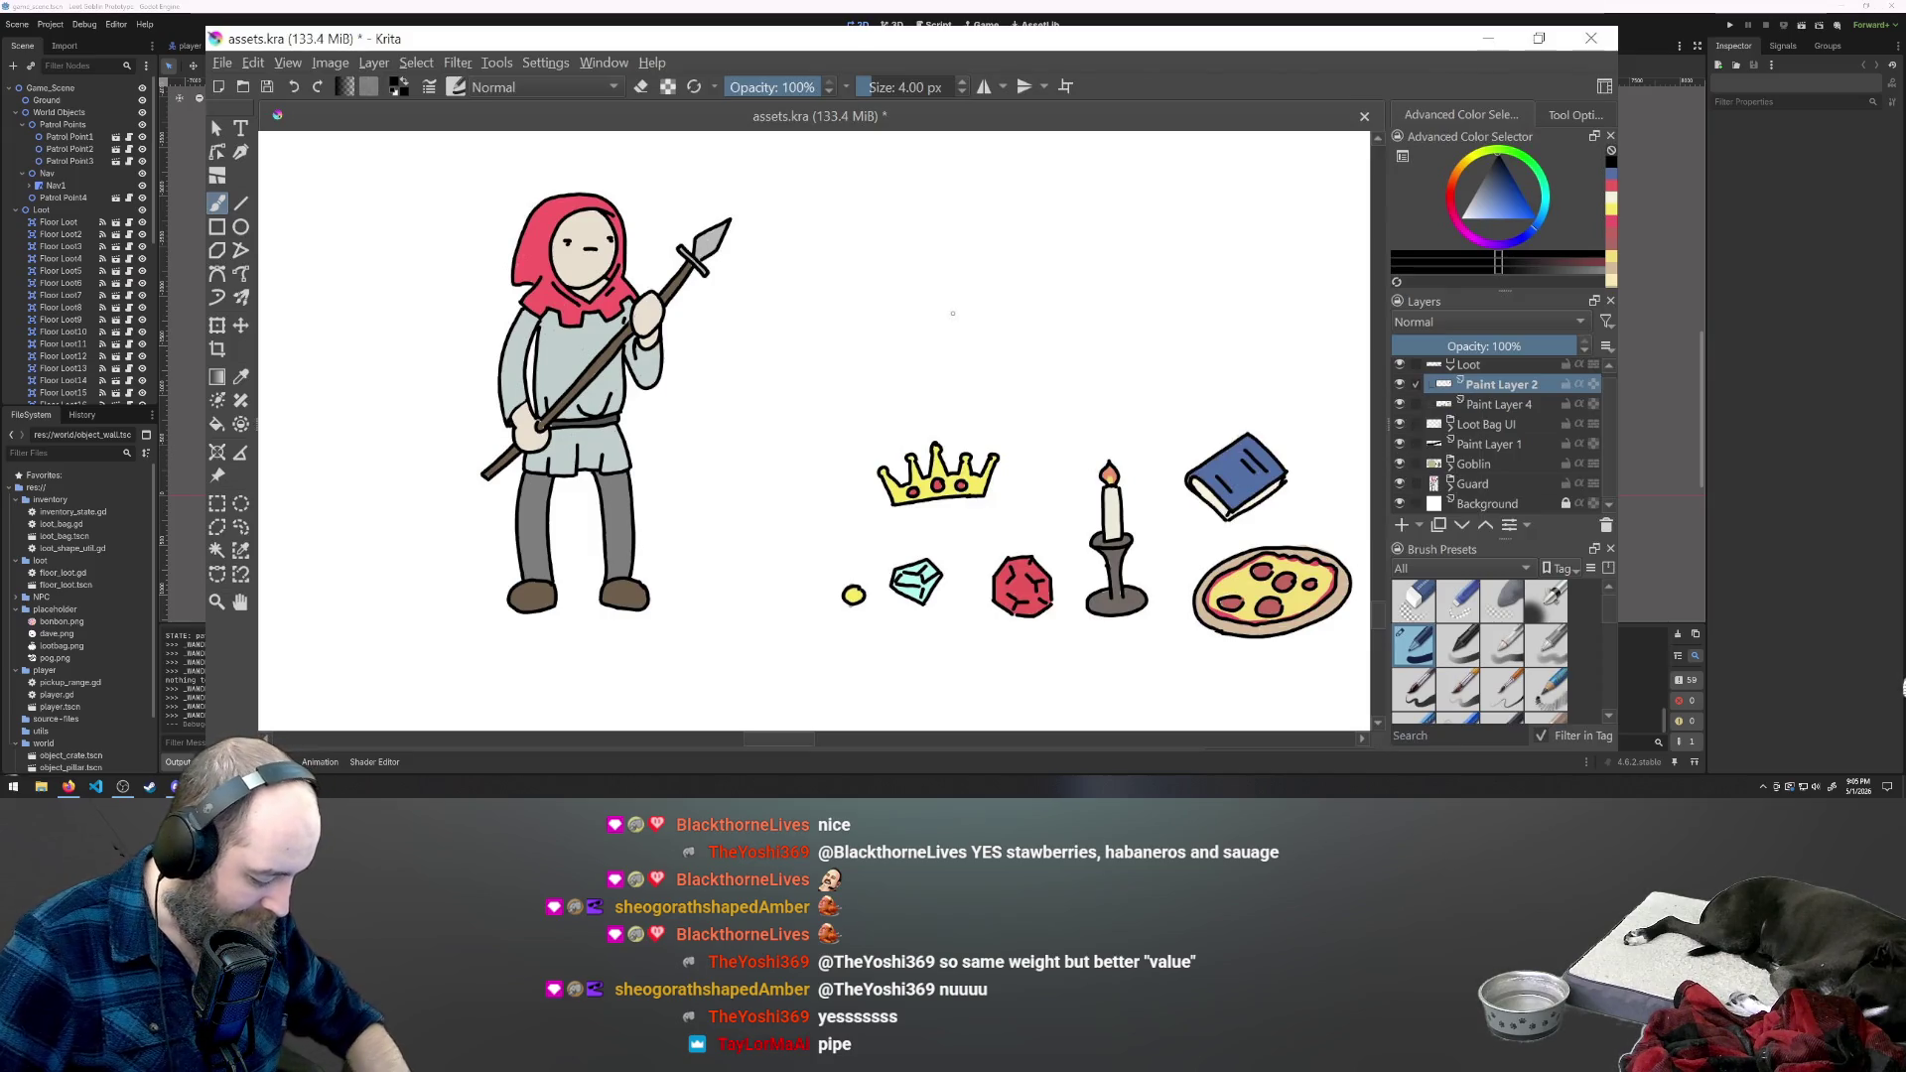
{"action": "left_click_drag", "start_coordinate": [1006, 326], "coordinate": [978, 230]}
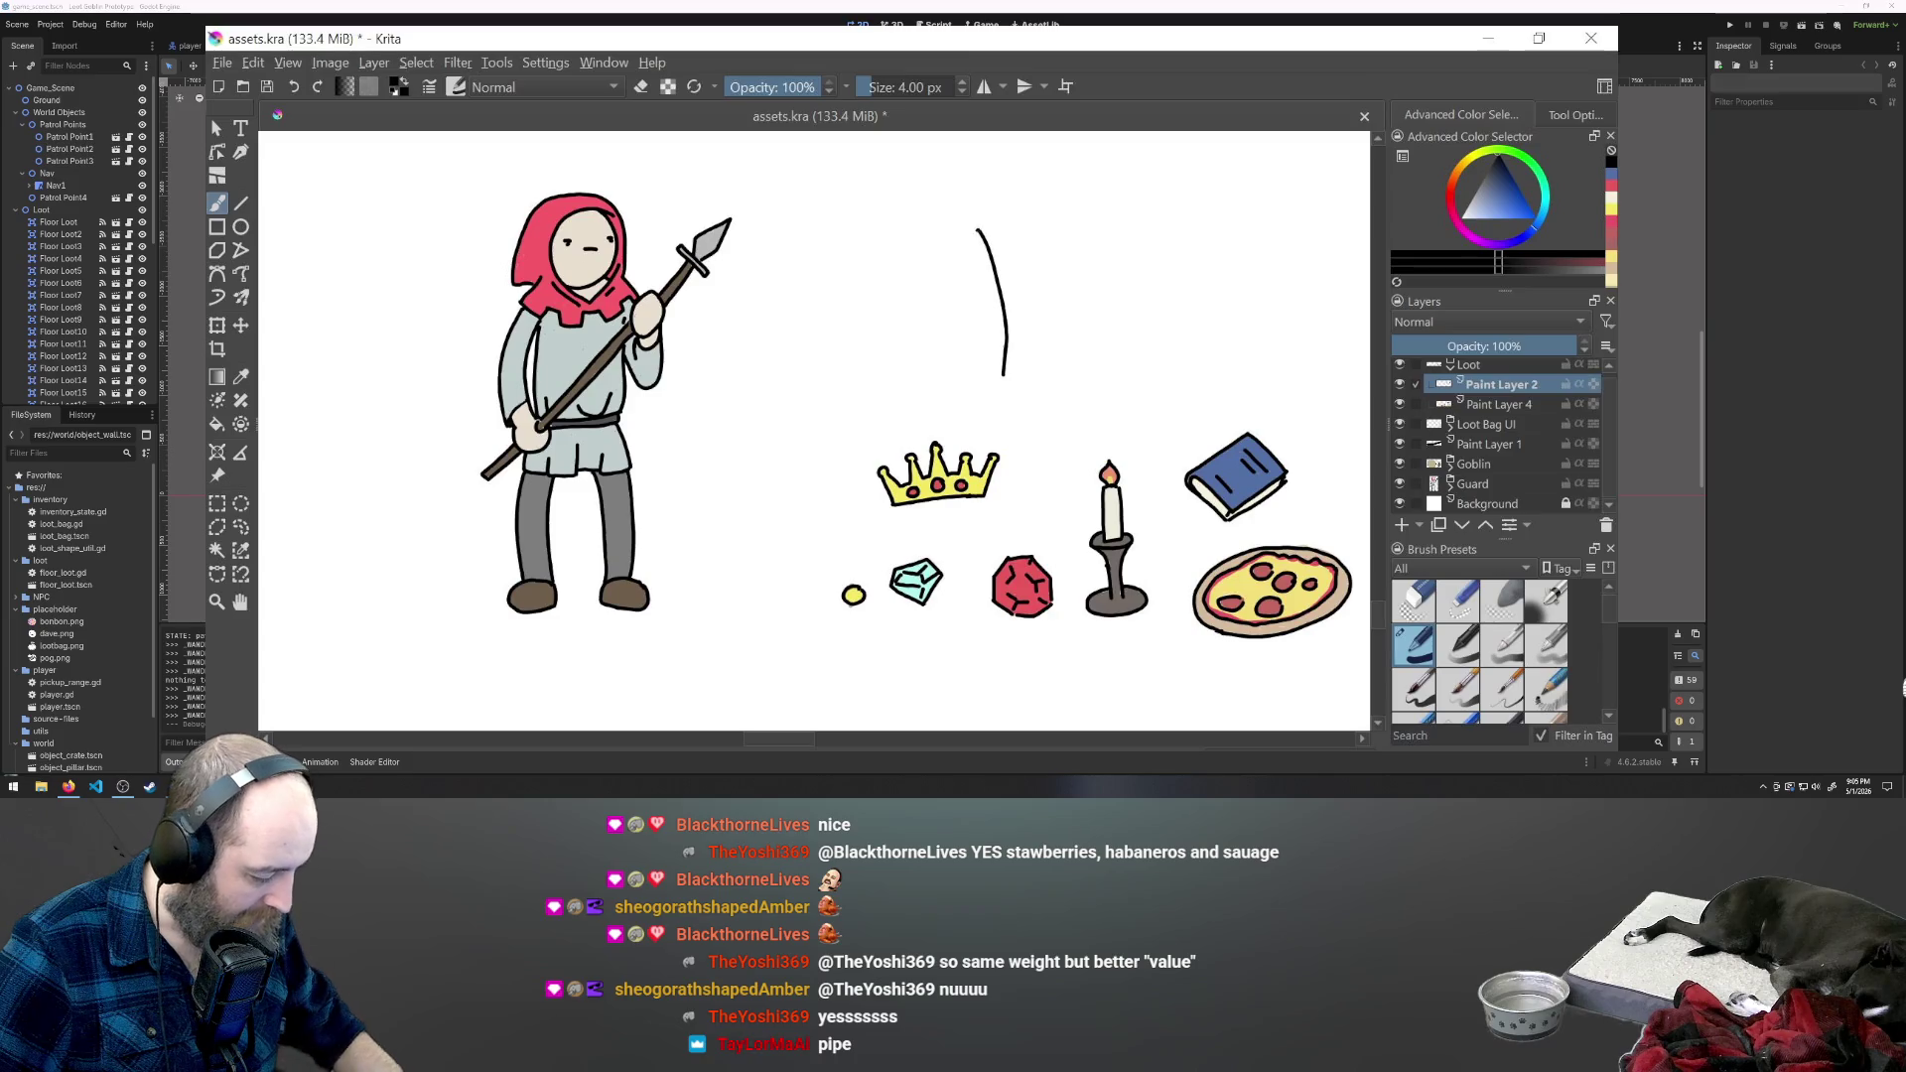
{"action": "key", "text": "ctrl+z"}
{"action": "left_click_drag", "start_coordinate": [1002, 373], "coordinate": [1000, 297]}
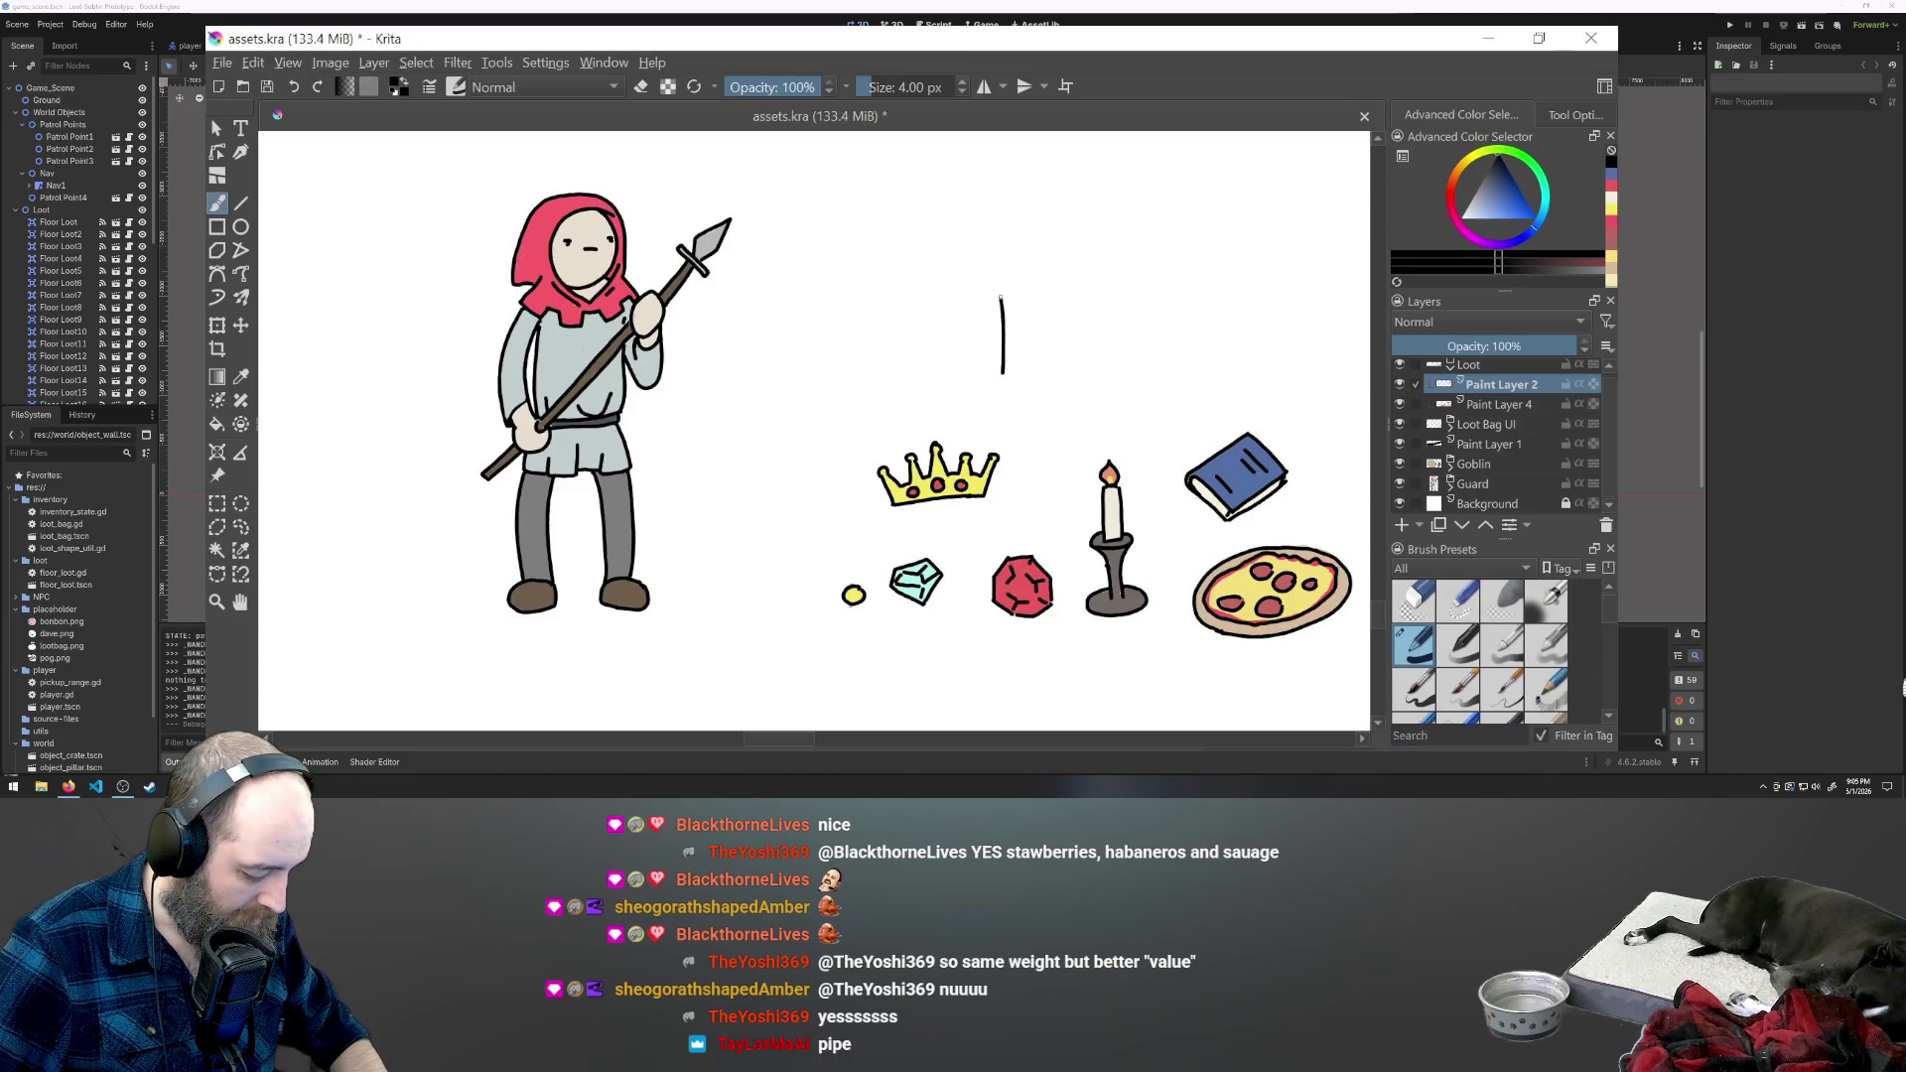
- Sketch the chest's lid top, curved left side, bottom edge, lid seam and front-left corner
{"action": "mouse_move", "coordinate": [965, 235]}
{"action": "left_mouse_down"}
{"action": "mouse_move", "coordinate": [788, 251]}
{"action": "mouse_move", "coordinate": [806, 353]}
{"action": "left_mouse_up"}
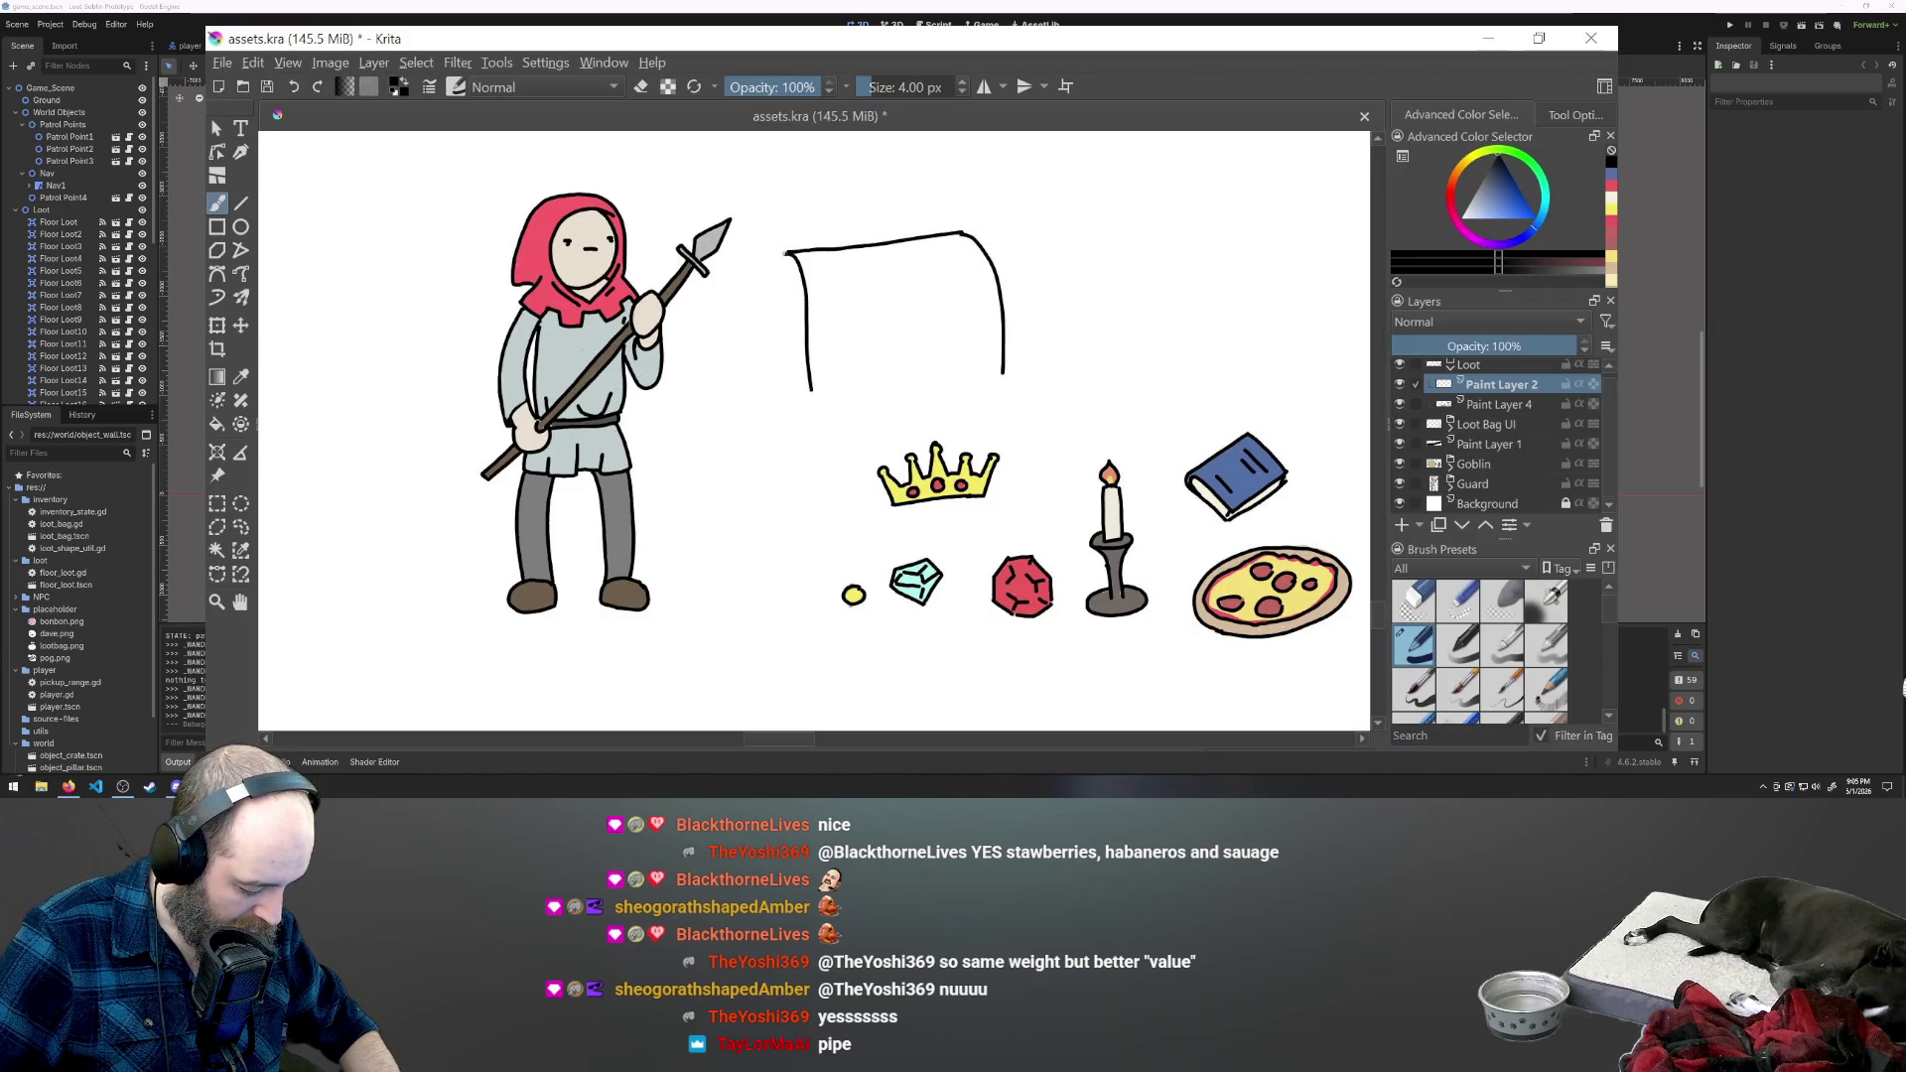
{"action": "mouse_move", "coordinate": [788, 255]}
{"action": "left_mouse_down"}
{"action": "mouse_move", "coordinate": [772, 316]}
{"action": "mouse_move", "coordinate": [806, 391]}
{"action": "left_mouse_up"}
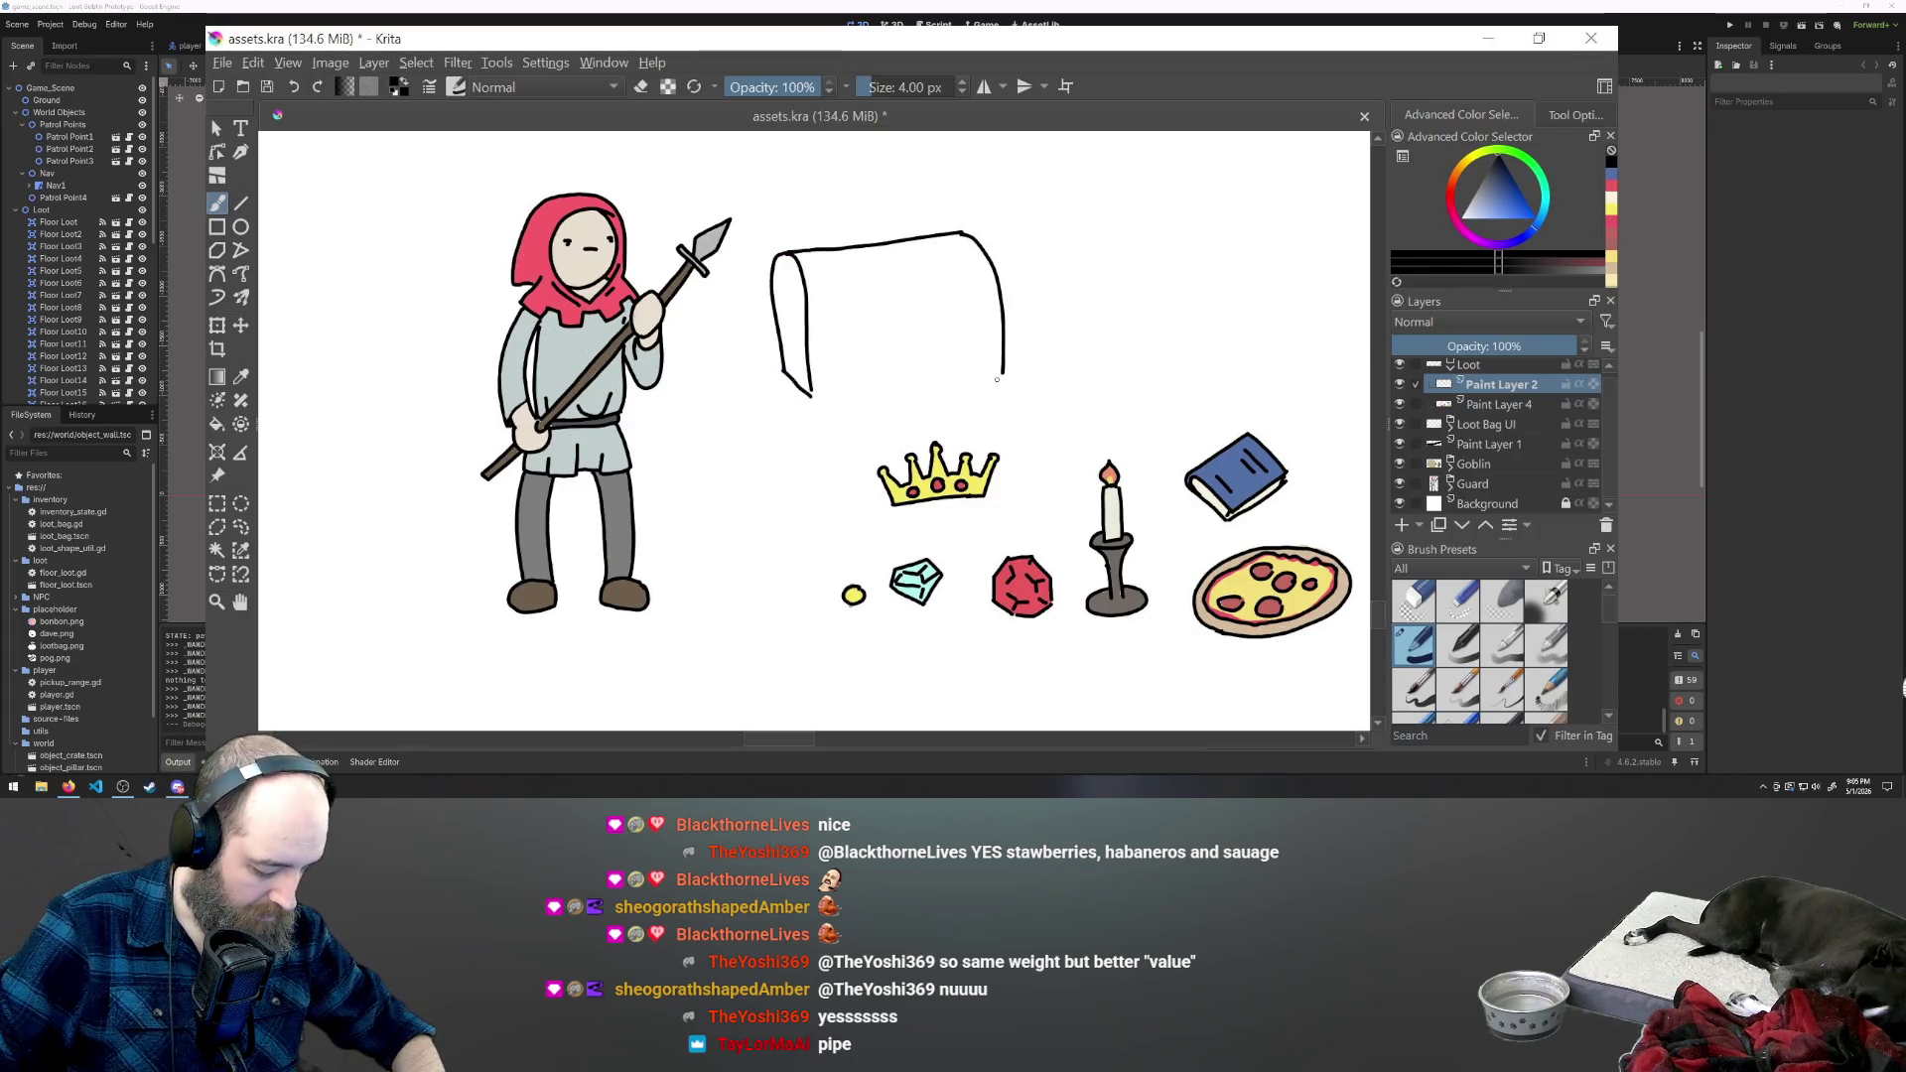
{"action": "left_click_drag", "start_coordinate": [1003, 373], "coordinate": [926, 387]}
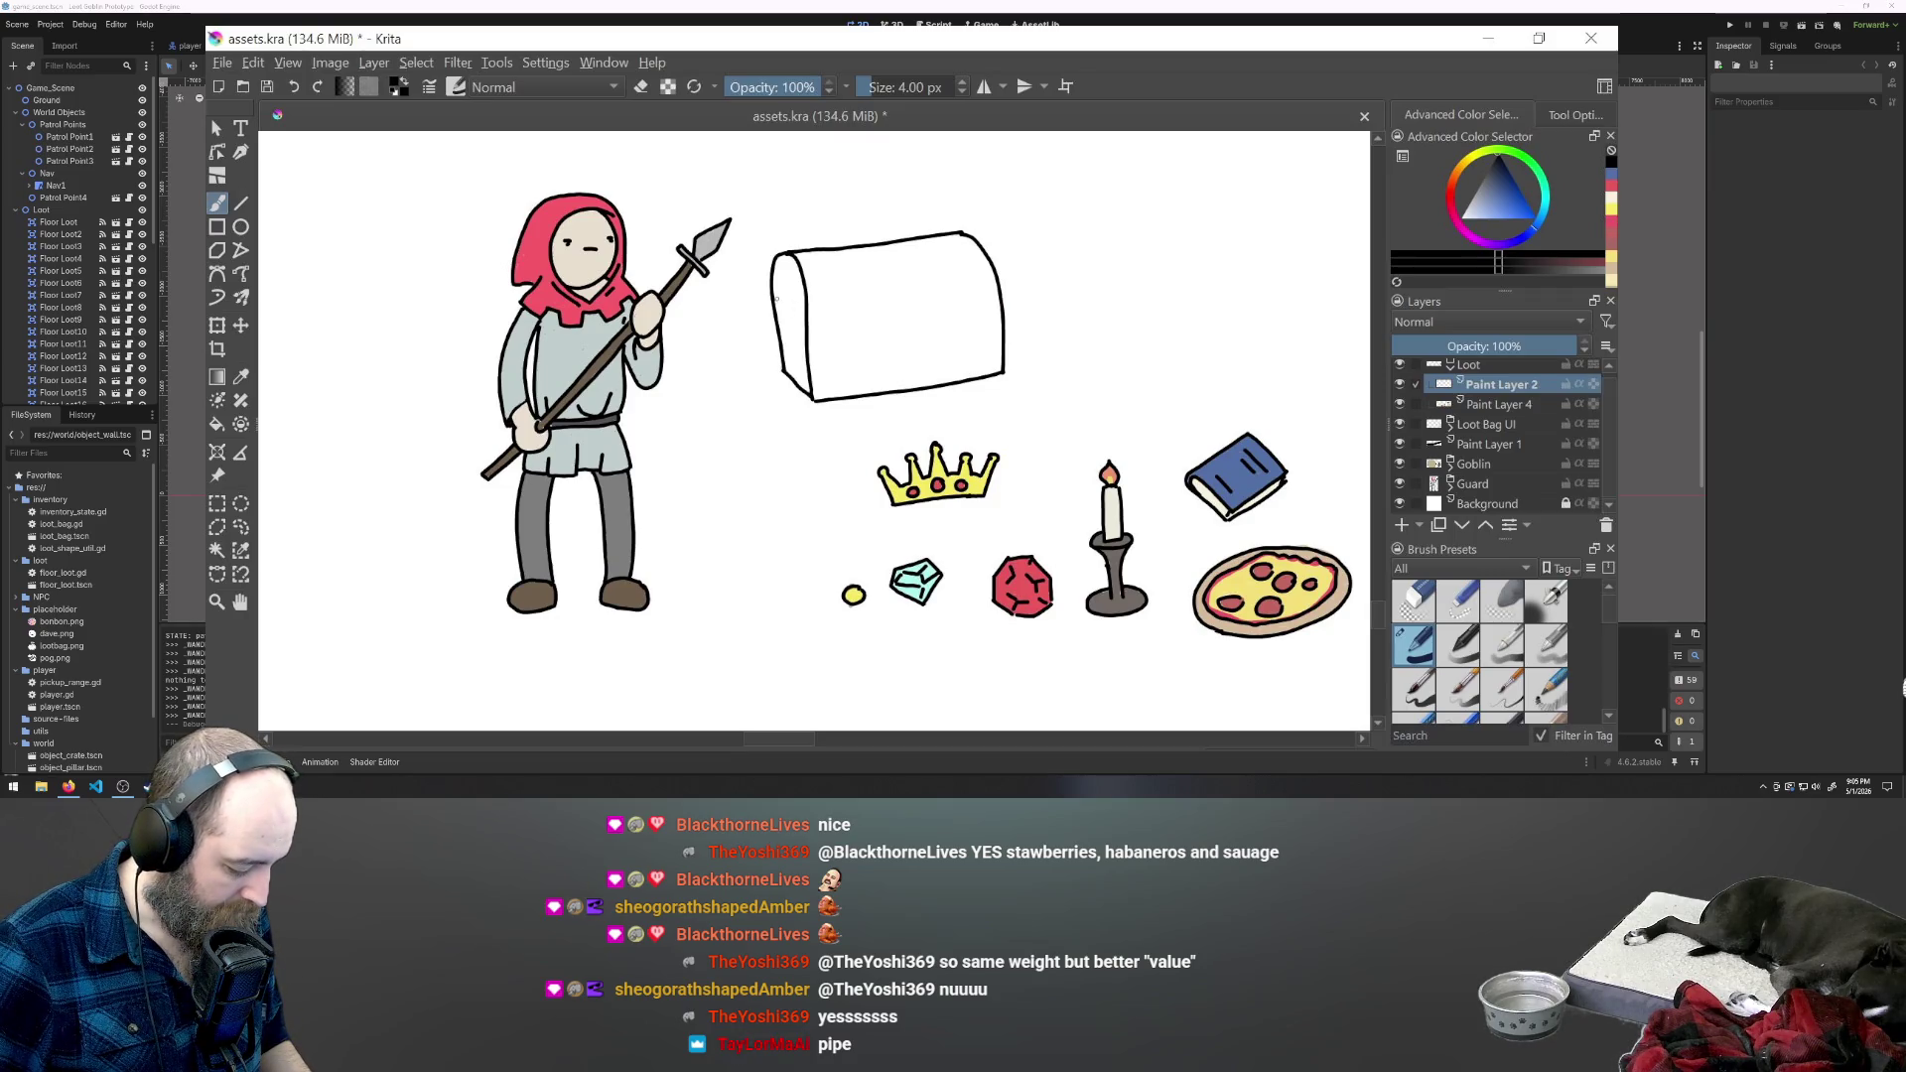
{"action": "left_click_drag", "start_coordinate": [772, 296], "coordinate": [802, 320]}
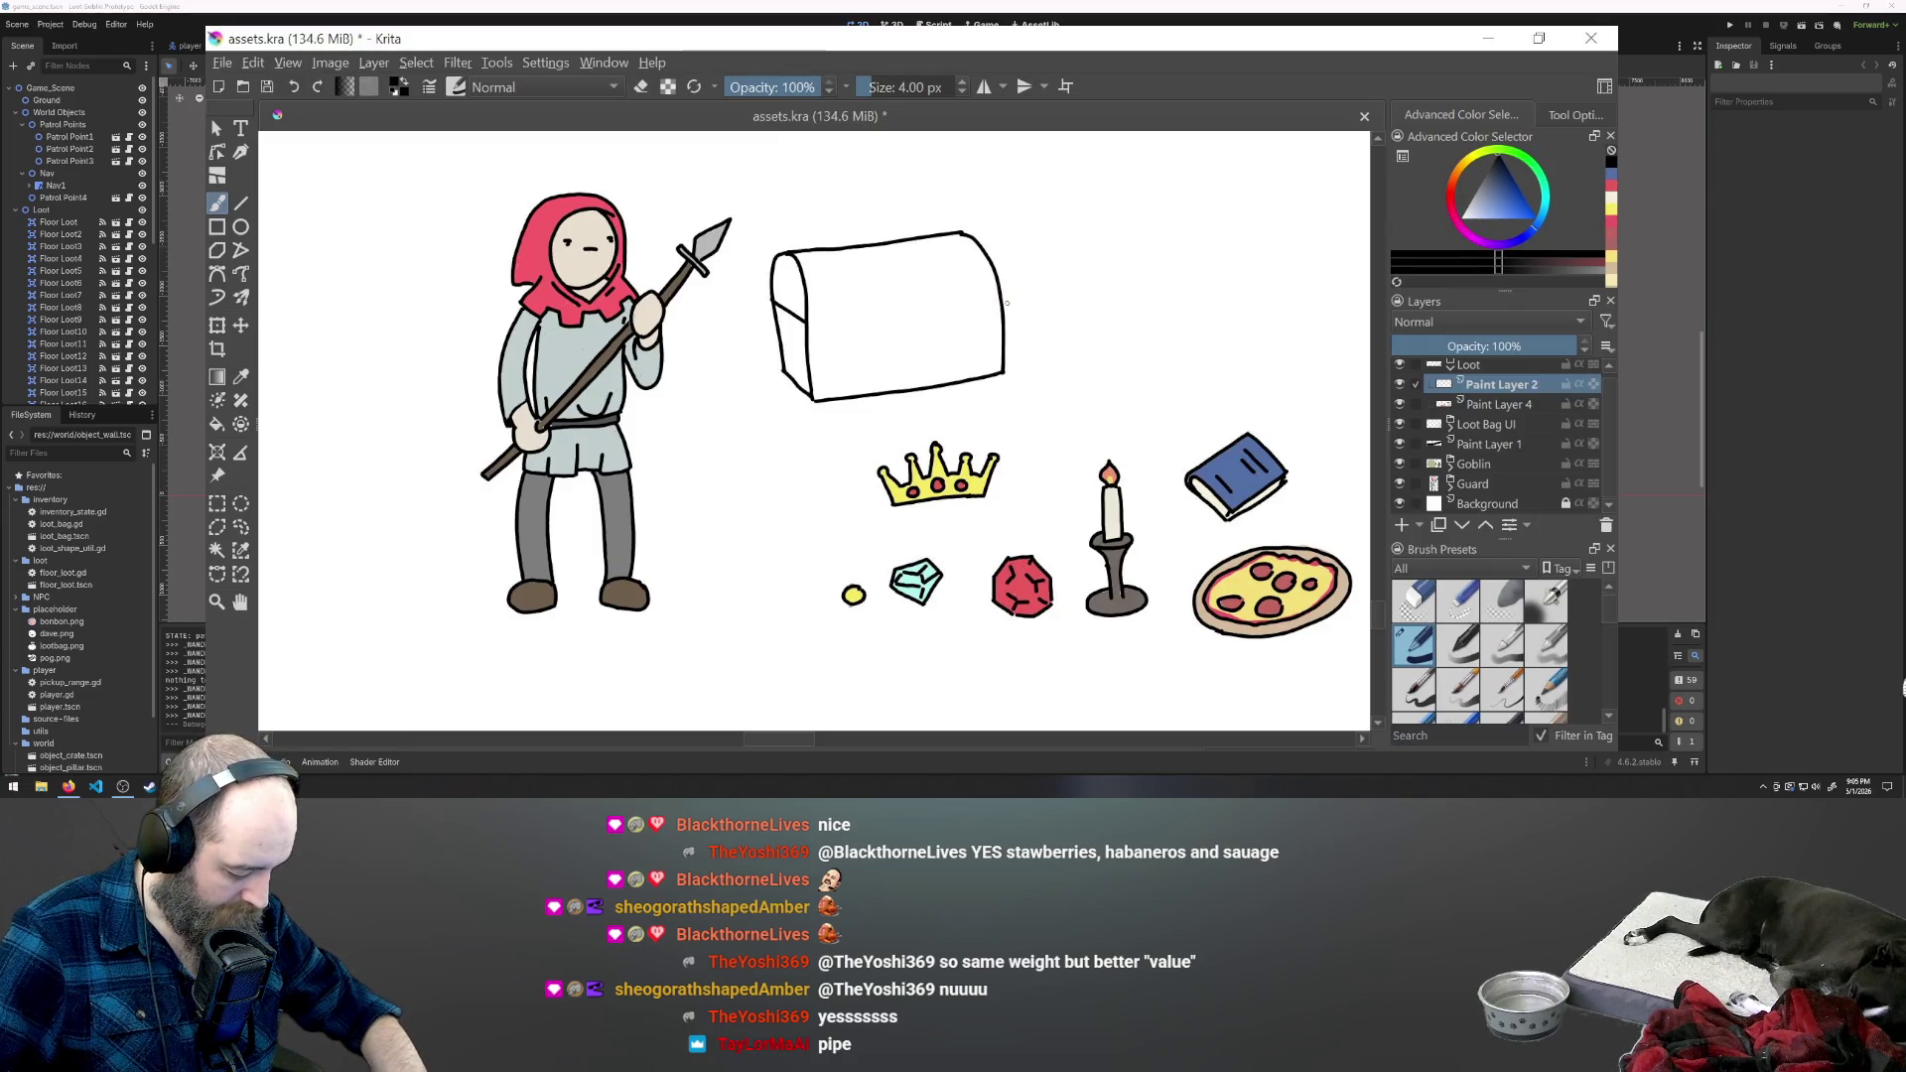
{"action": "left_click_drag", "start_coordinate": [984, 302], "coordinate": [1001, 300]}
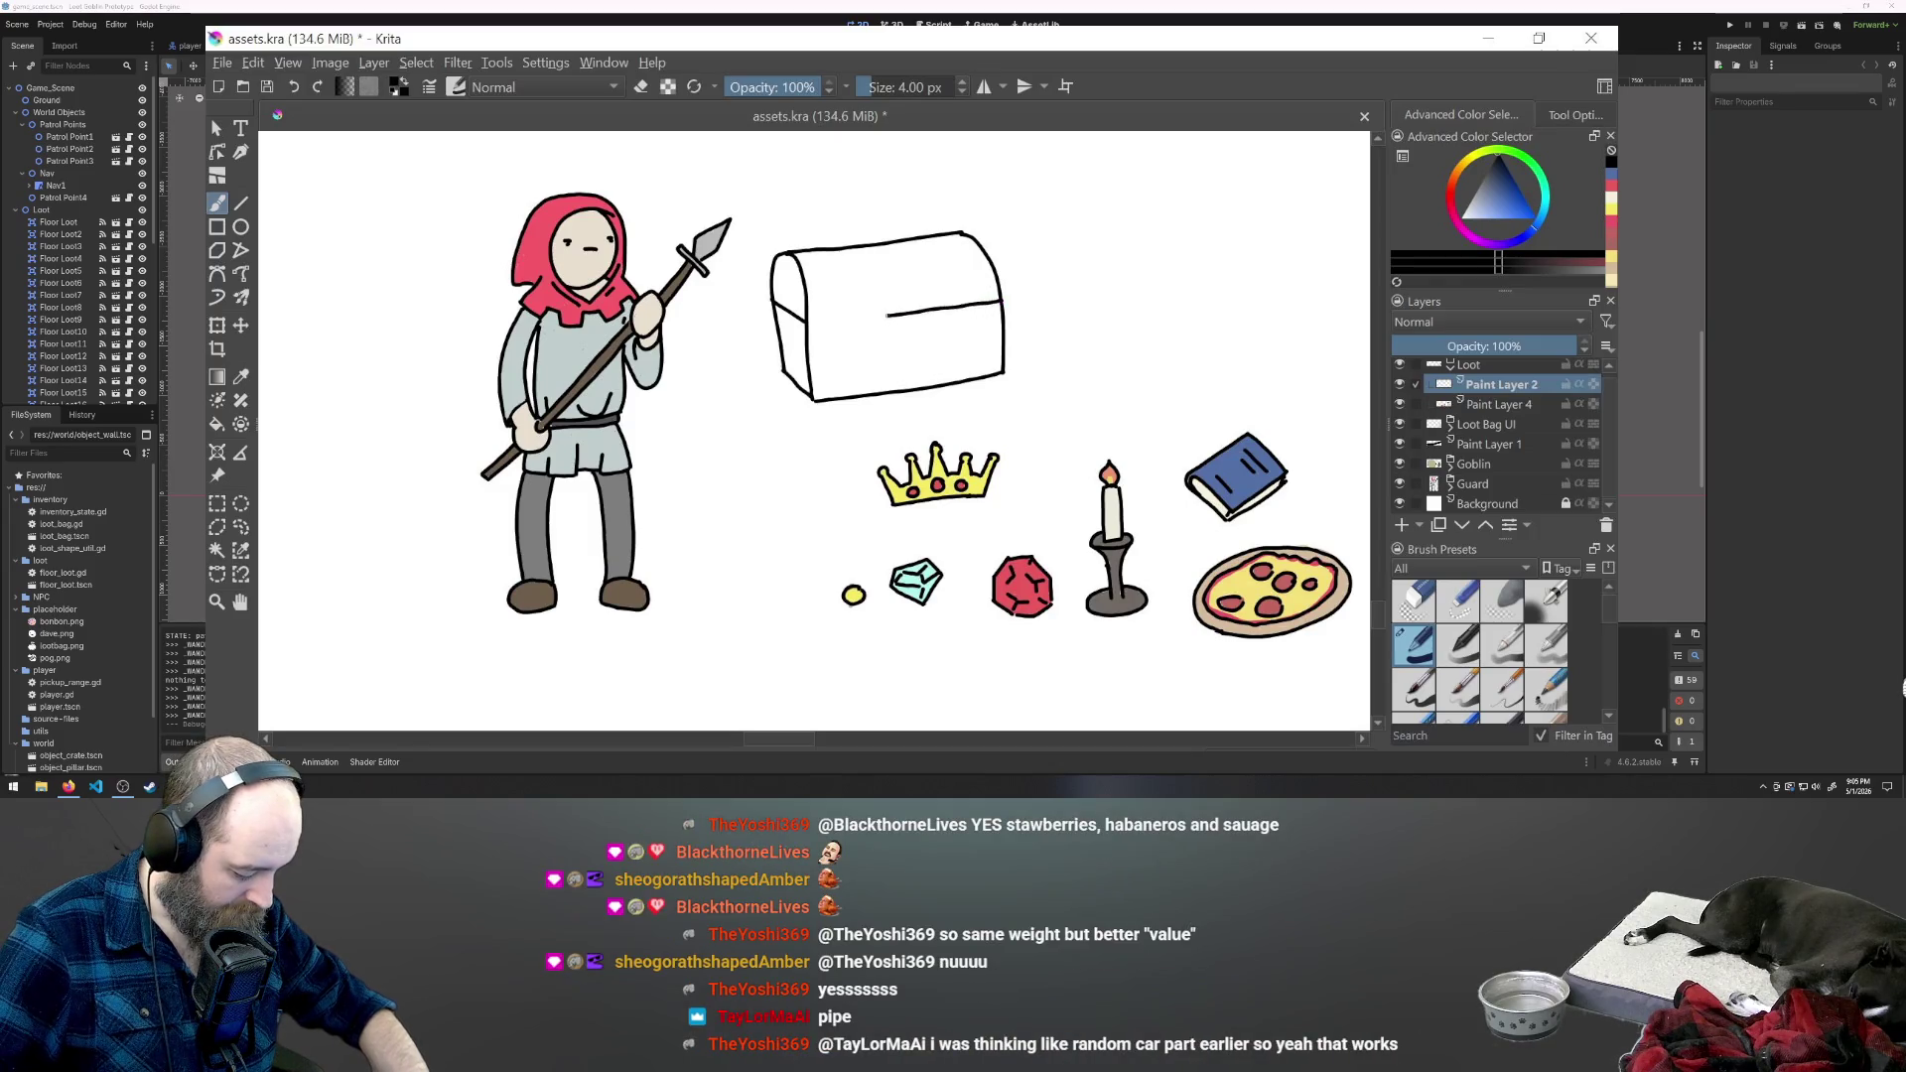
{"action": "left_click_drag", "start_coordinate": [816, 322], "coordinate": [806, 324]}
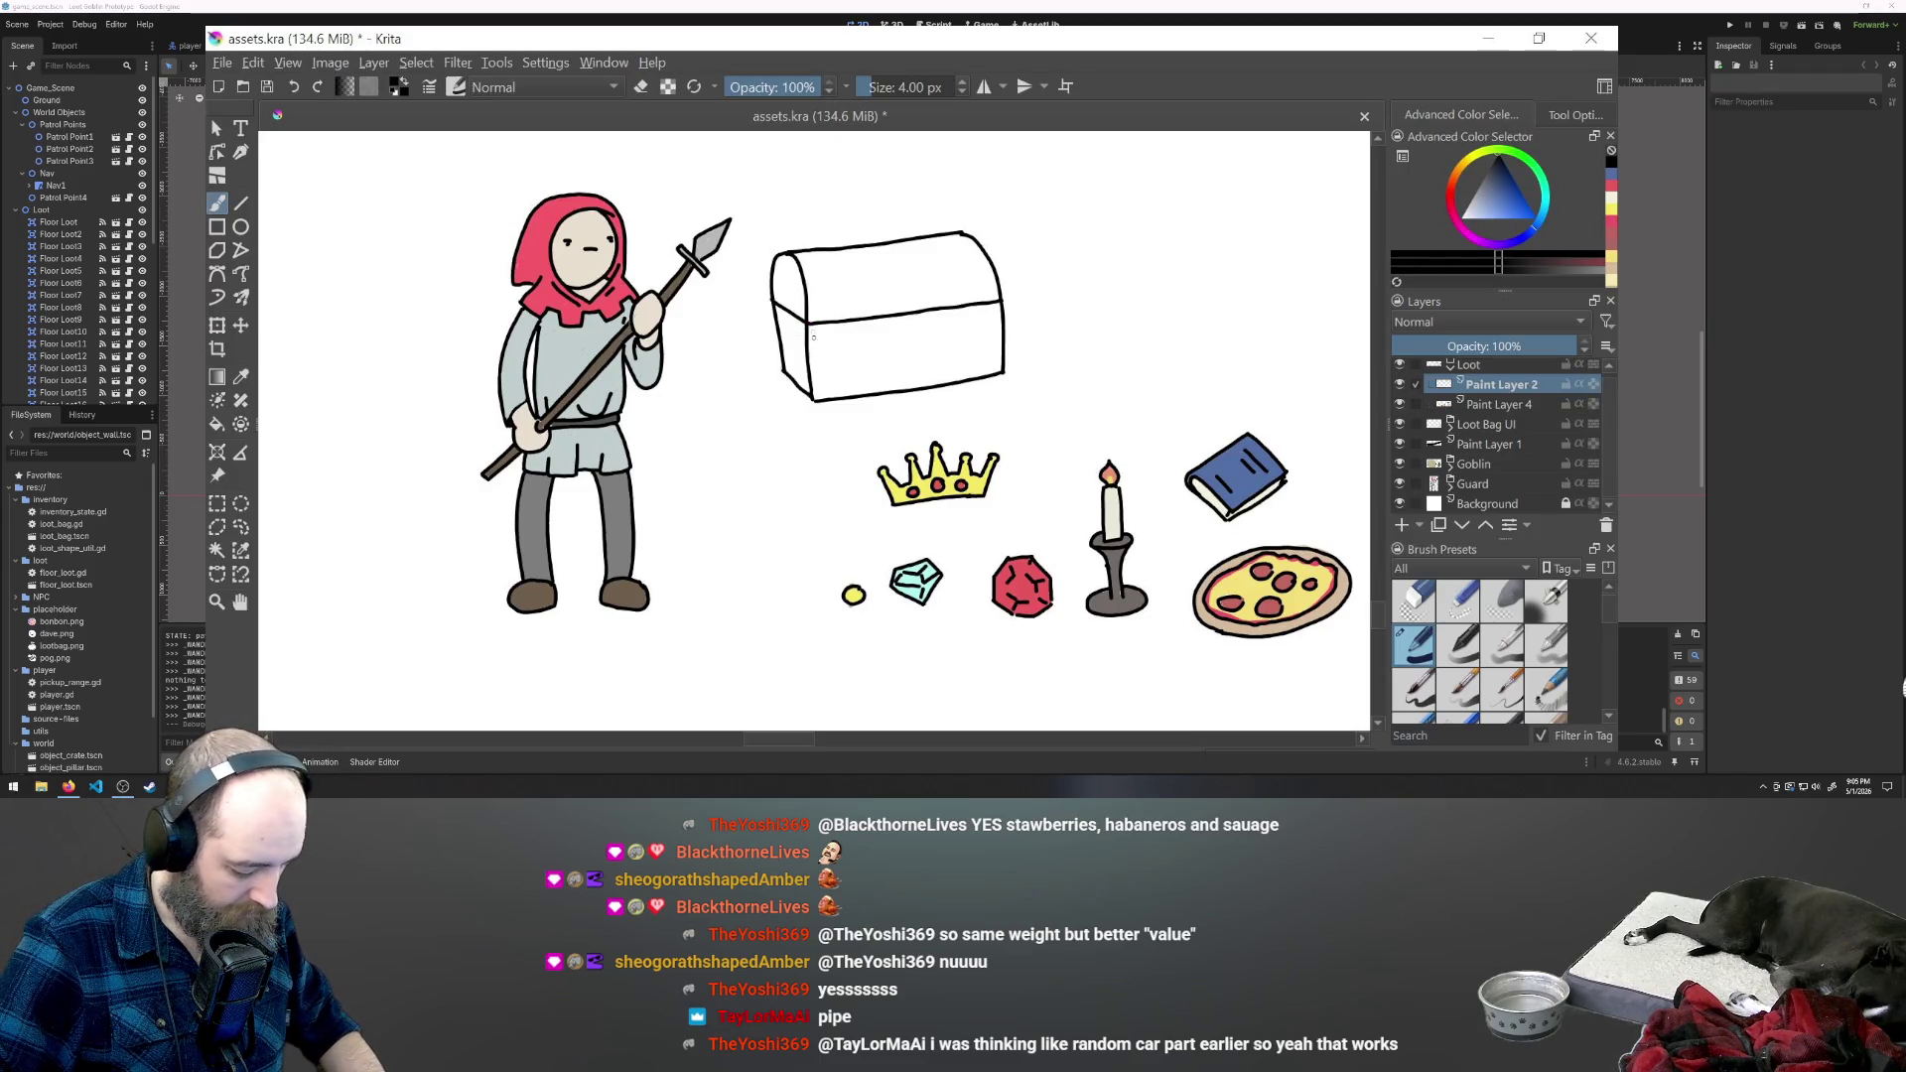
{"action": "left_click_drag", "start_coordinate": [815, 326], "coordinate": [821, 402]}
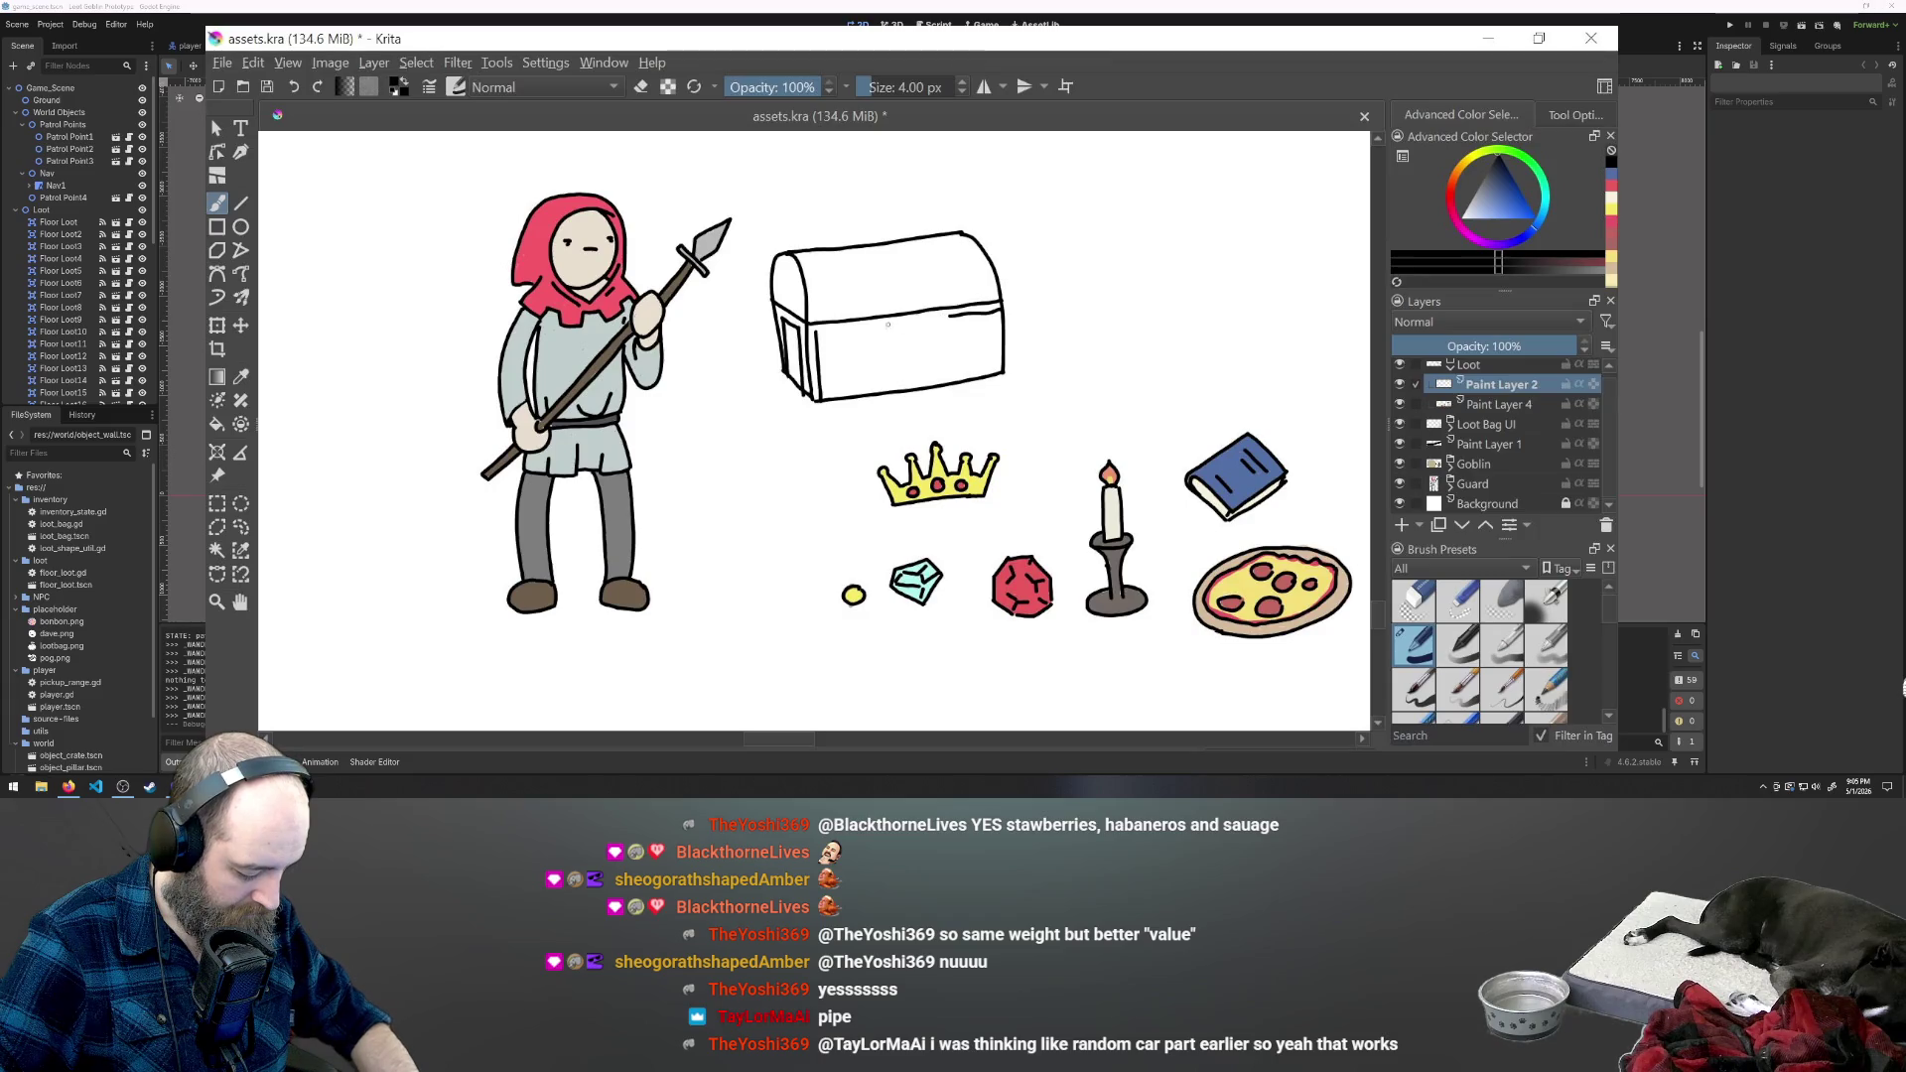
- Redraw the lid seam, then add the keyhole latch, front divider, rounded lid corner and wood-grain marks
{"action": "key", "text": "ctrl+z"}
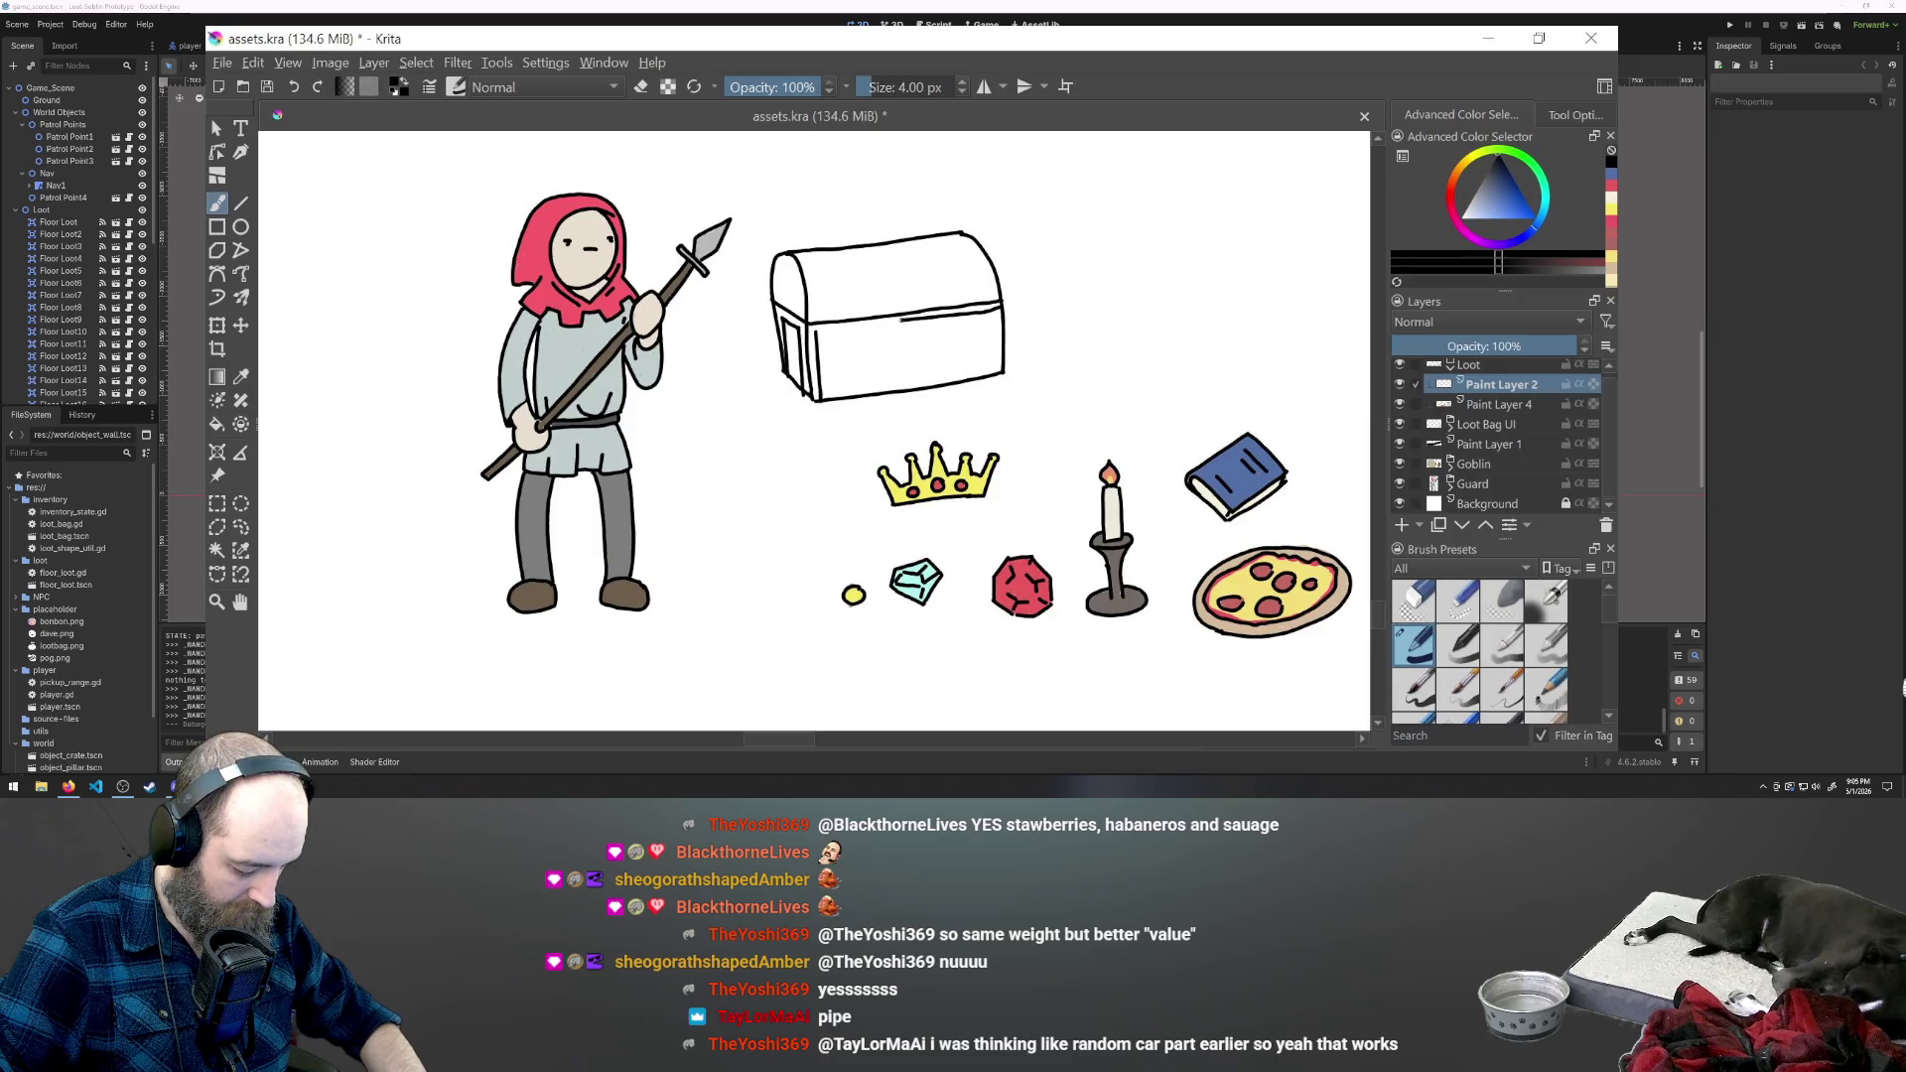
{"action": "left_click_drag", "start_coordinate": [1000, 308], "coordinate": [816, 329]}
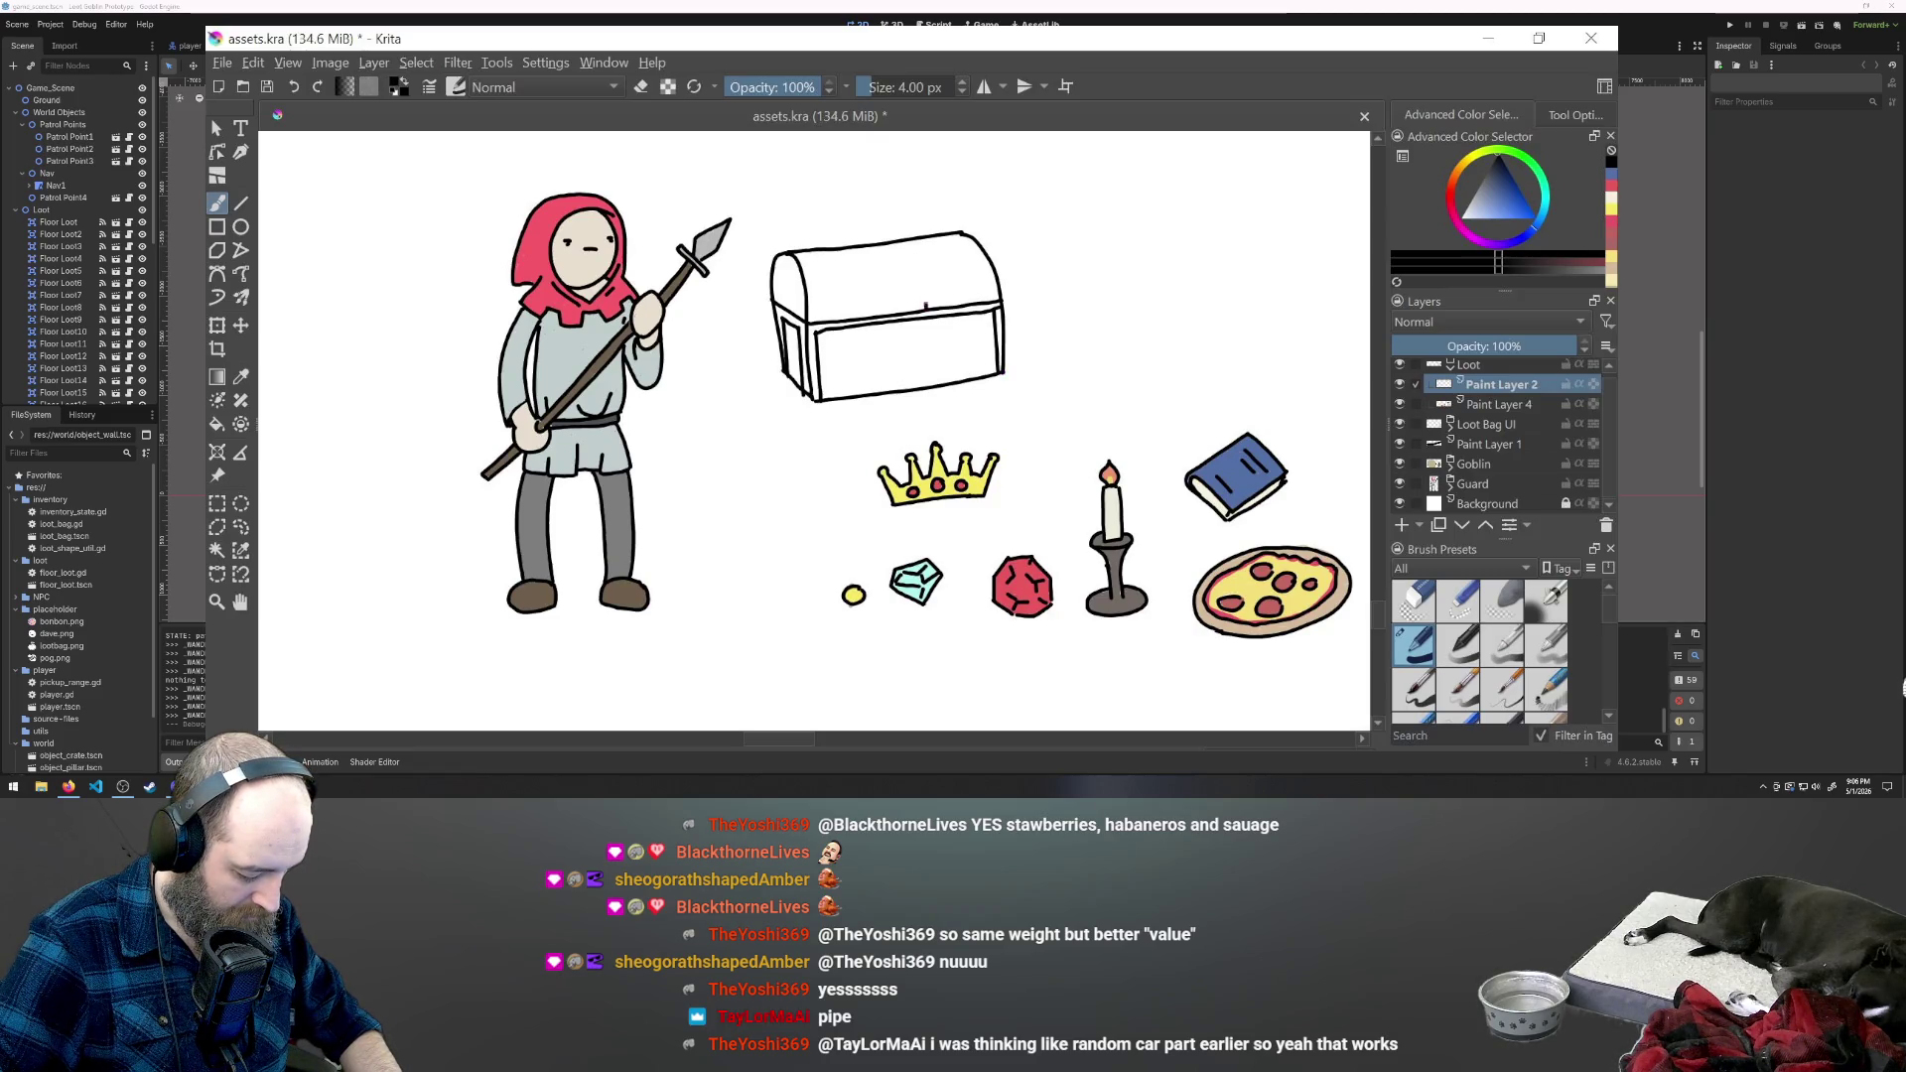
{"action": "left_click_drag", "start_coordinate": [914, 287], "coordinate": [893, 312]}
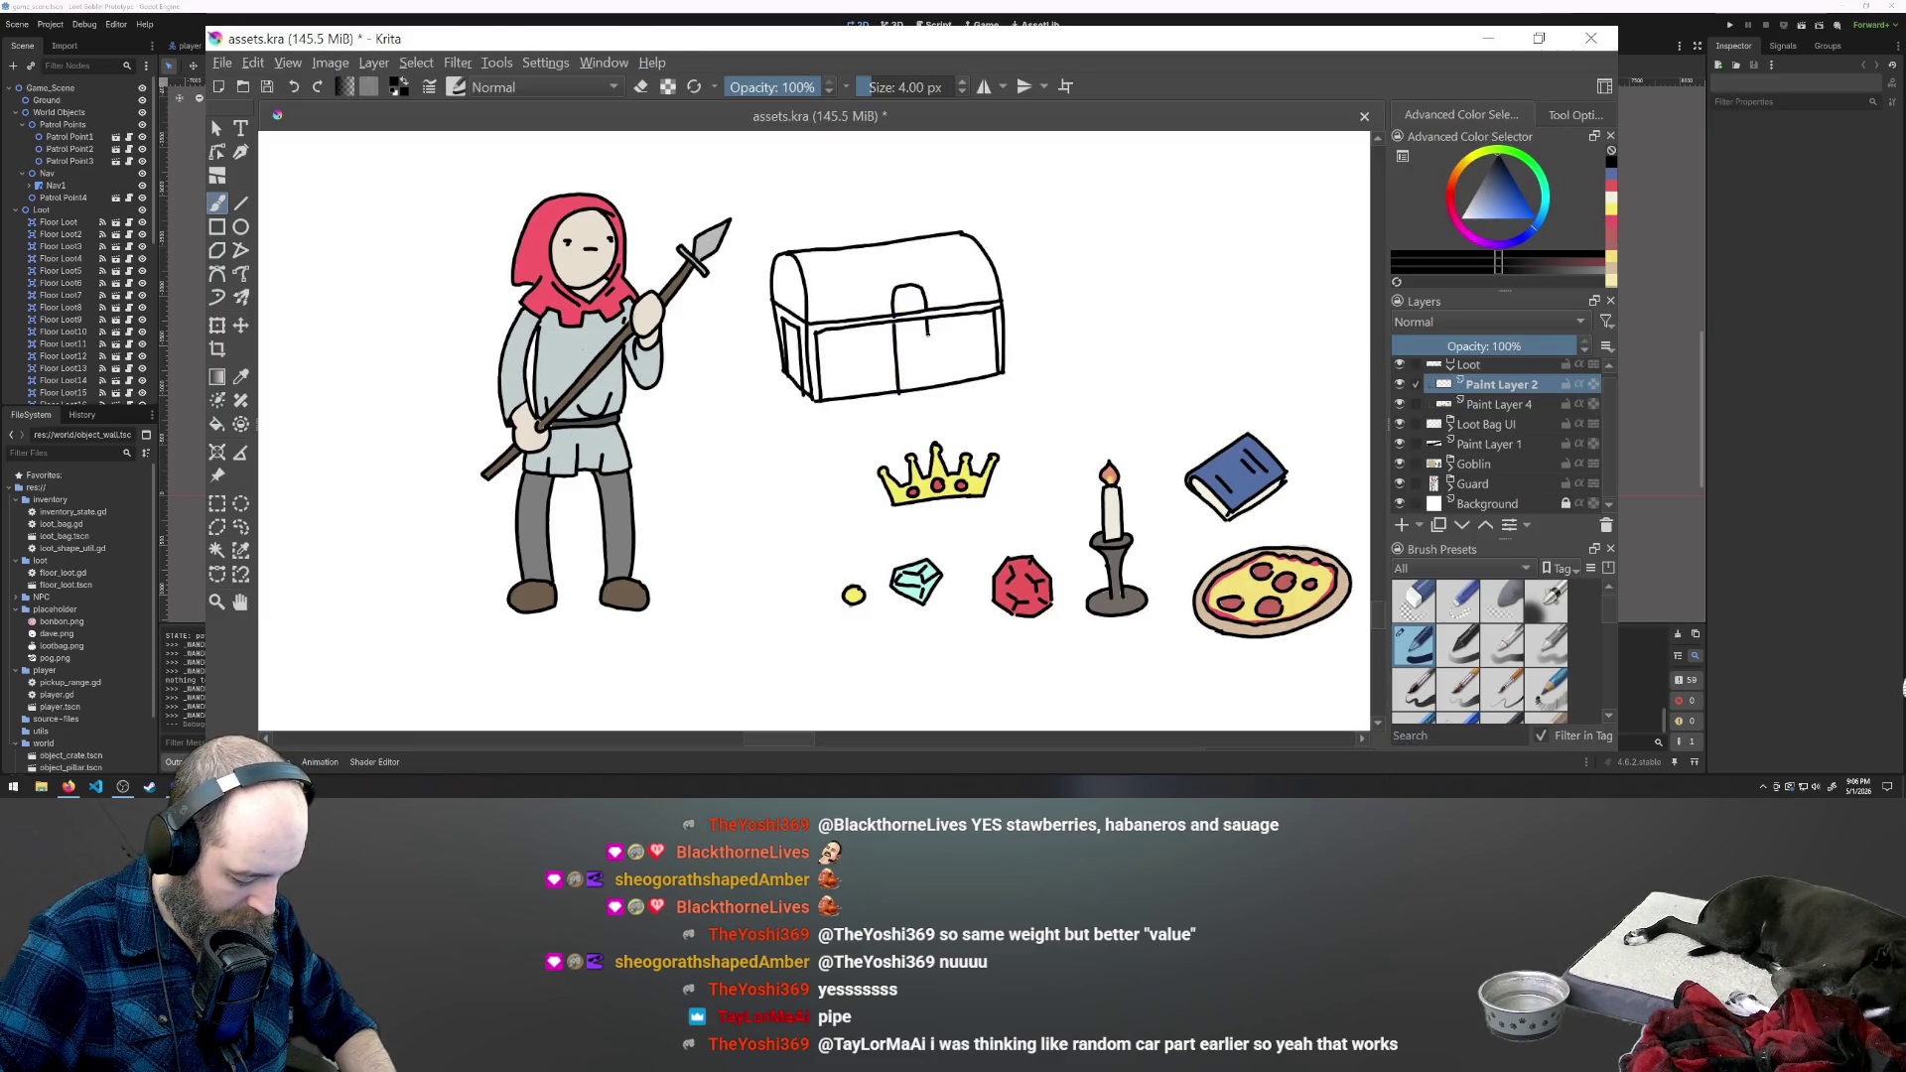
{"action": "left_click_drag", "start_coordinate": [928, 320], "coordinate": [931, 393]}
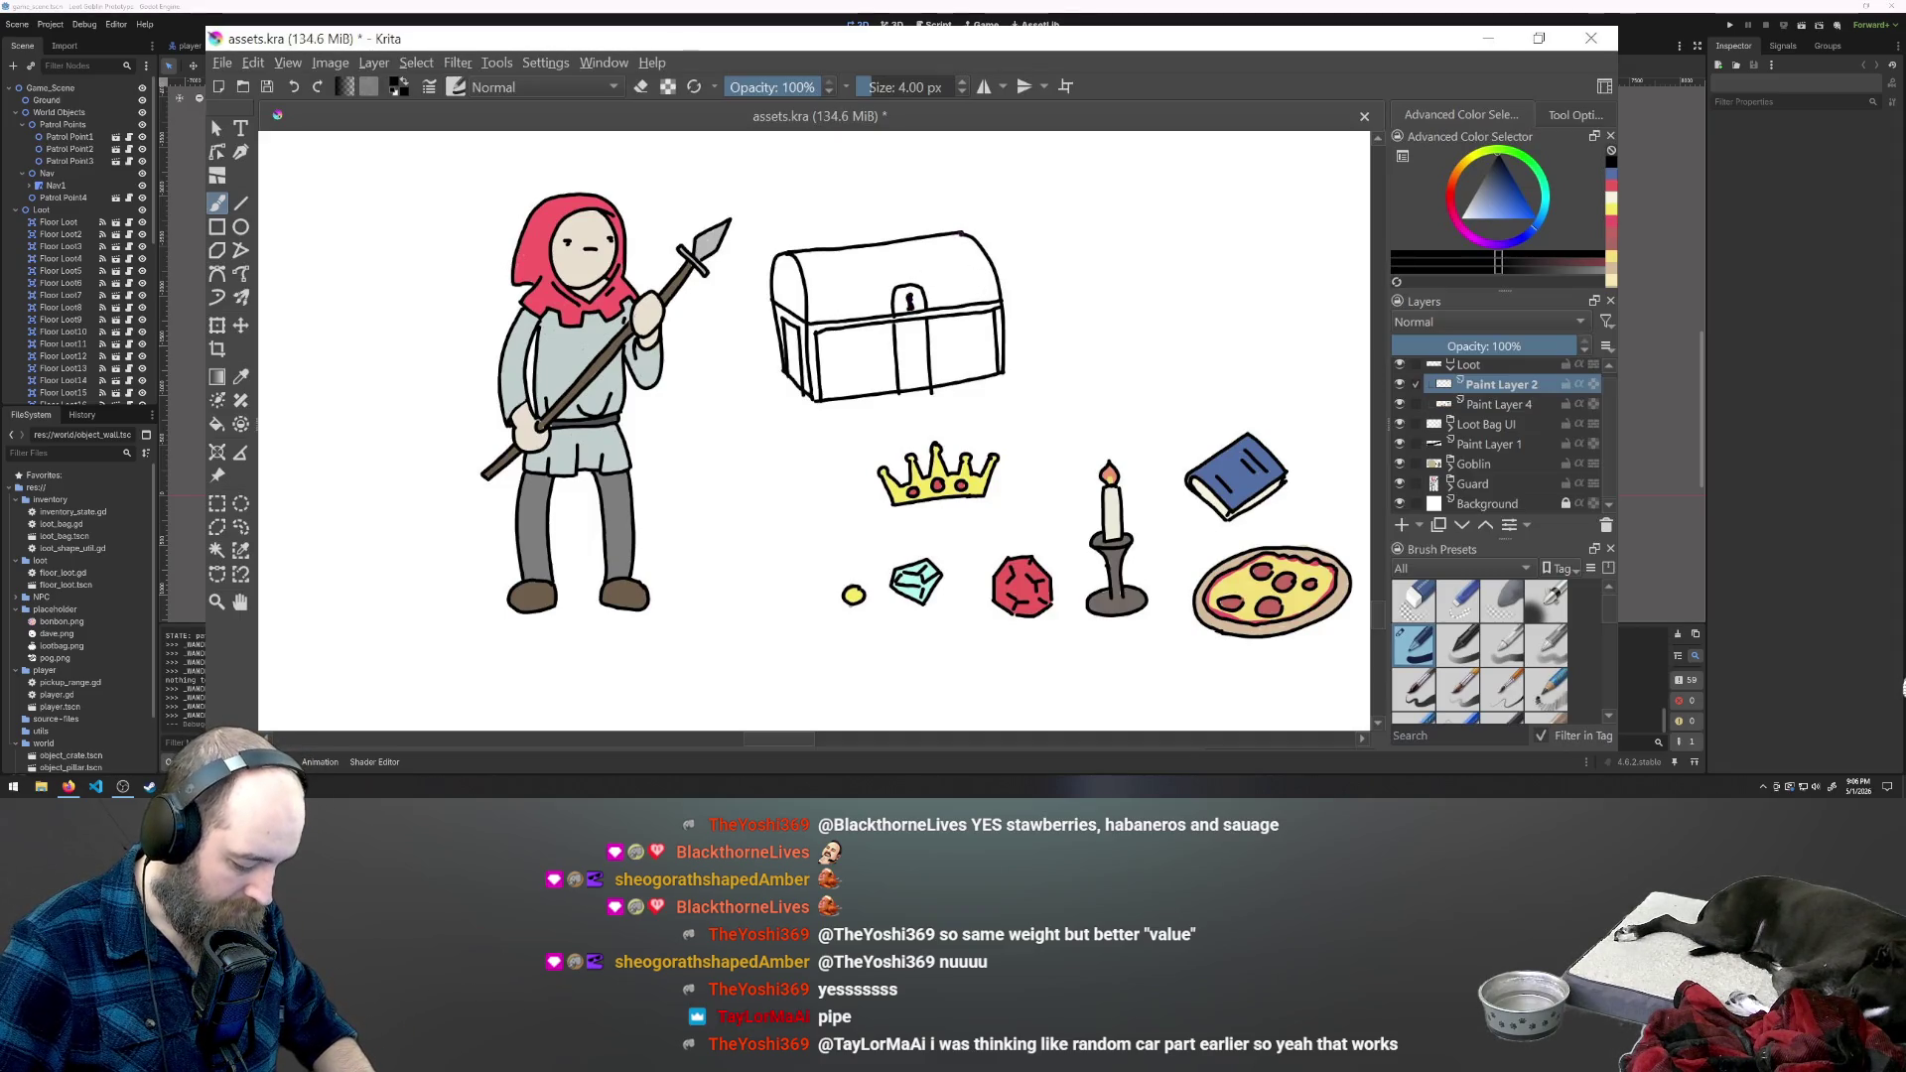
{"action": "left_click_drag", "start_coordinate": [961, 236], "coordinate": [985, 263]}
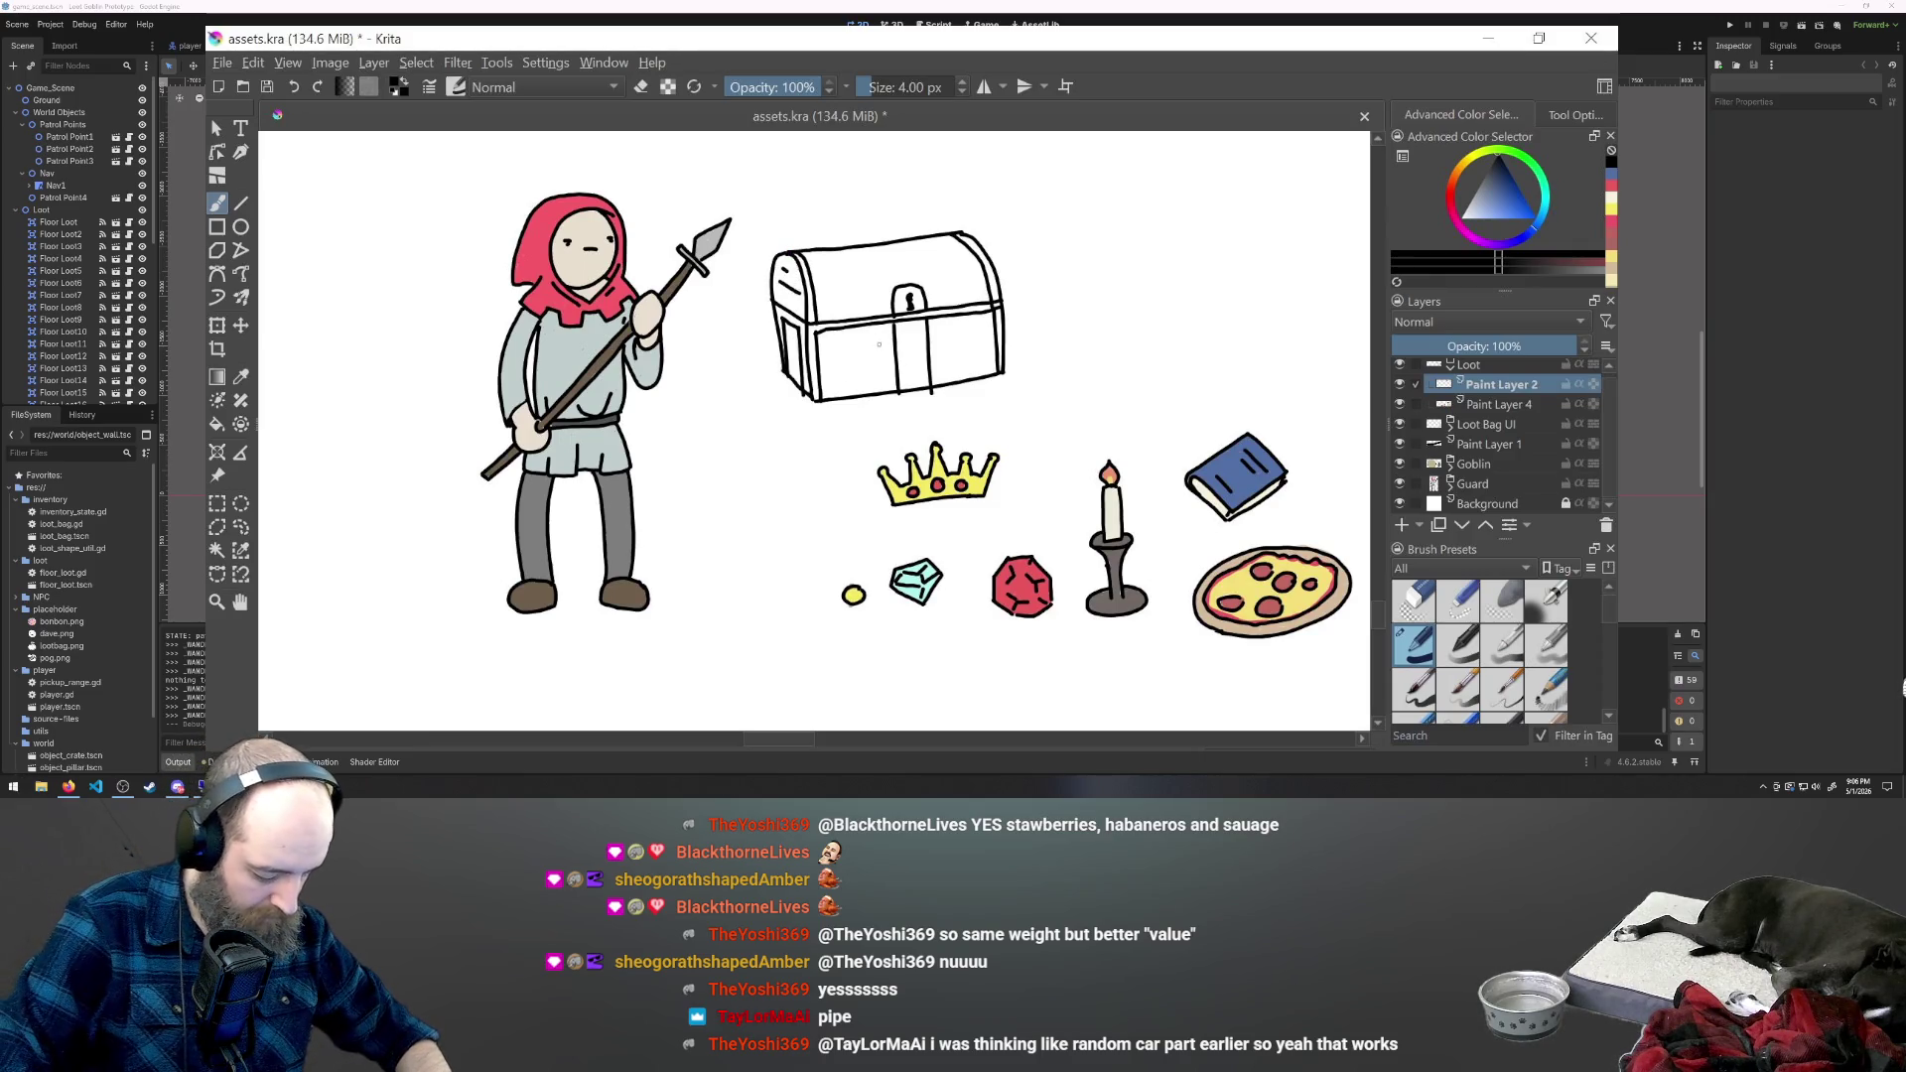
{"action": "left_click_drag", "start_coordinate": [857, 367], "coordinate": [872, 365]}
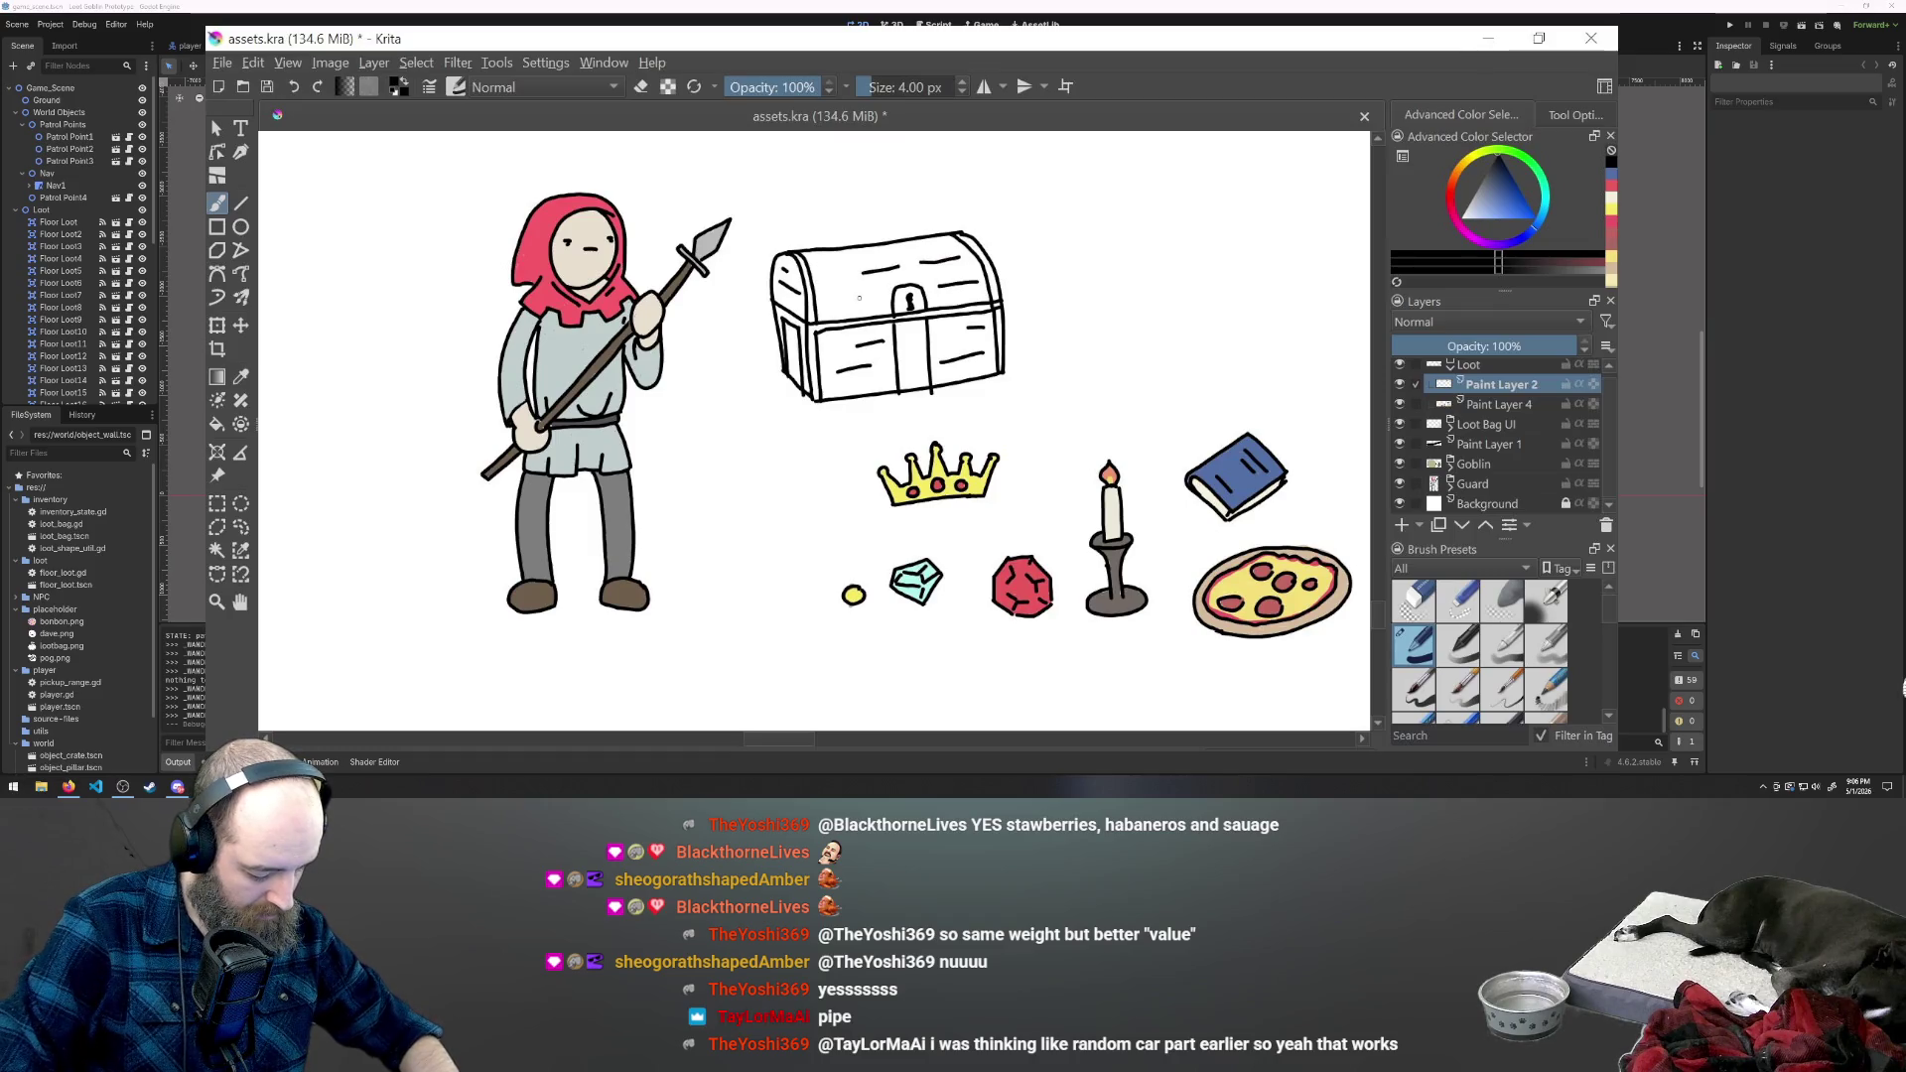
{"action": "left_click_drag", "start_coordinate": [853, 264], "coordinate": [828, 263]}
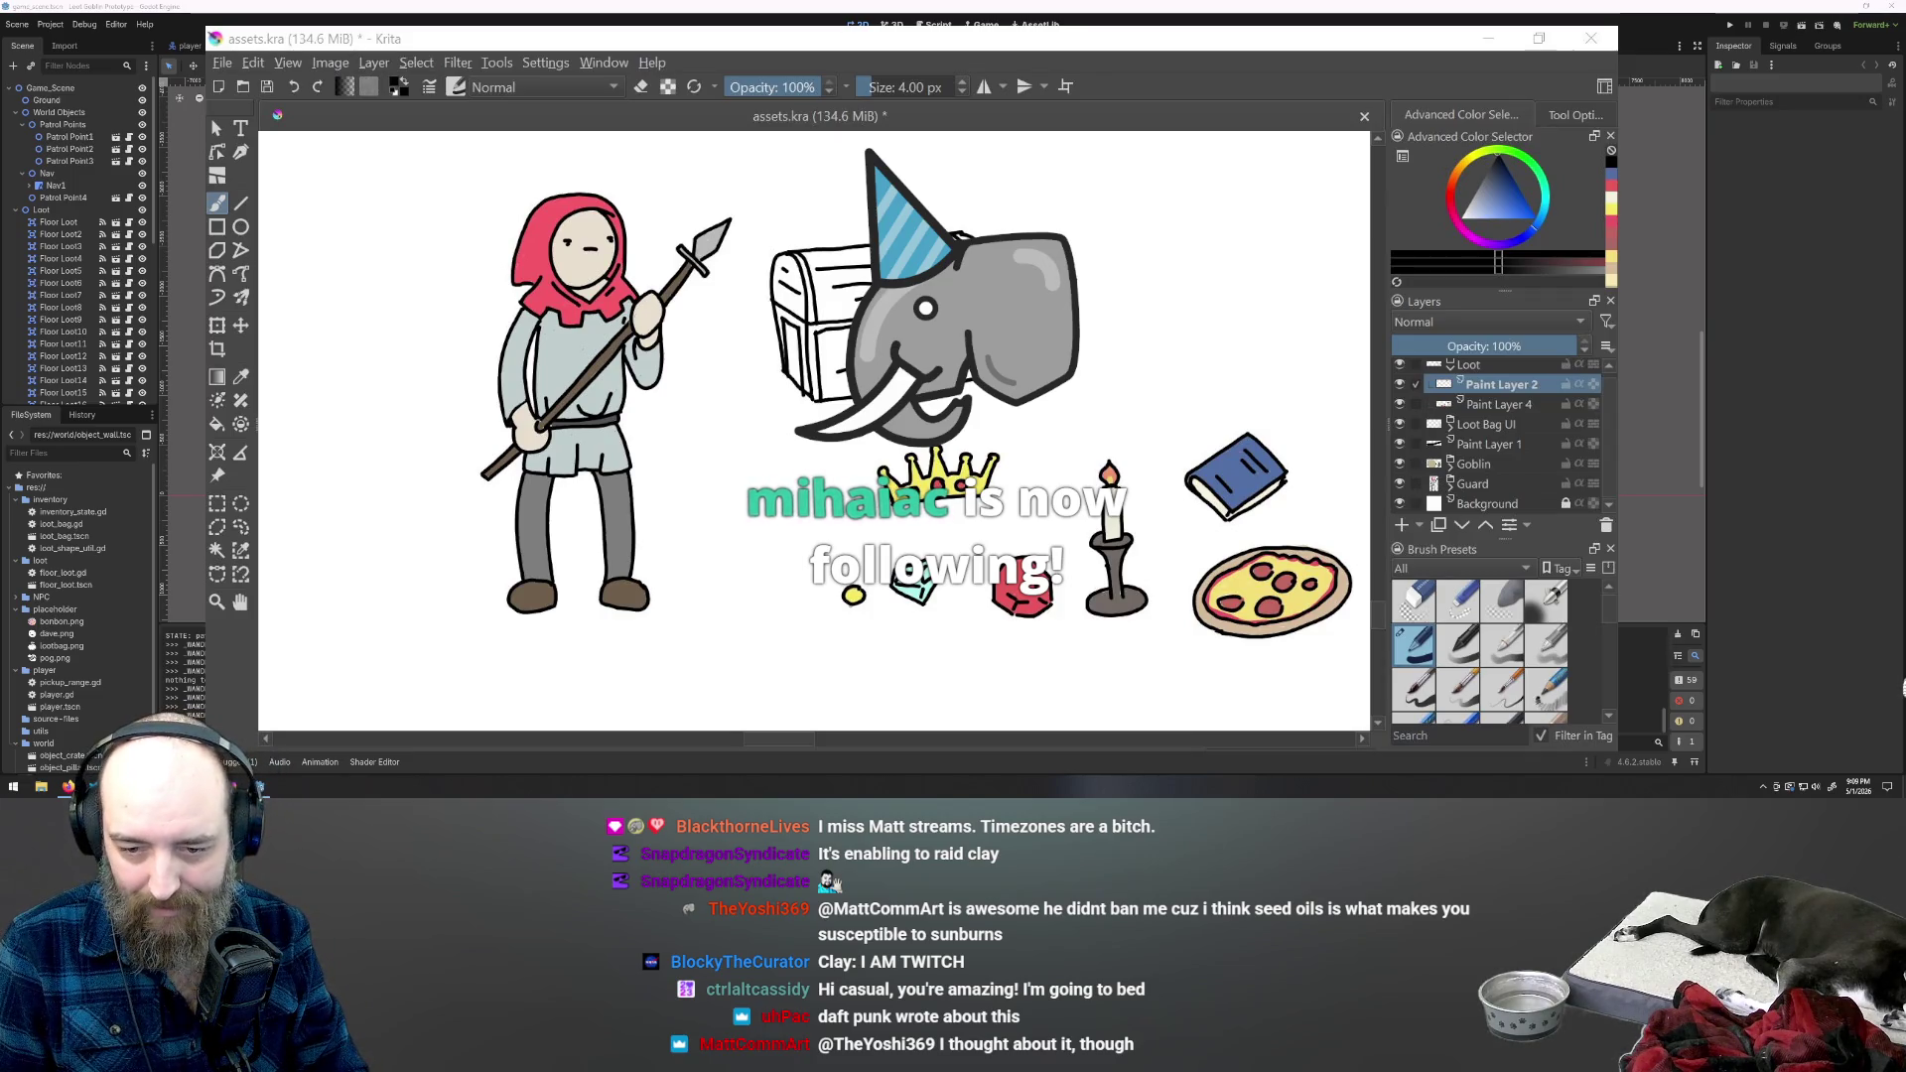
- Run the game from the Godot editor with F5 and steer the player through the level, away from the guard
{"action": "left_click", "coordinate": [1862, 9]}
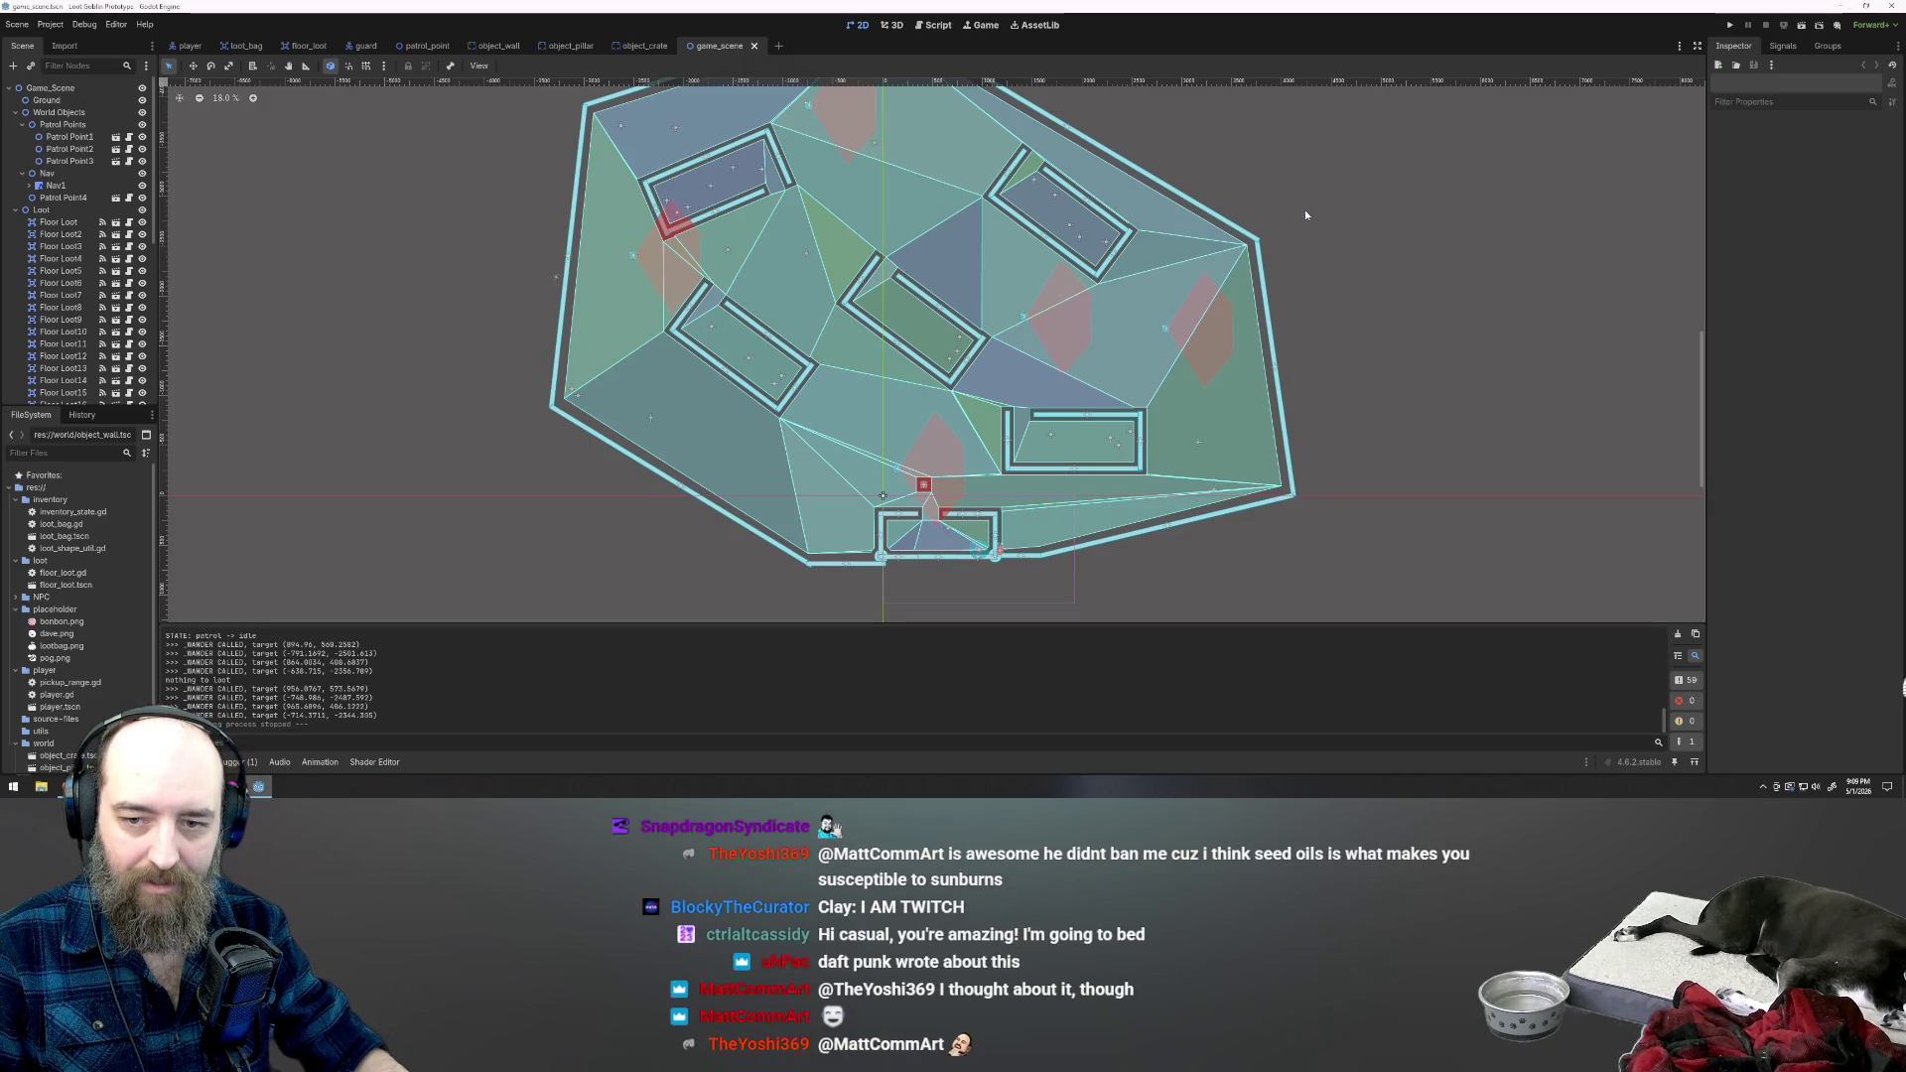
{"action": "key", "text": "F5"}
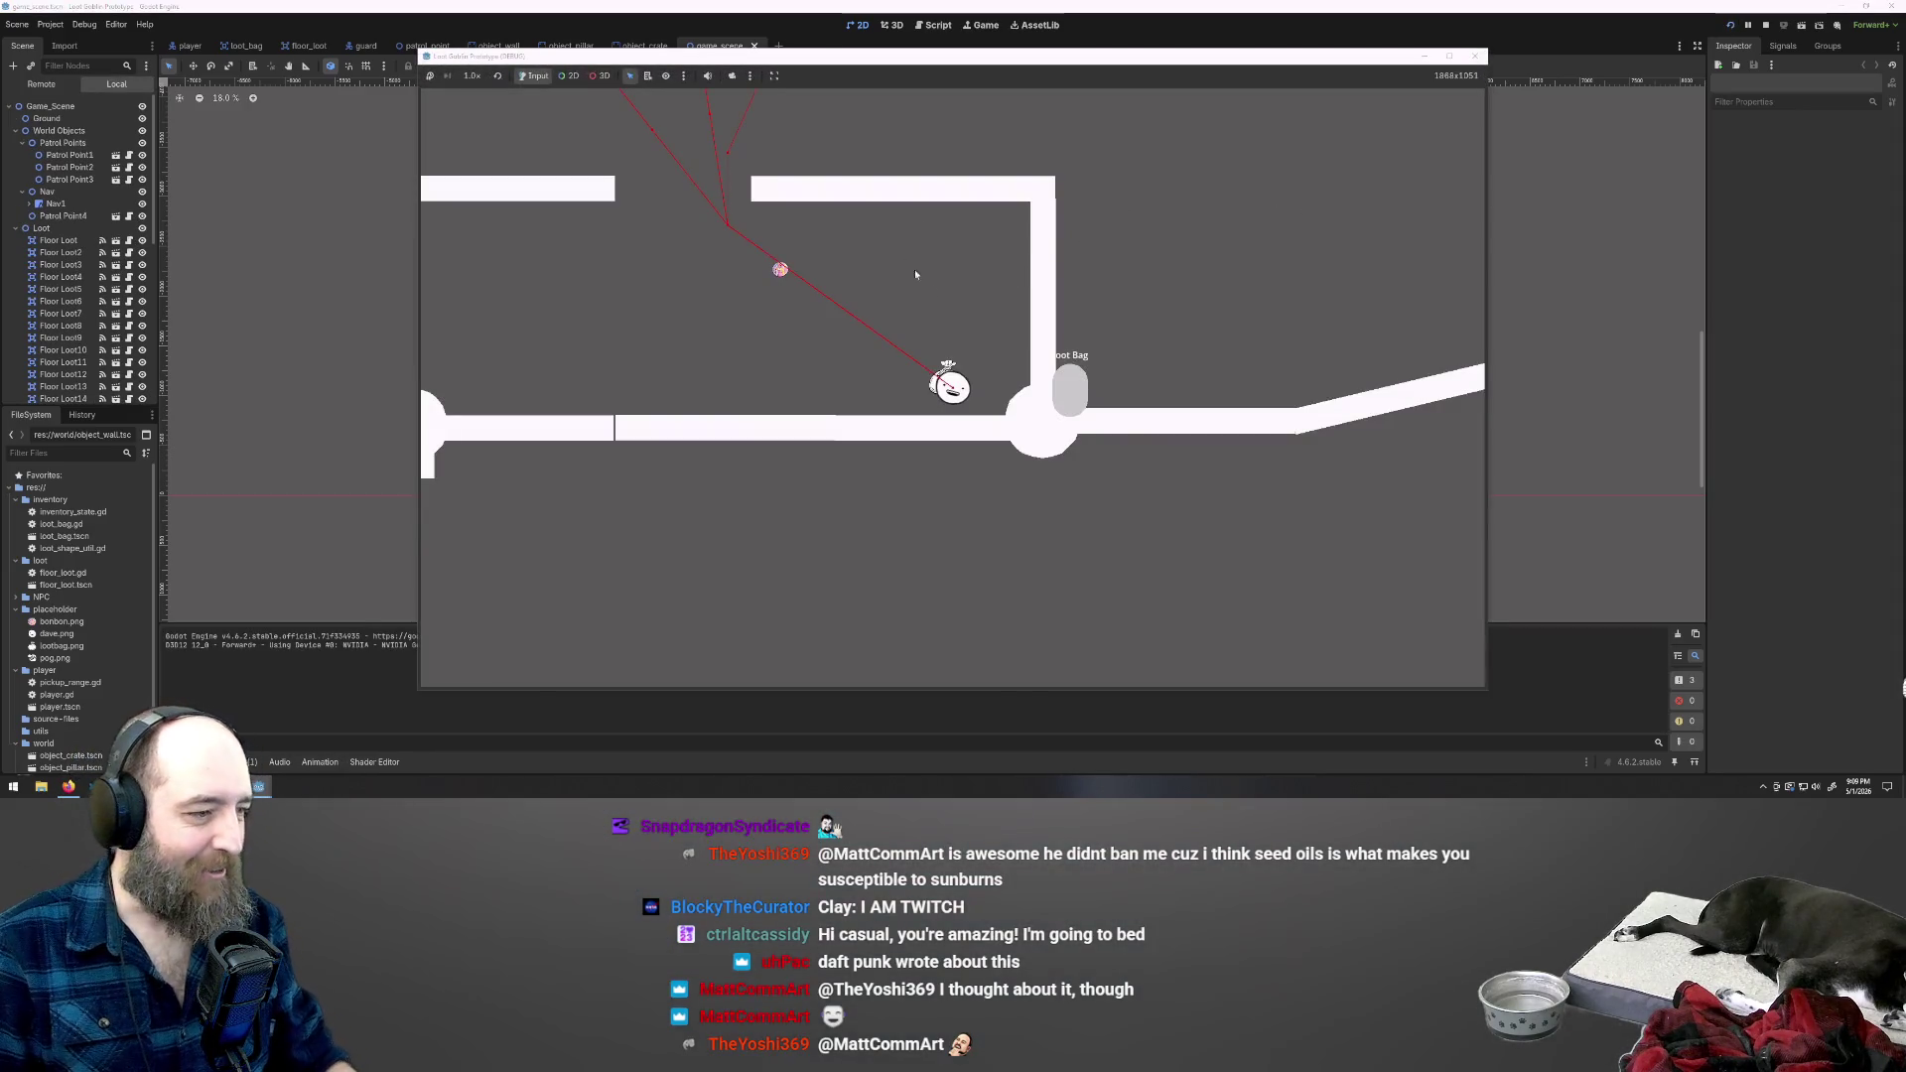
{"action": "key", "text": "w"}
{"action": "key", "text": "a"}
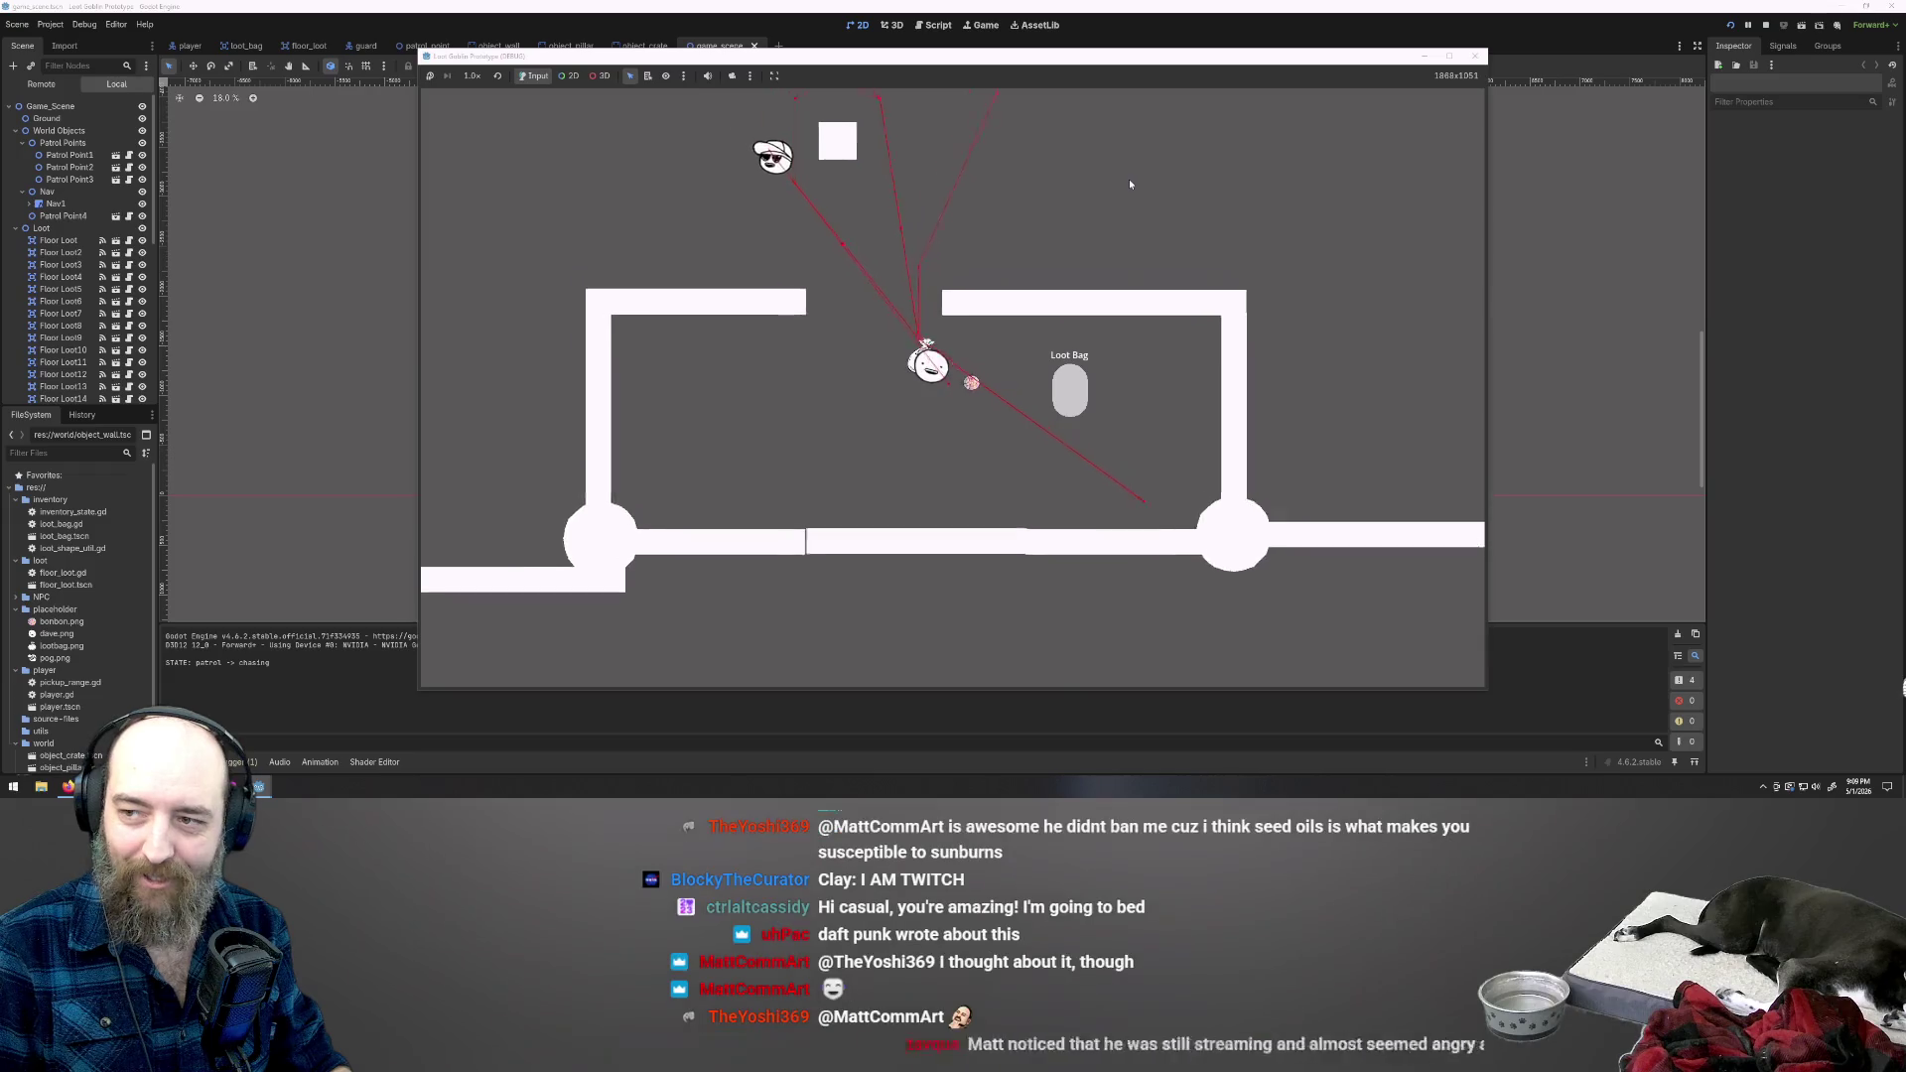
{"action": "key", "text": "w"}
{"action": "key", "text": "d"}
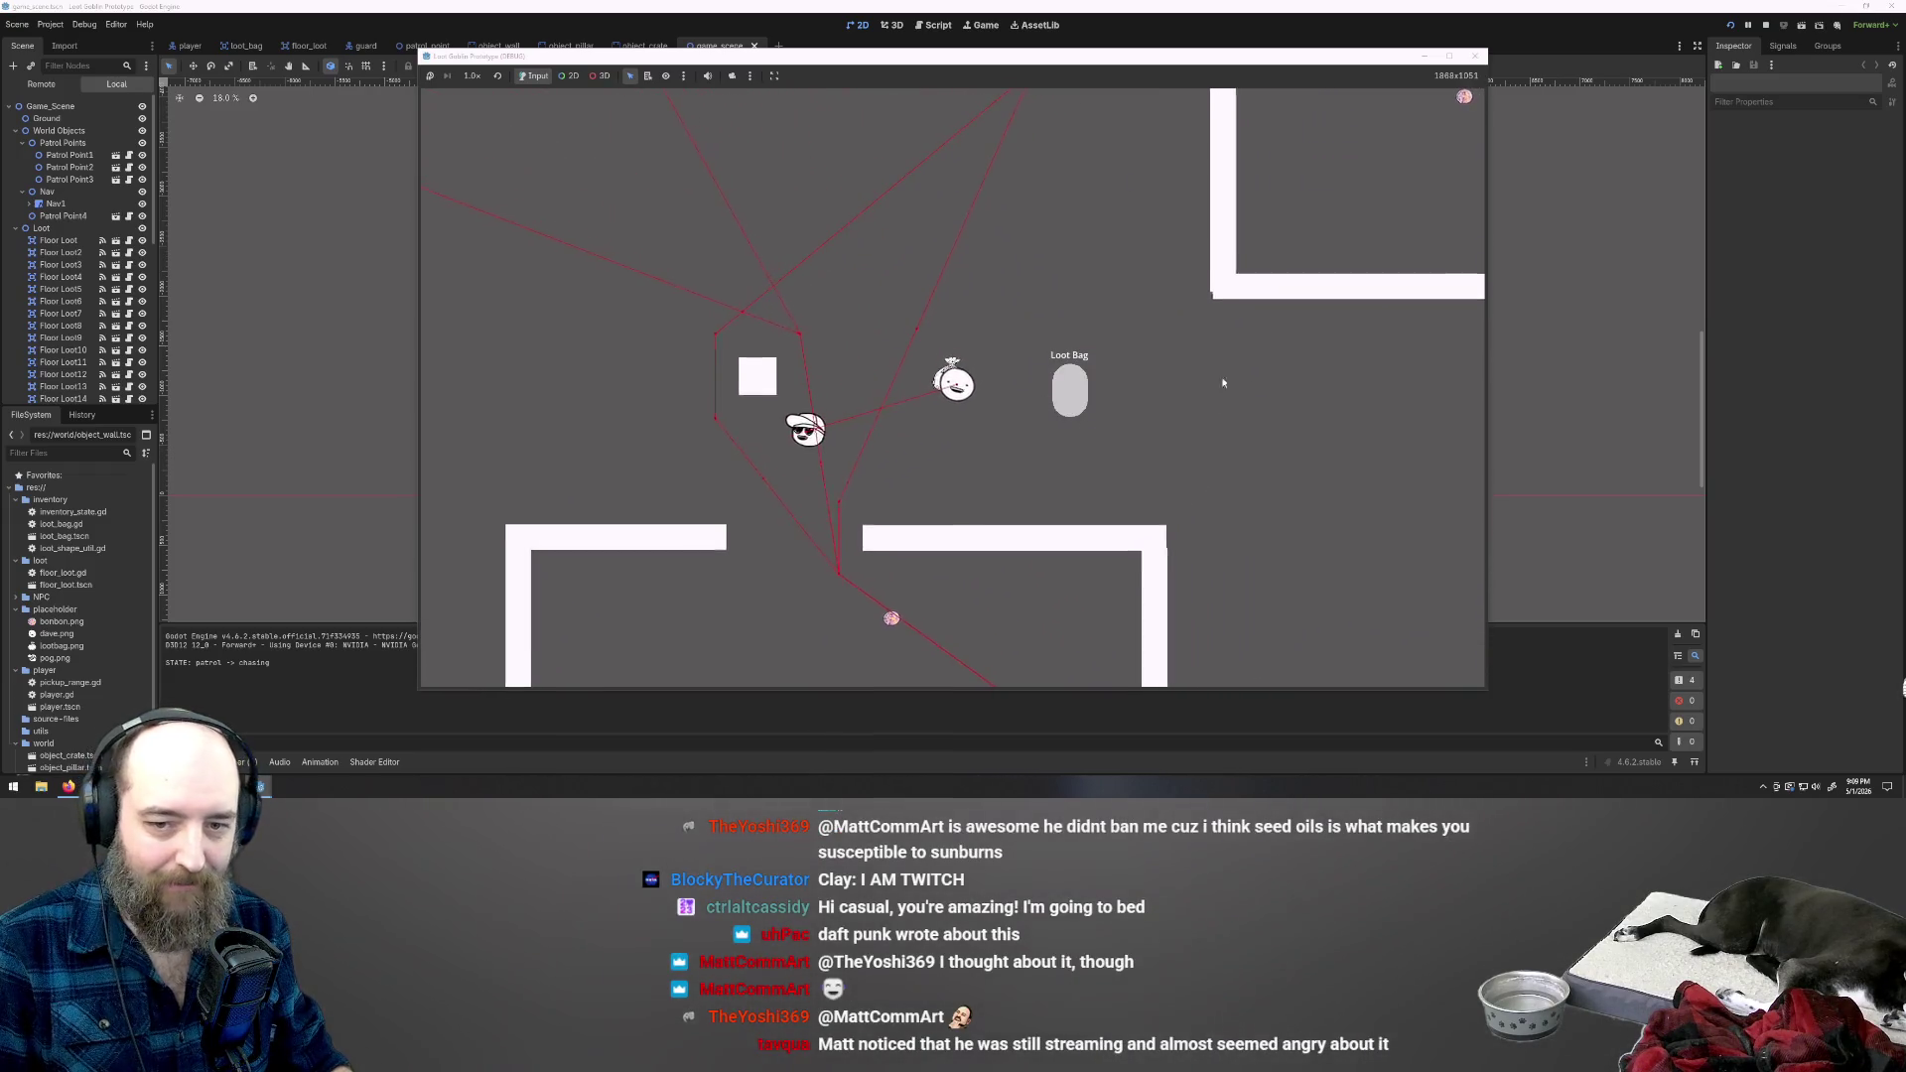
{"action": "key", "text": "d"}
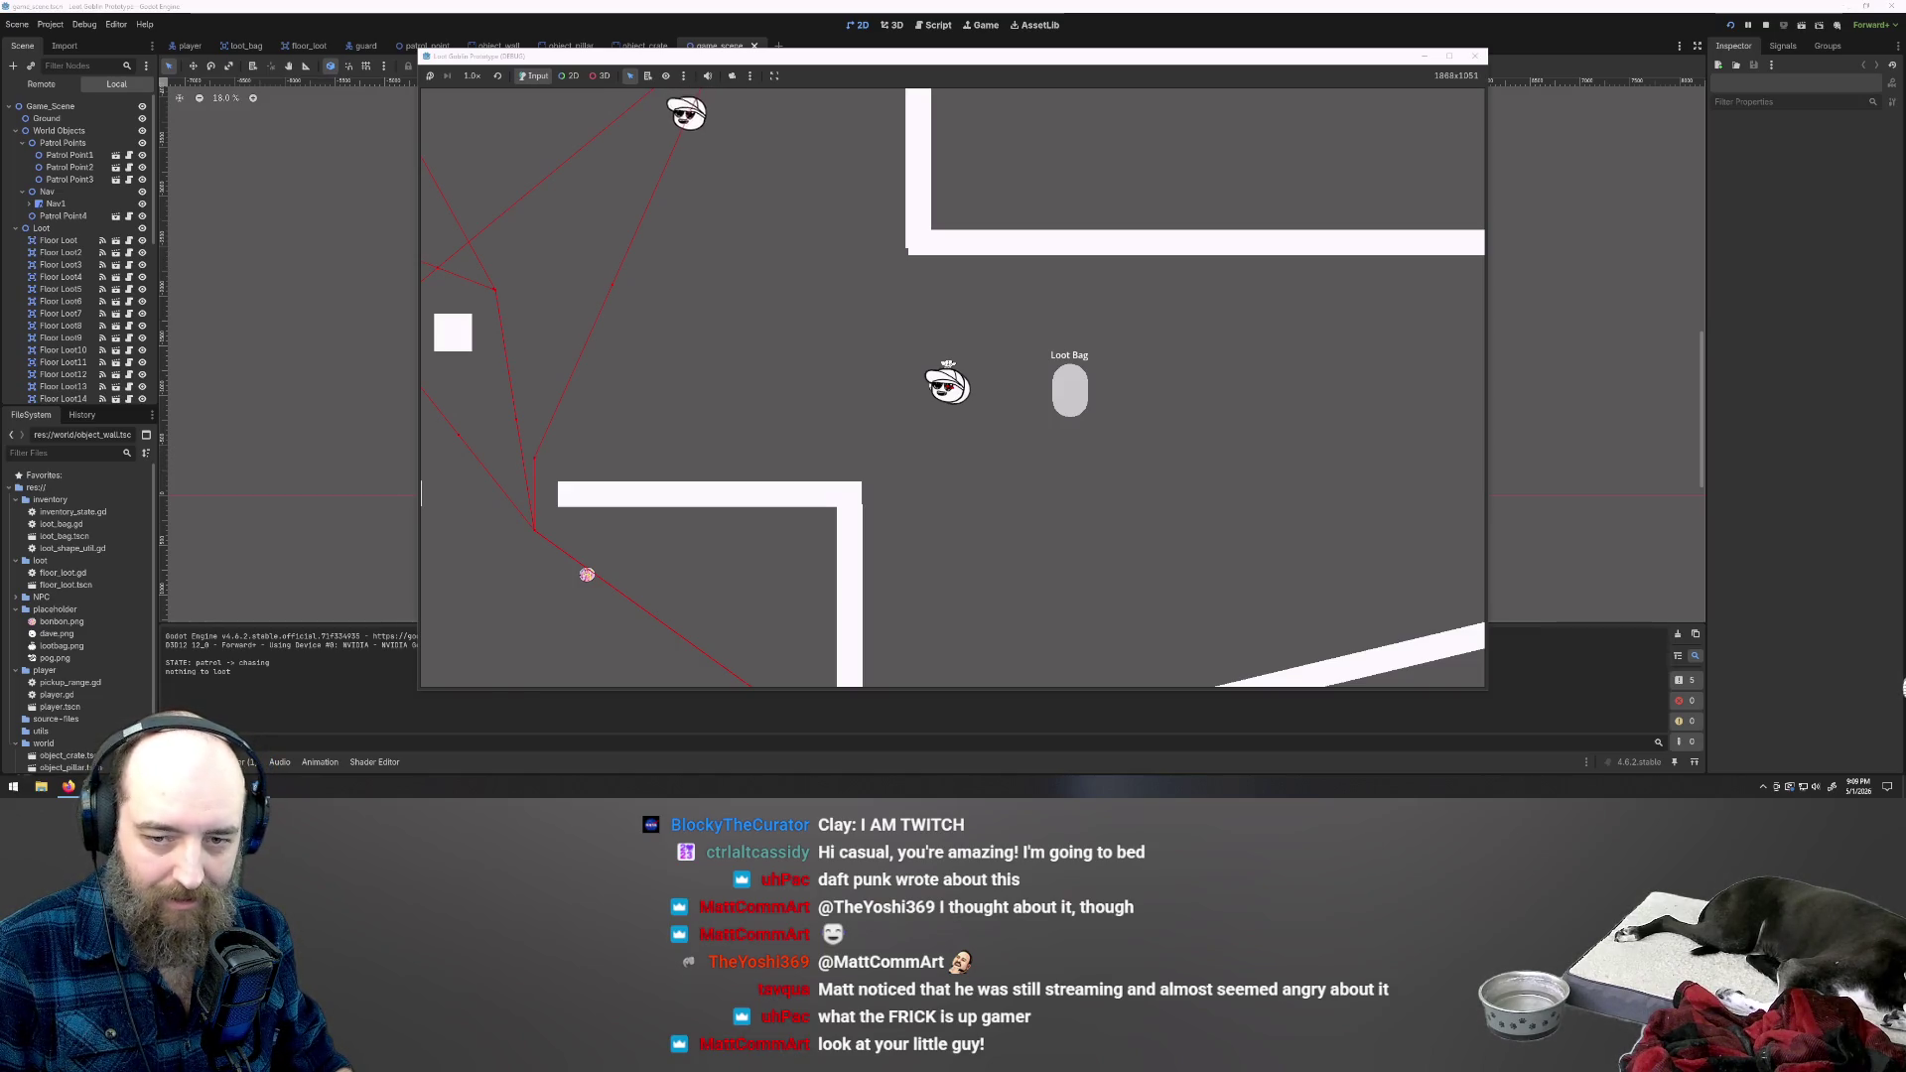
{"action": "key", "text": "w"}
{"action": "key", "text": "a"}
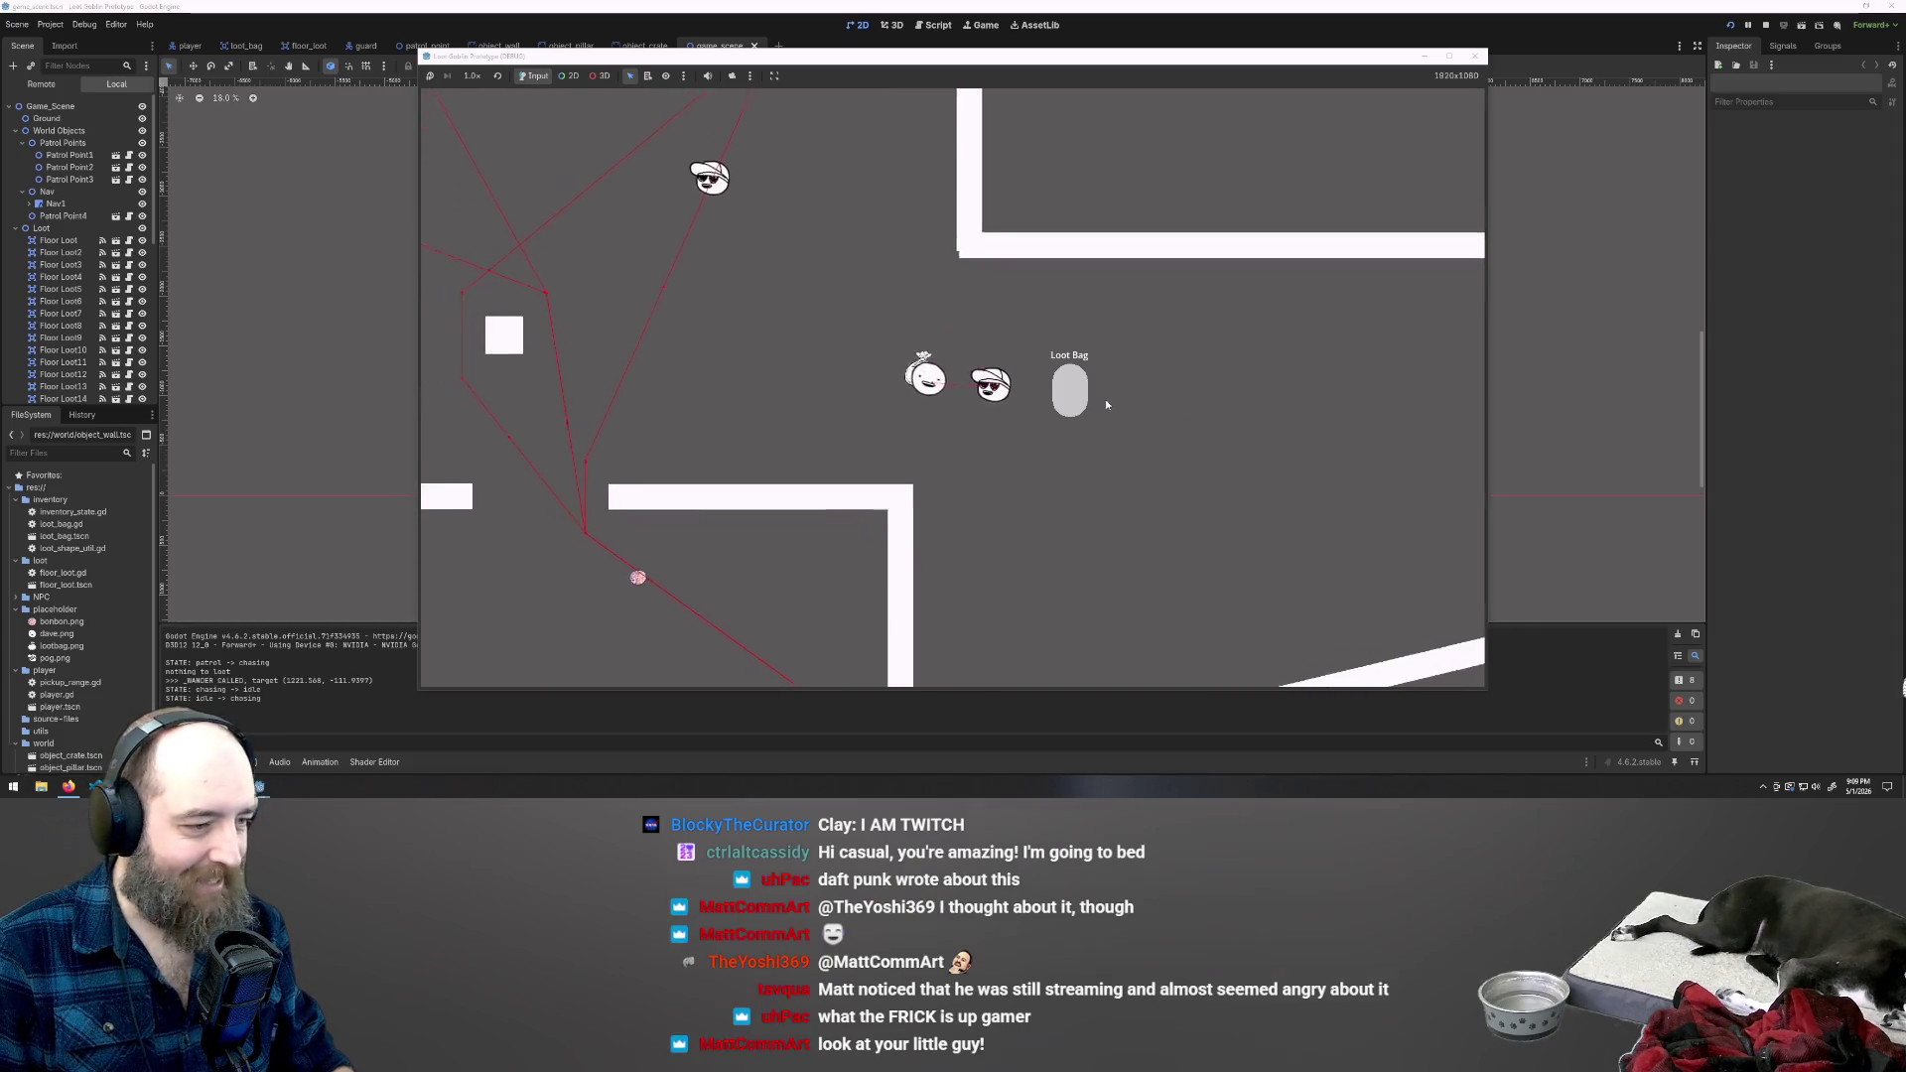
{"action": "key", "text": "w"}
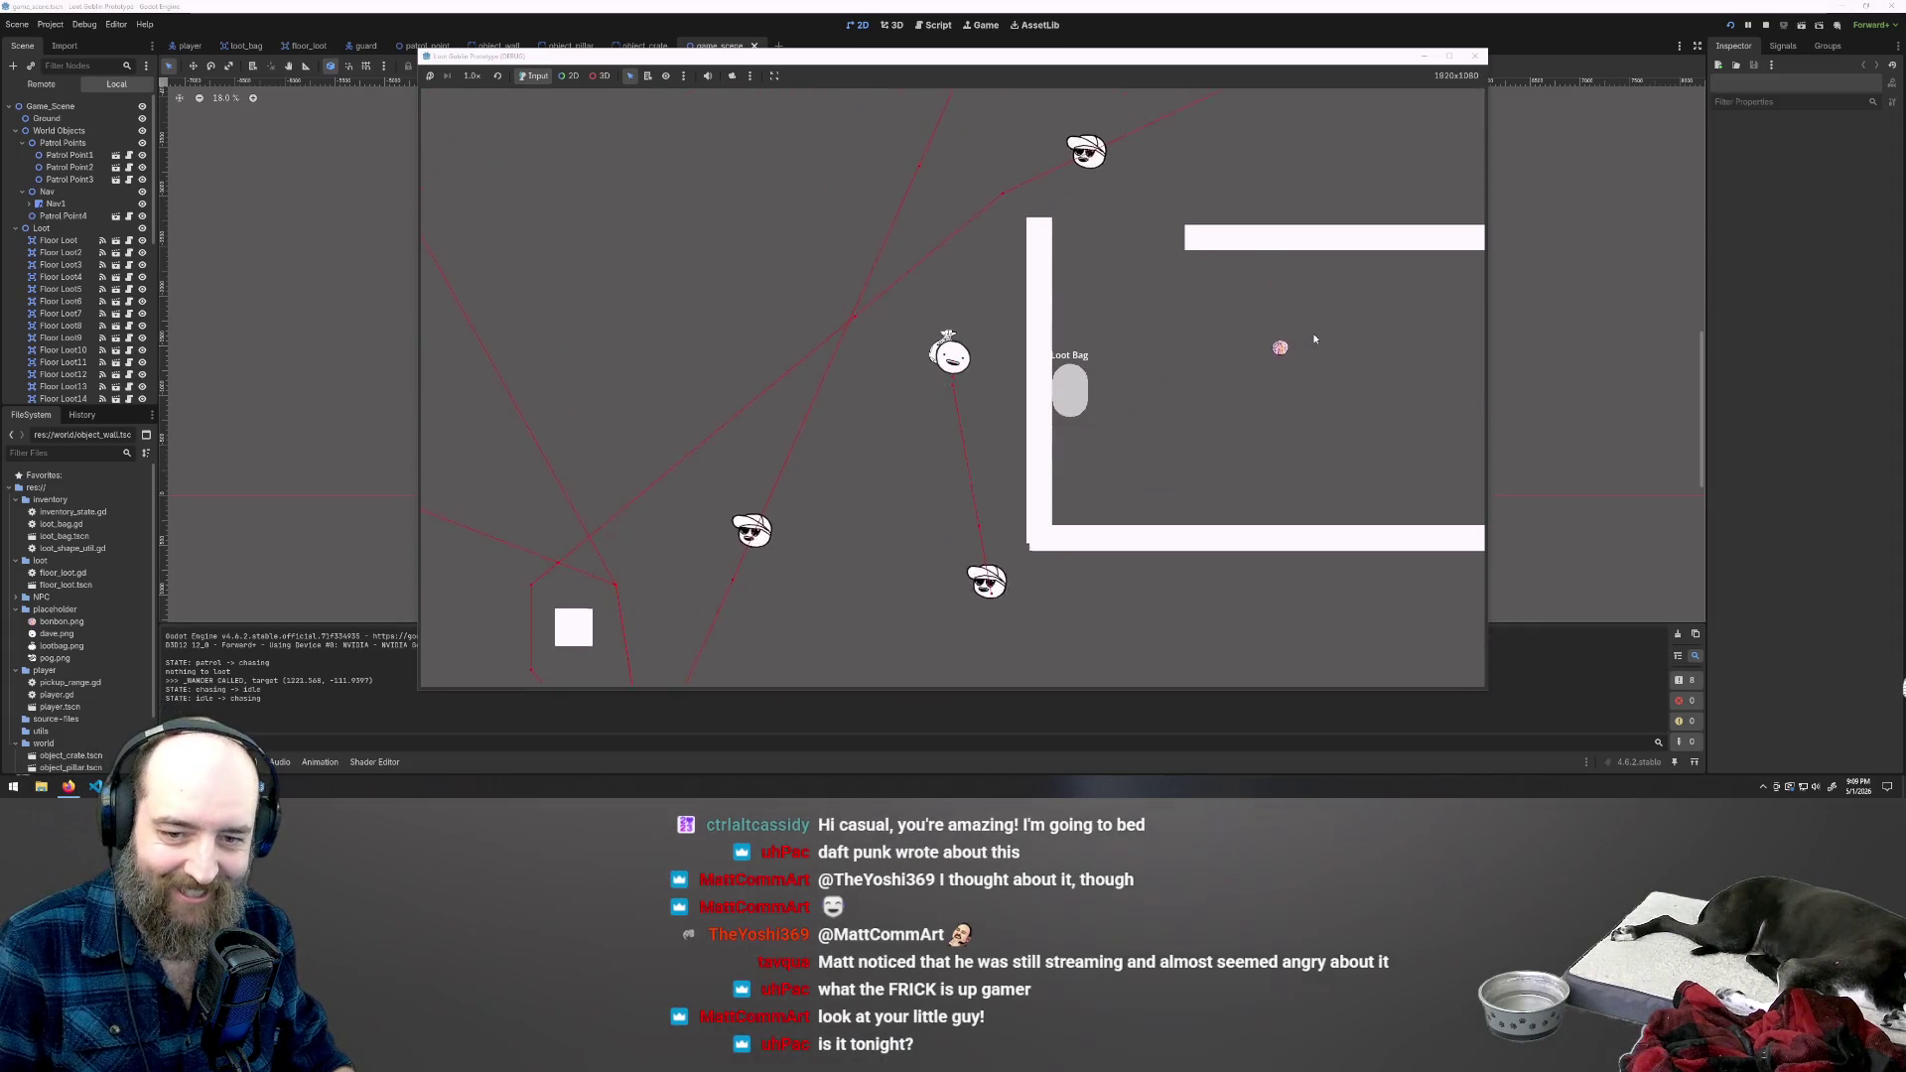
{"action": "key", "text": "w"}
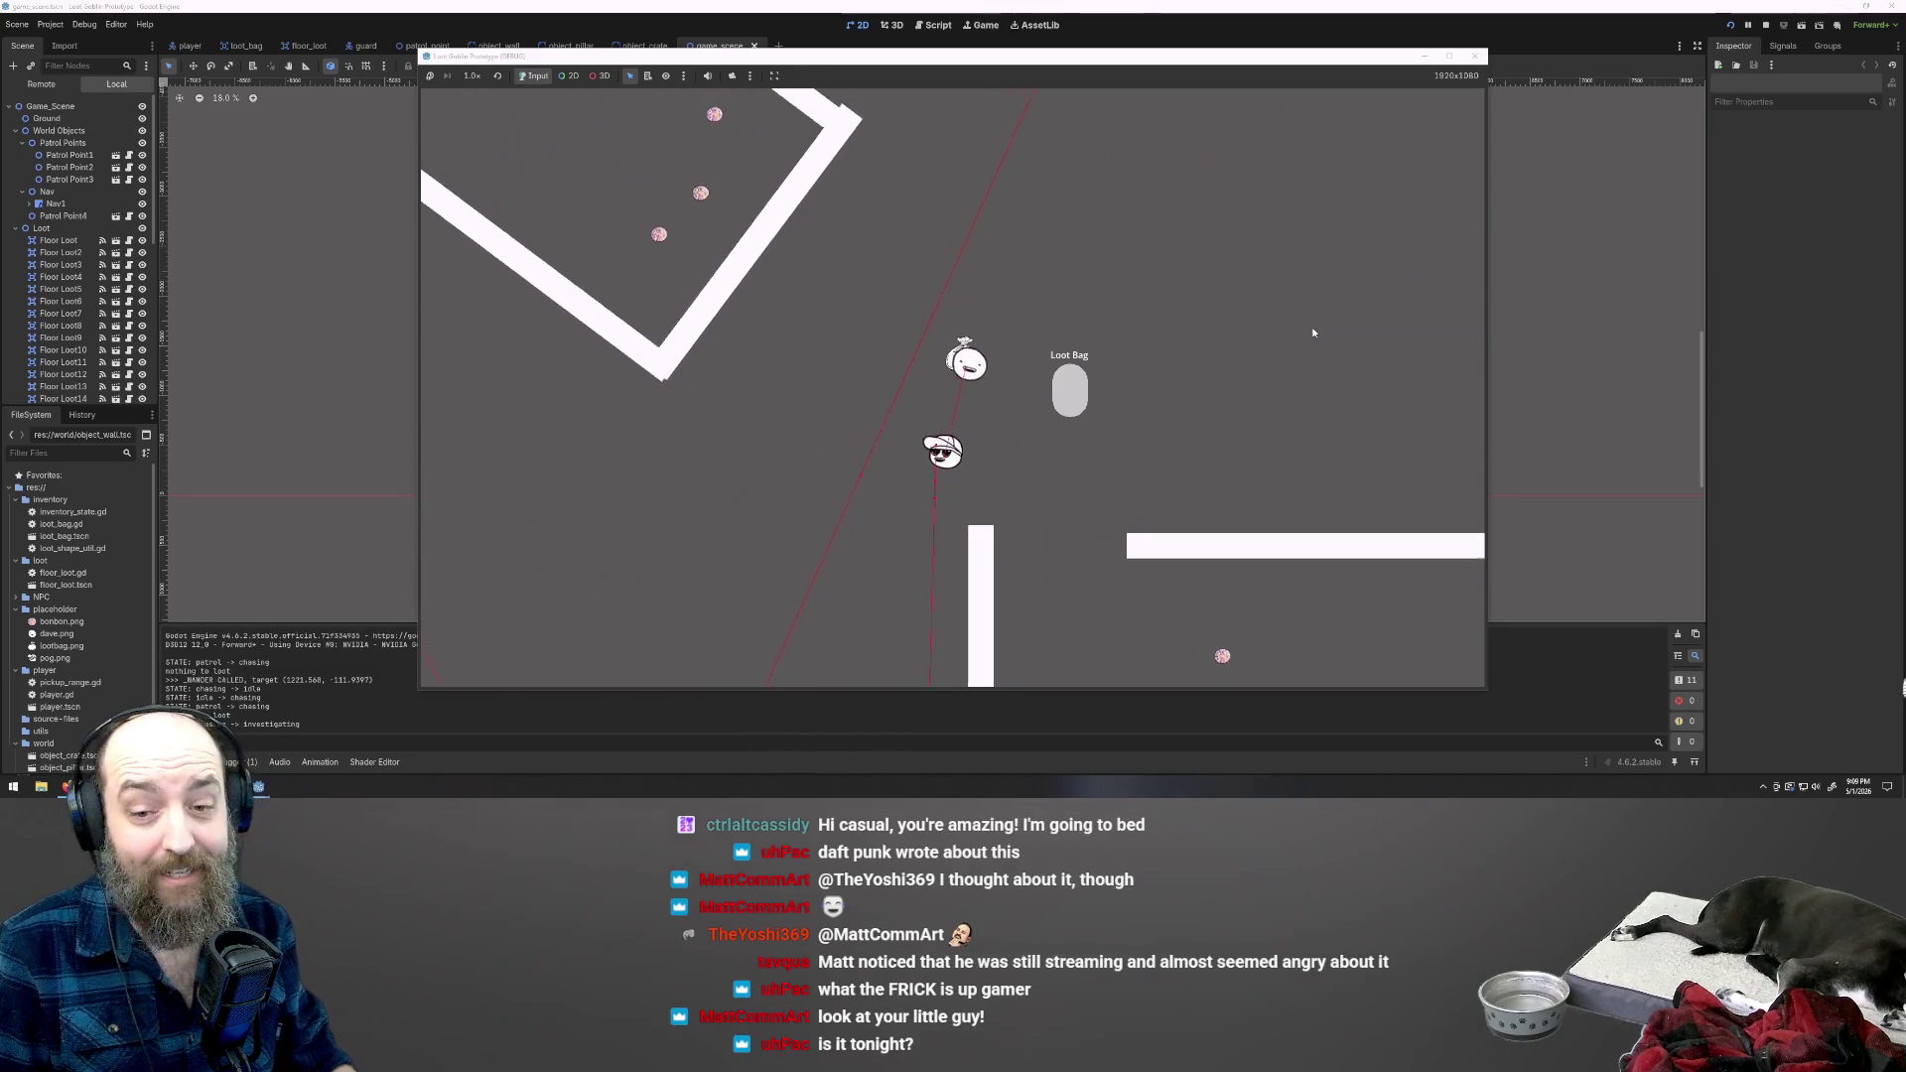
{"action": "key", "text": "w"}
{"action": "key", "text": "a"}
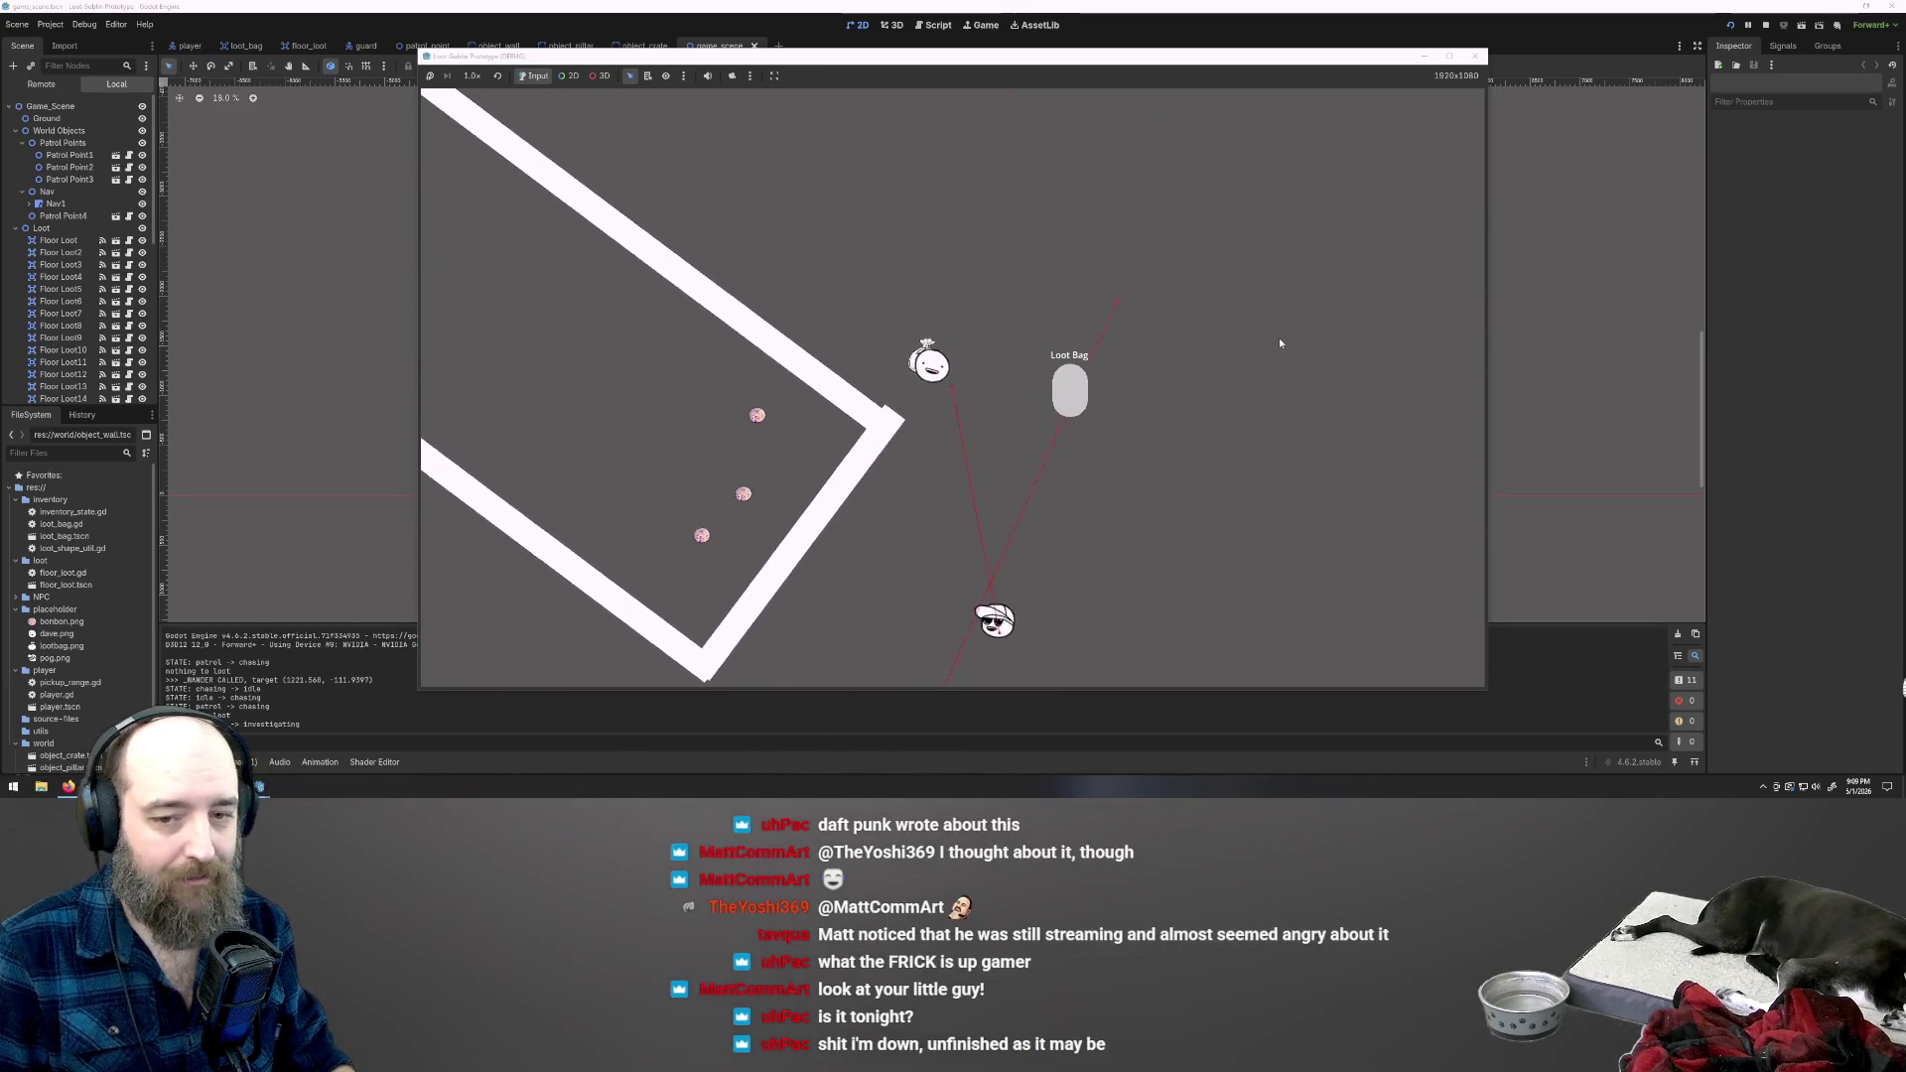
{"action": "key", "text": "w"}
{"action": "key", "text": "a"}
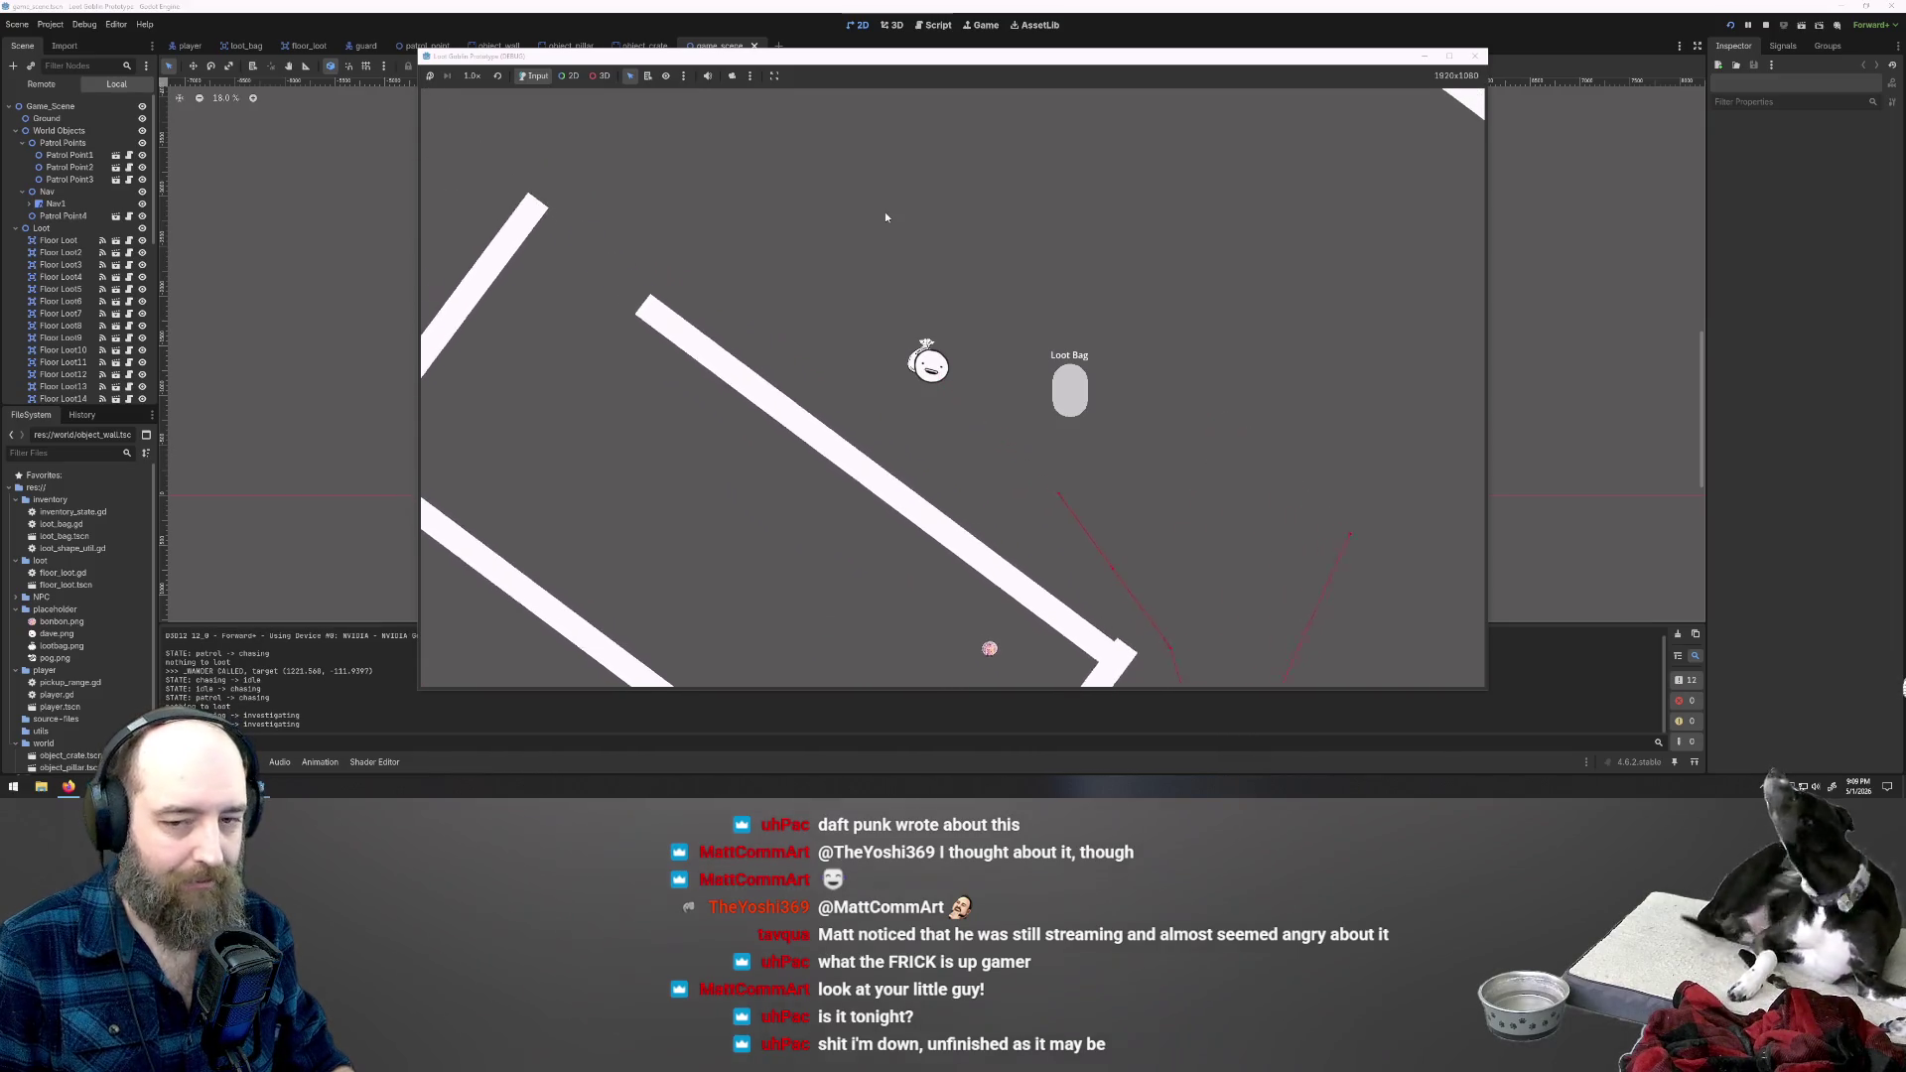
{"action": "key", "text": "a"}
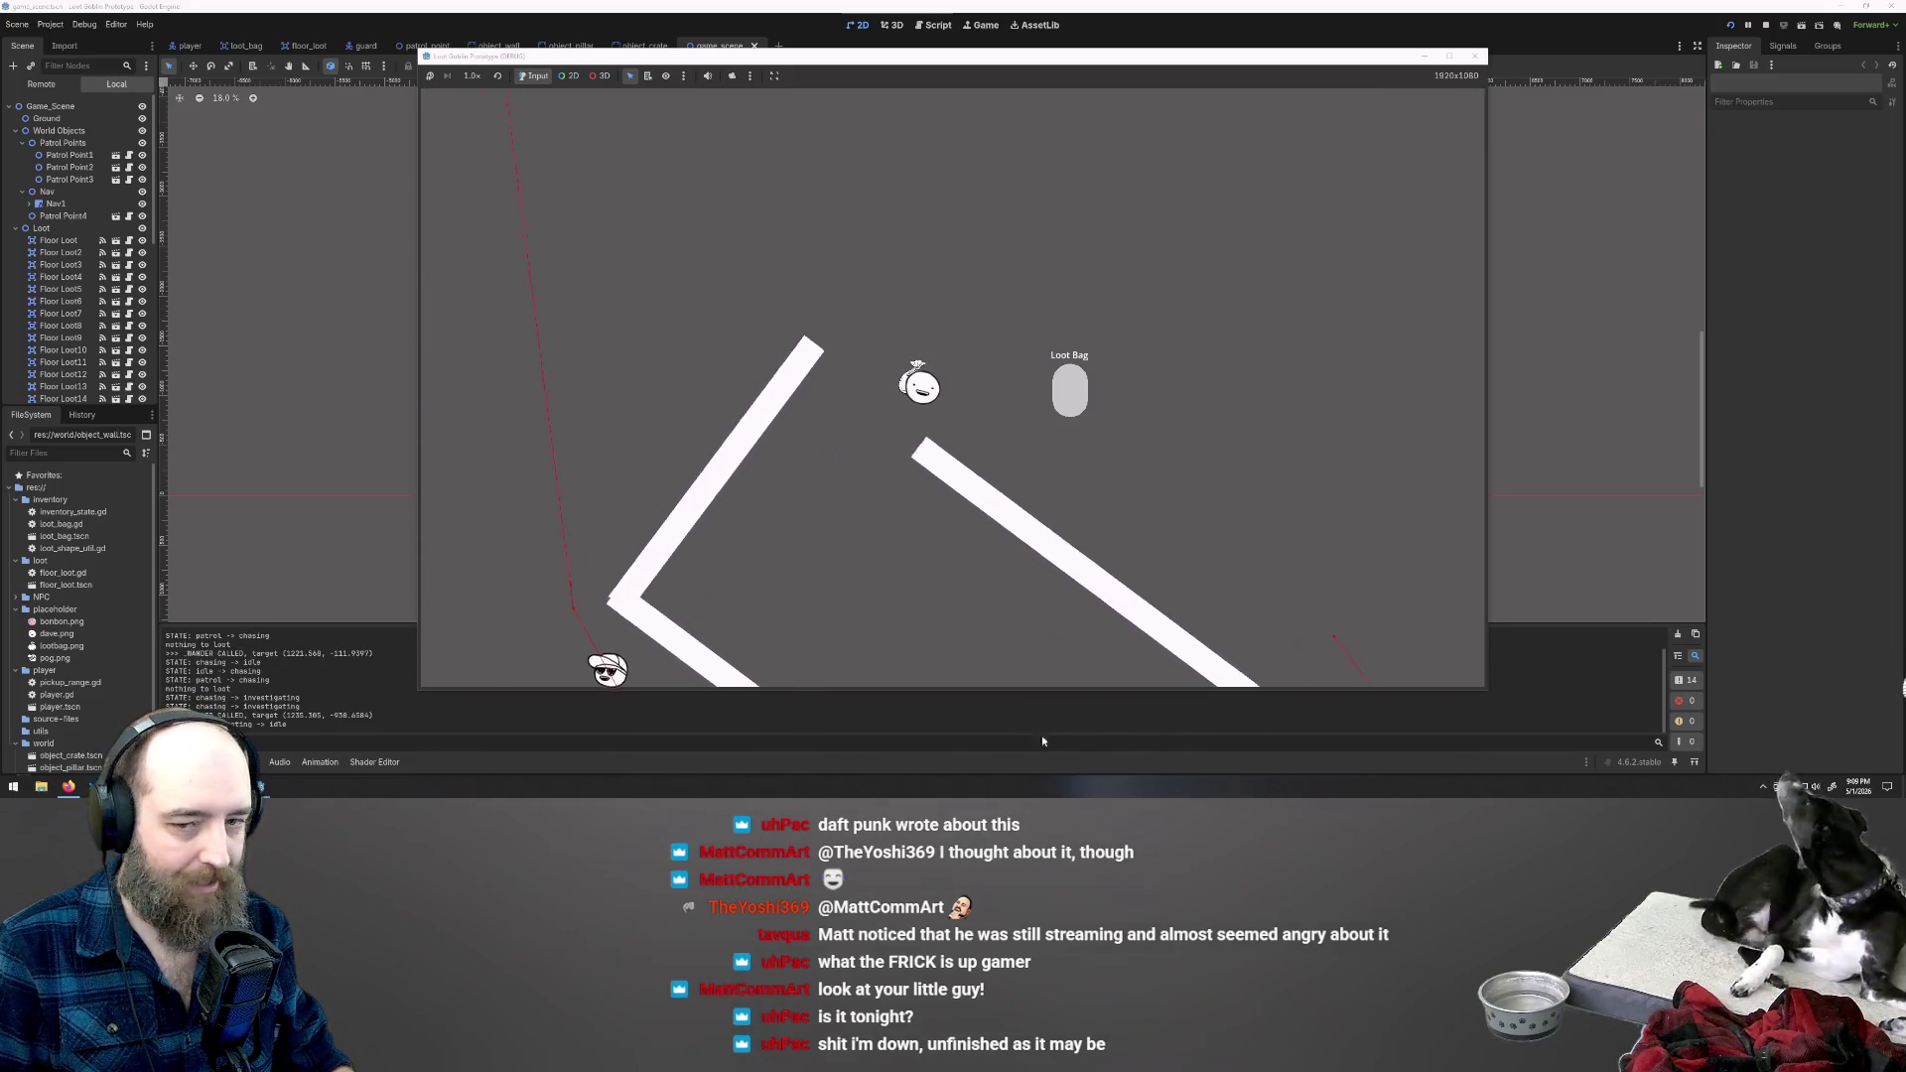
{"action": "key", "text": "s"}
{"action": "key", "text": "d"}
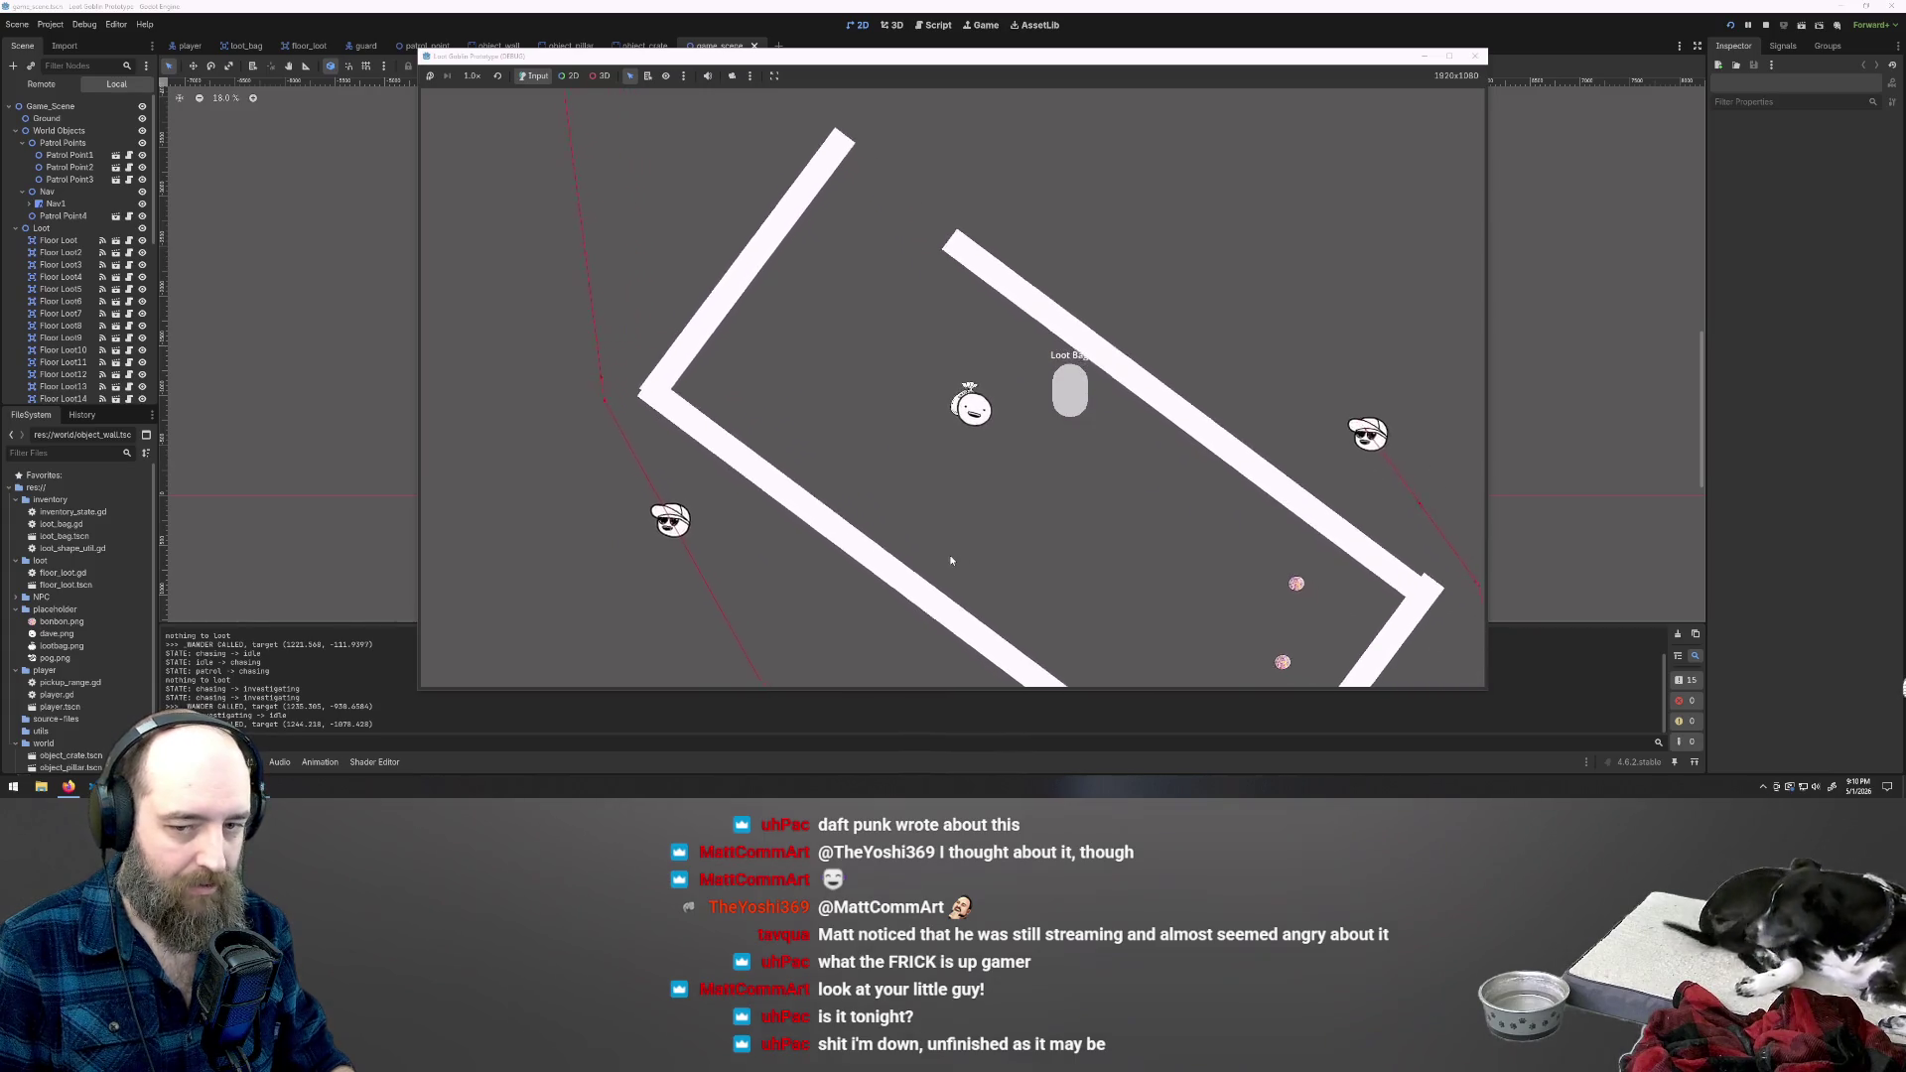
{"action": "key", "text": "s"}
{"action": "key", "text": "d"}
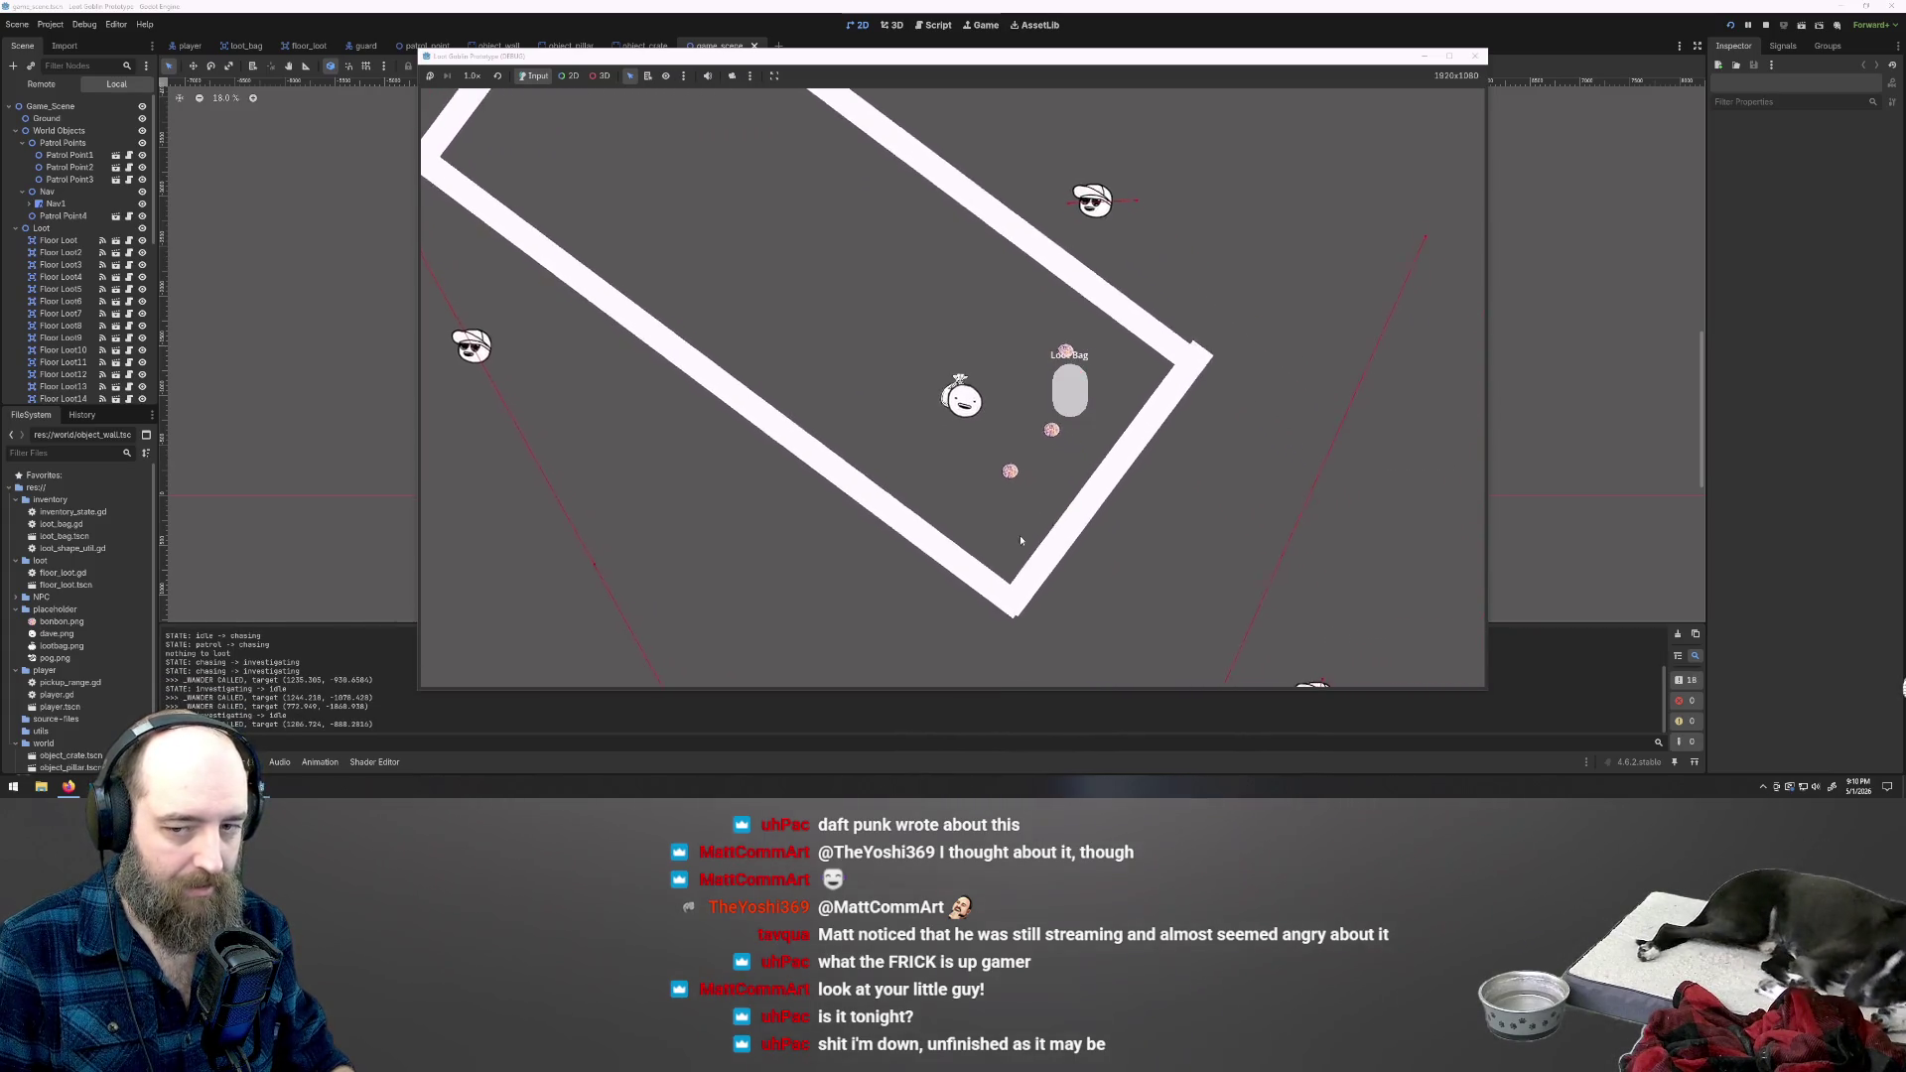
{"action": "key", "text": "w"}
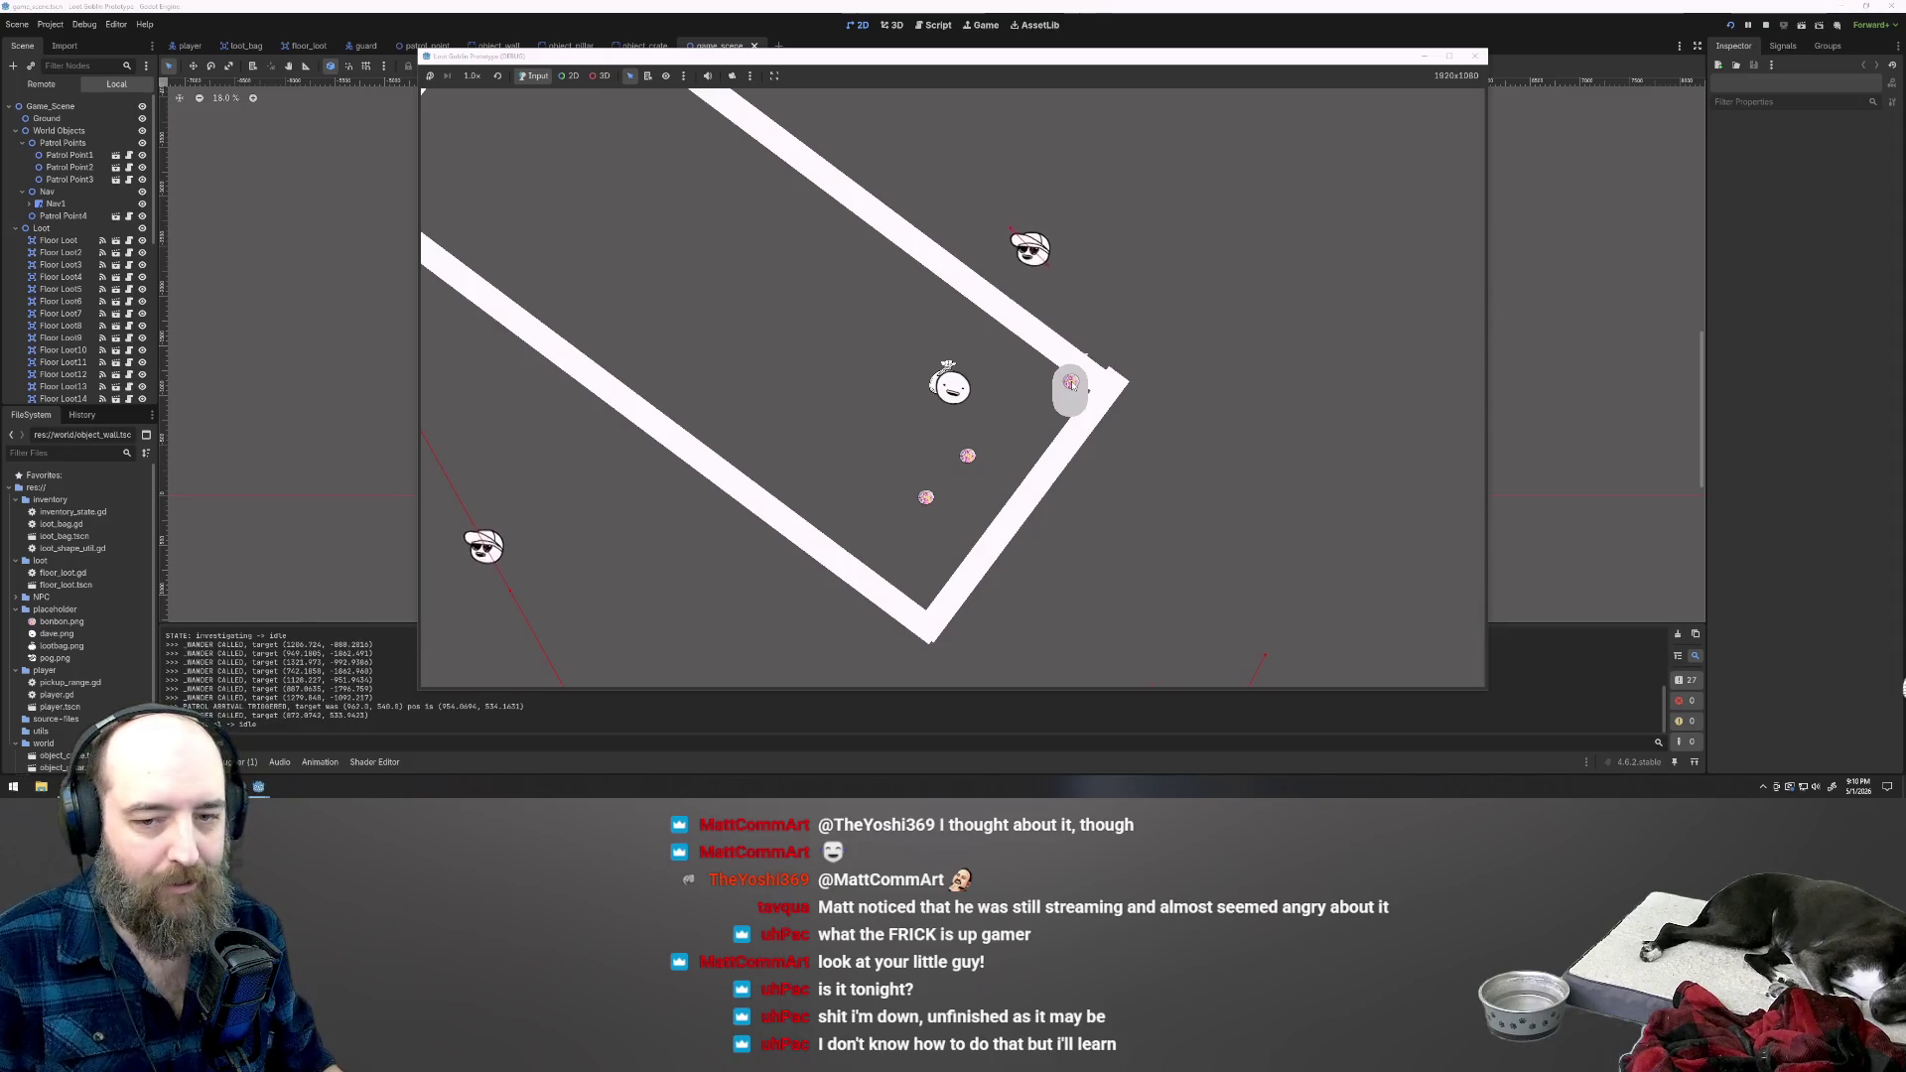
- Walk over to the bonbons and drop a third bonbon into the Loot Bag
{"action": "key", "text": "a"}
{"action": "key", "text": "s"}
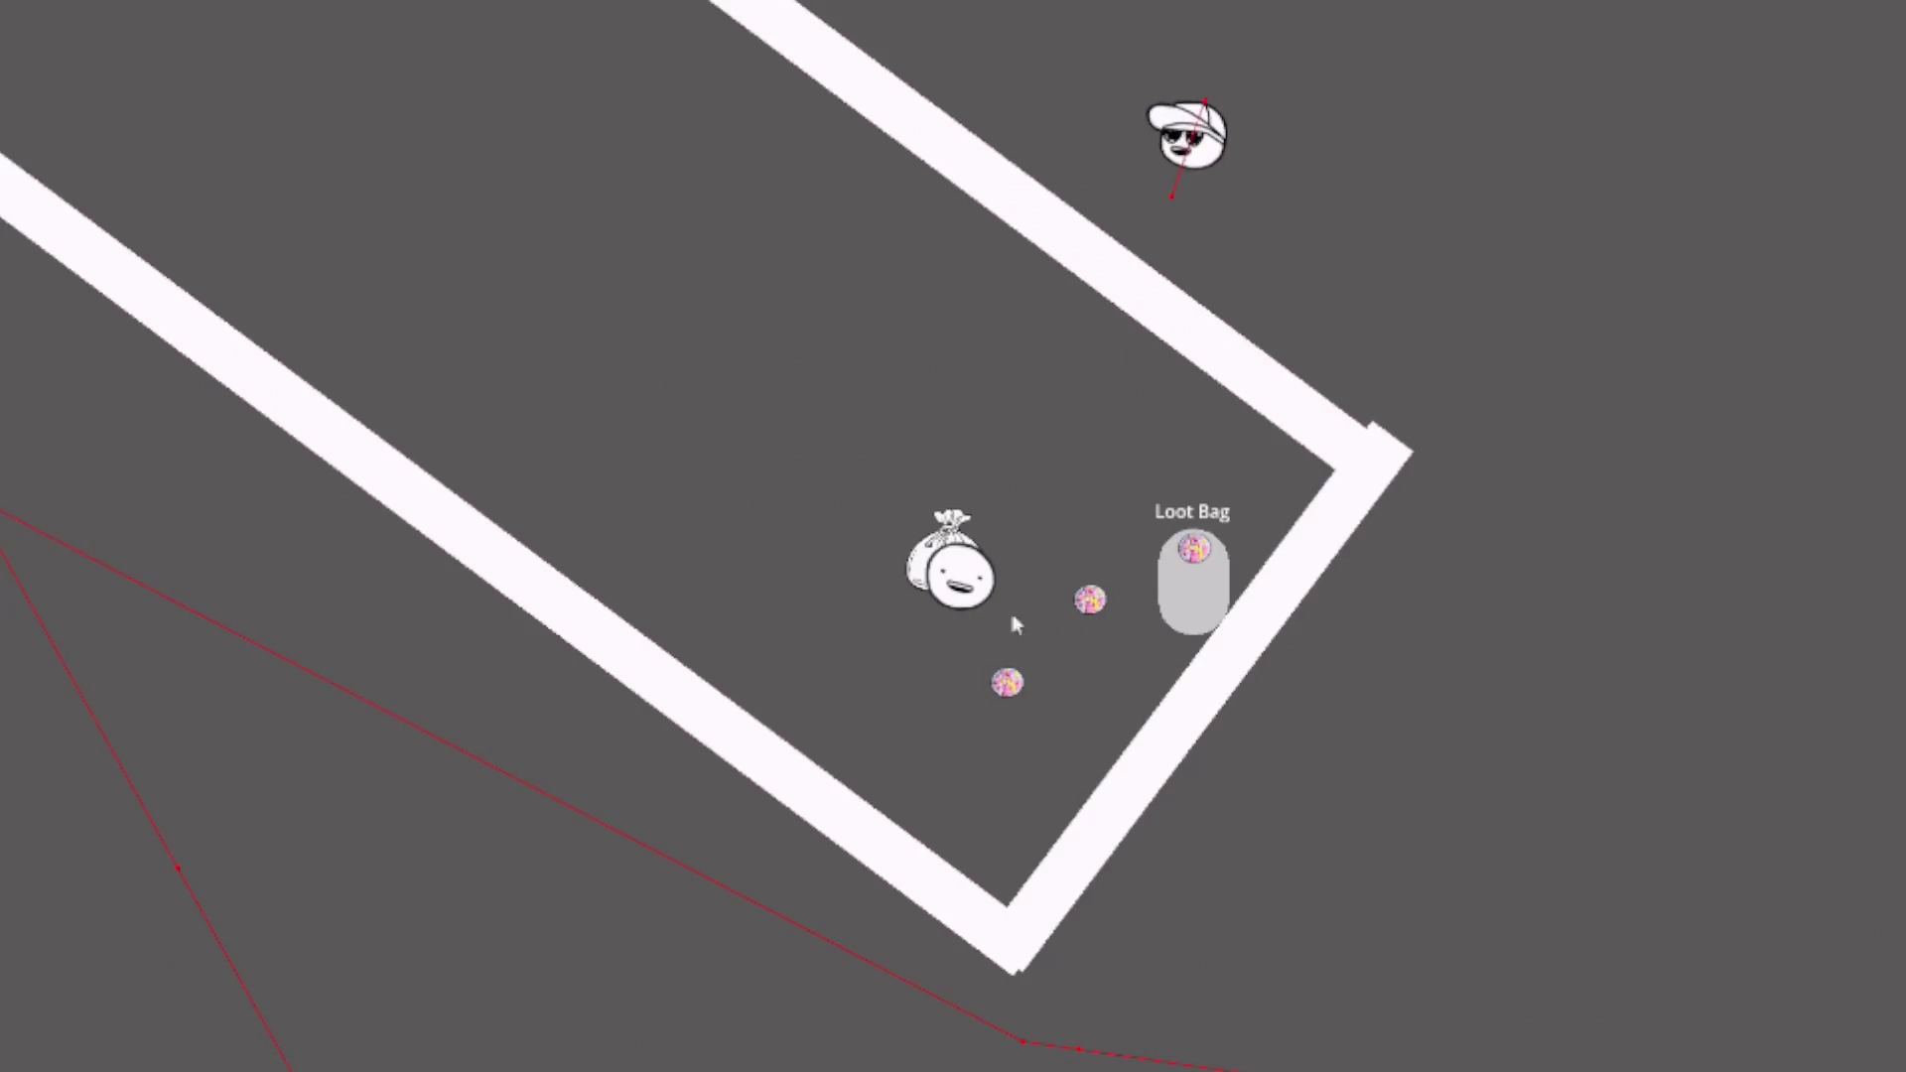
{"action": "key", "text": "d"}
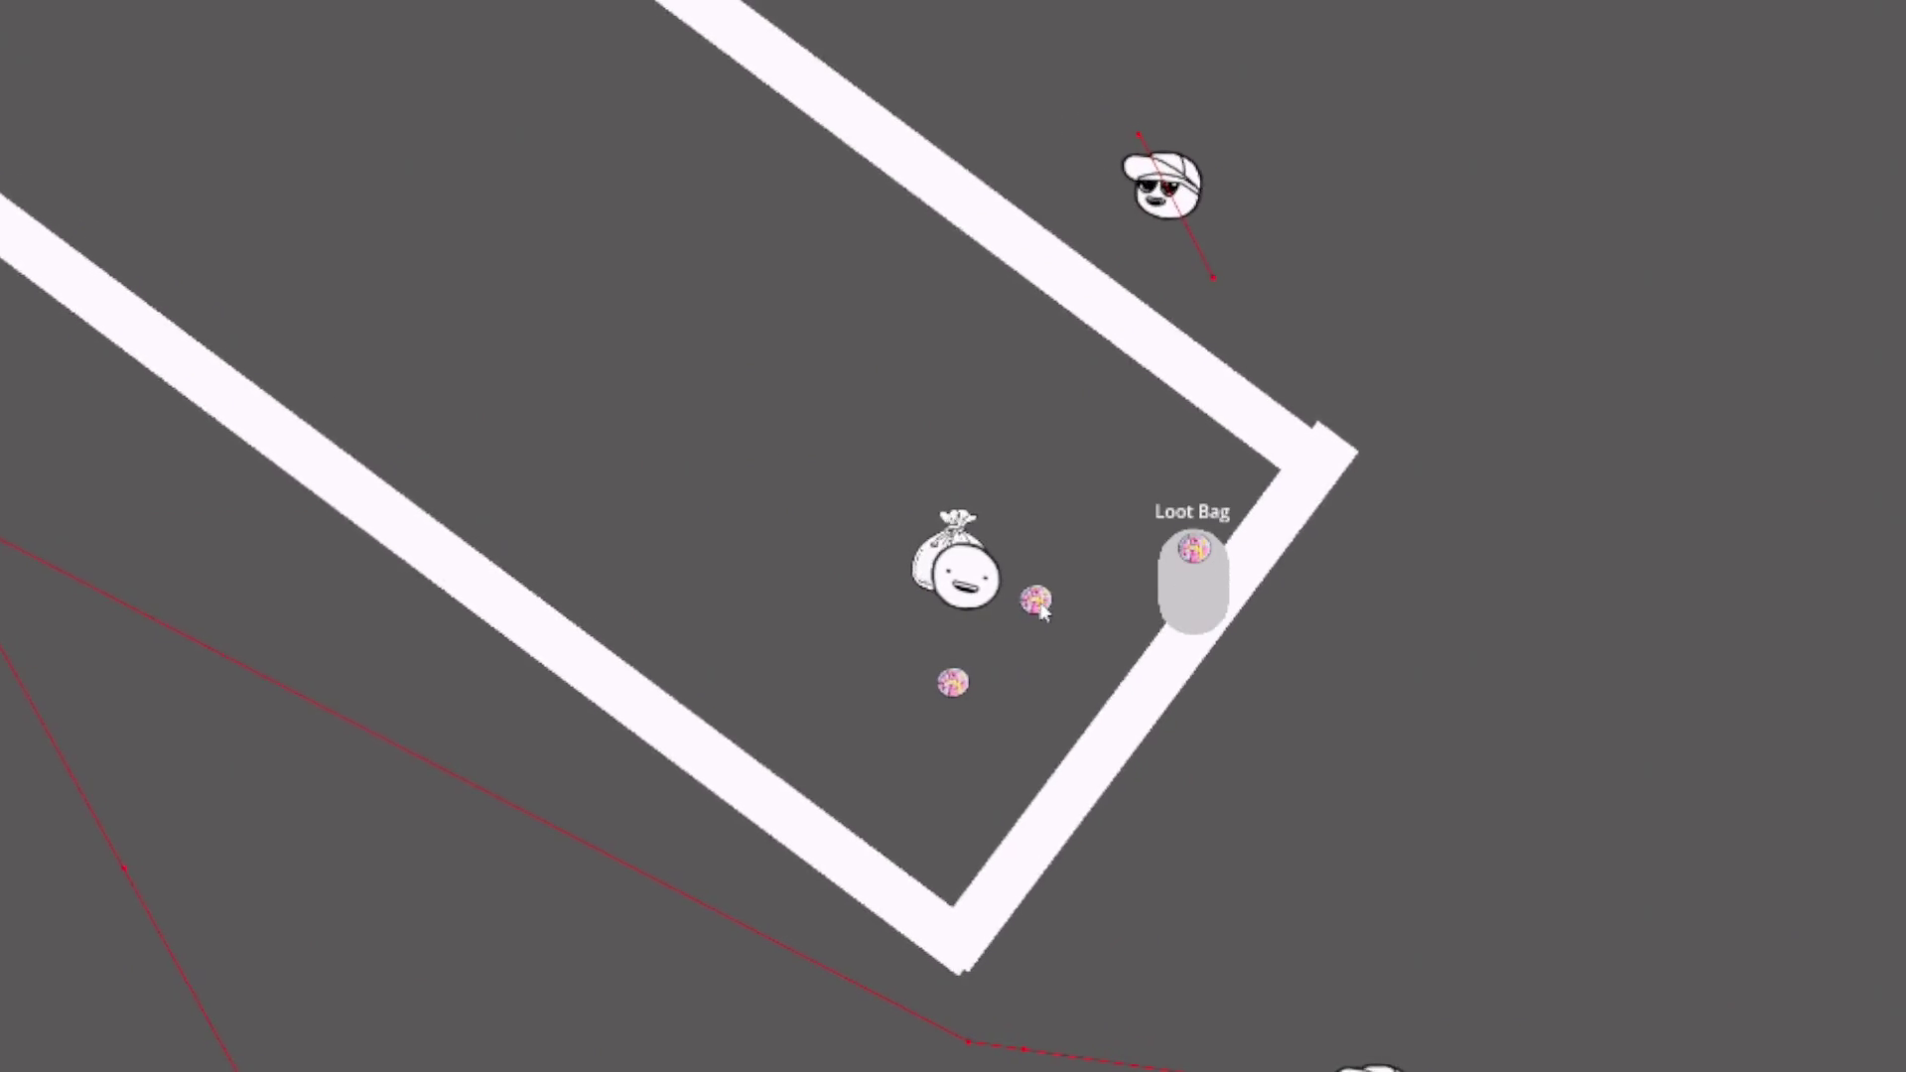
{"action": "left_click_drag", "start_coordinate": [1034, 596], "coordinate": [1181, 568]}
{"action": "key", "text": "a"}
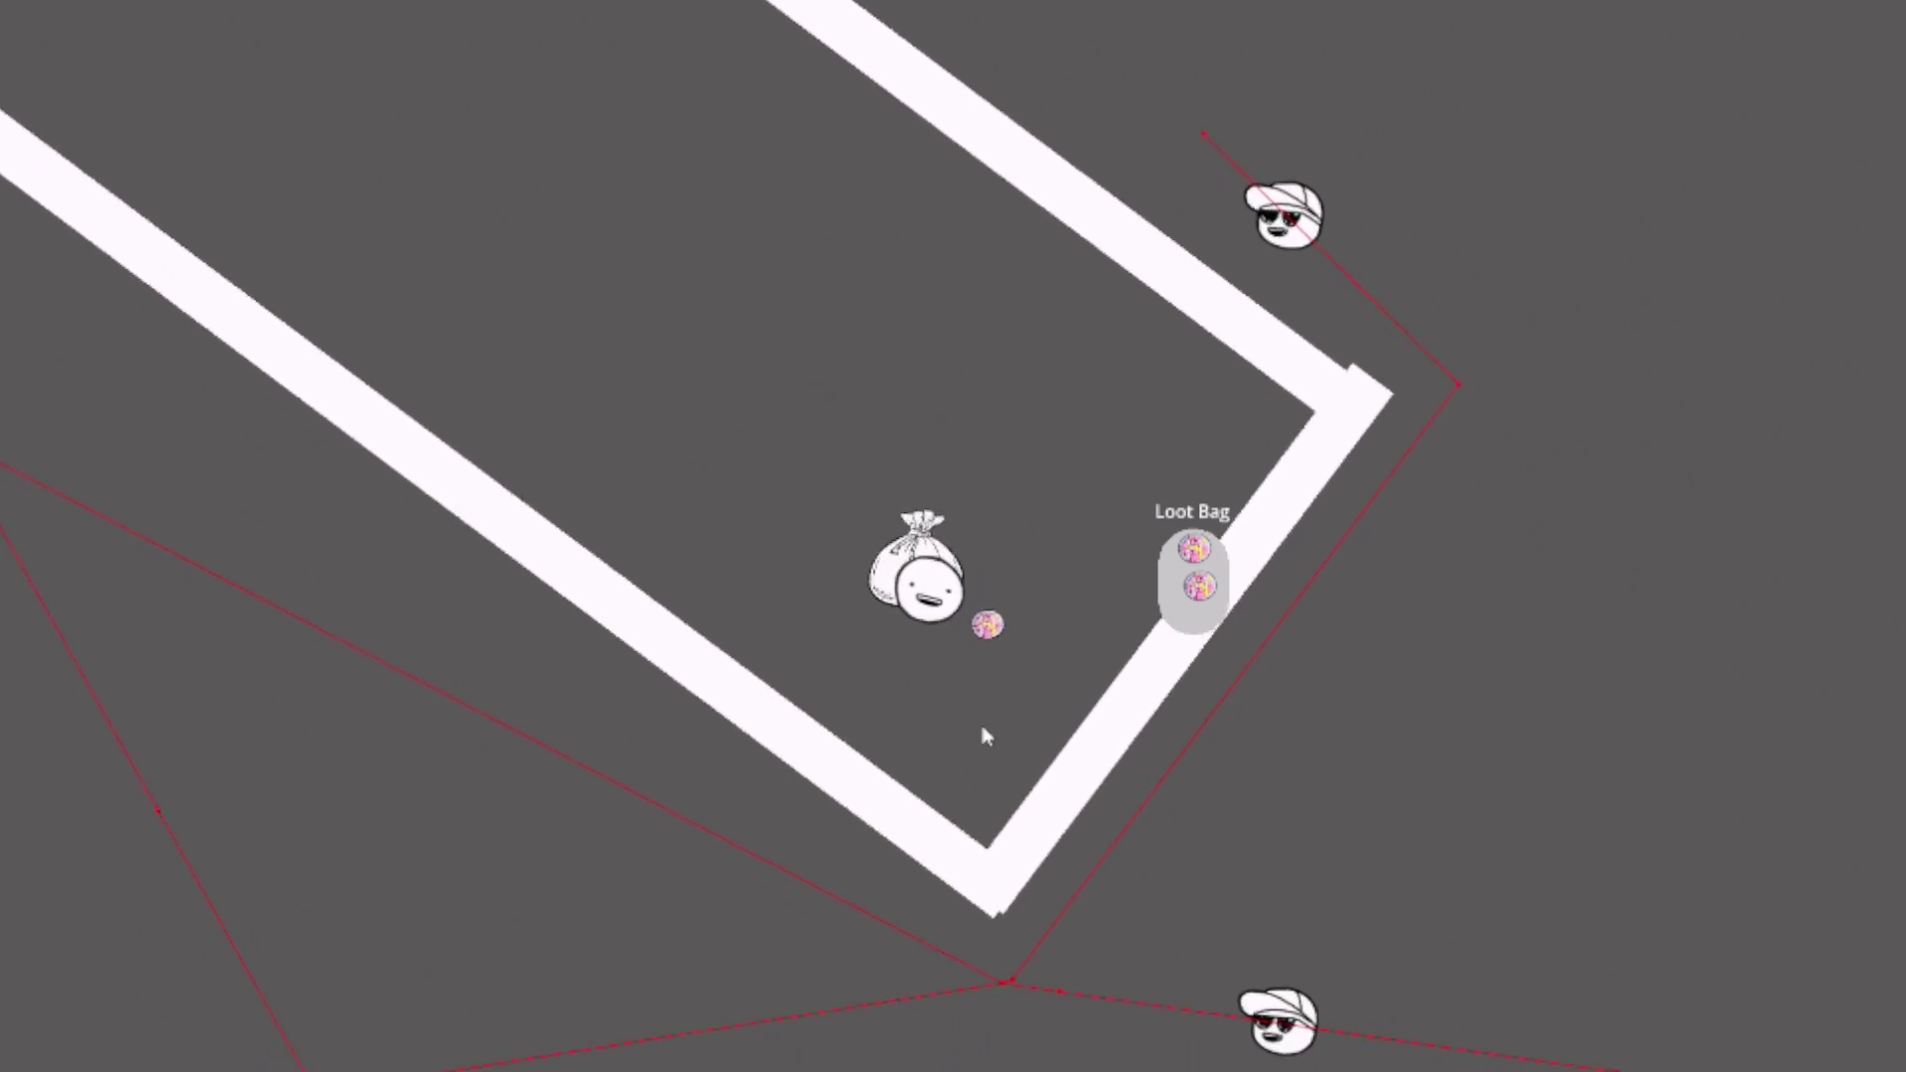
{"action": "key", "text": "s"}
{"action": "left_click_drag", "start_coordinate": [1013, 604], "coordinate": [1188, 612]}
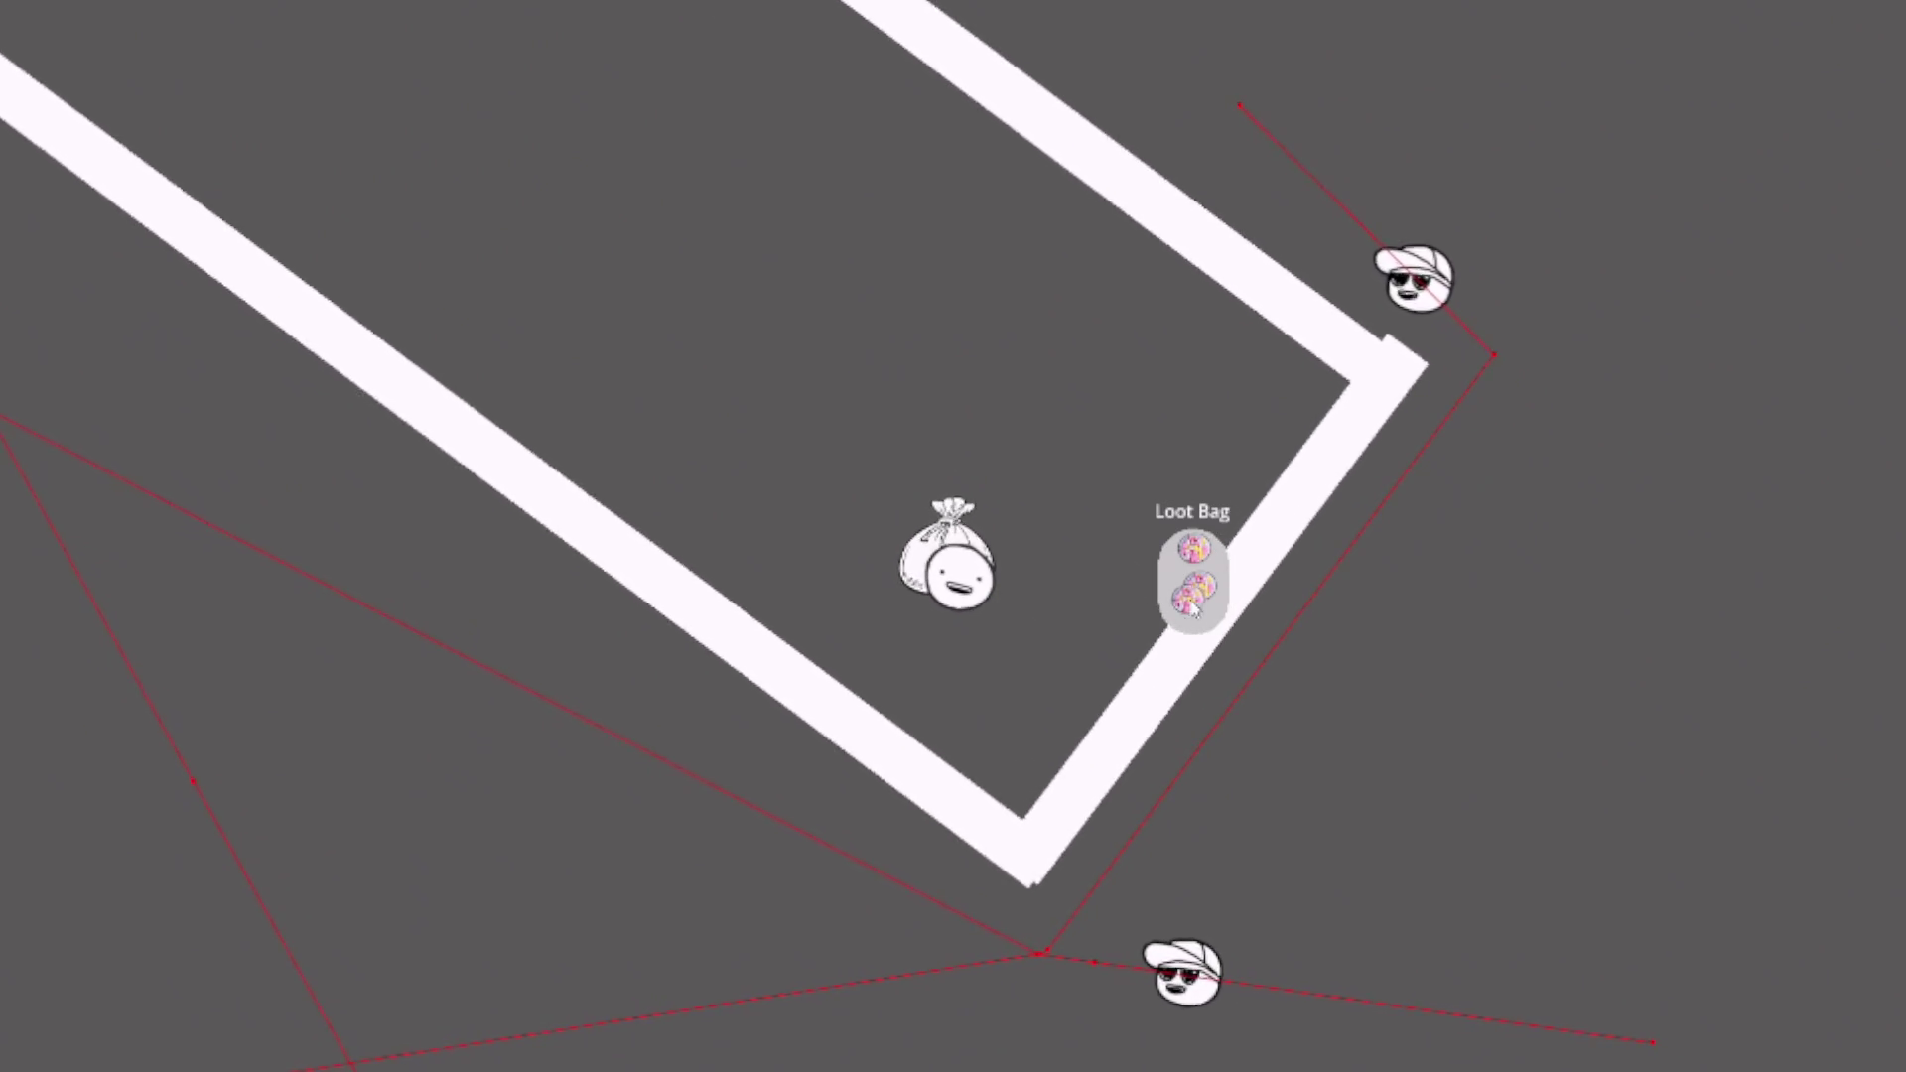
- Lead the player up-left along the corridor, around the corner and back down the level
{"action": "key", "text": "w"}
{"action": "key", "text": "a"}
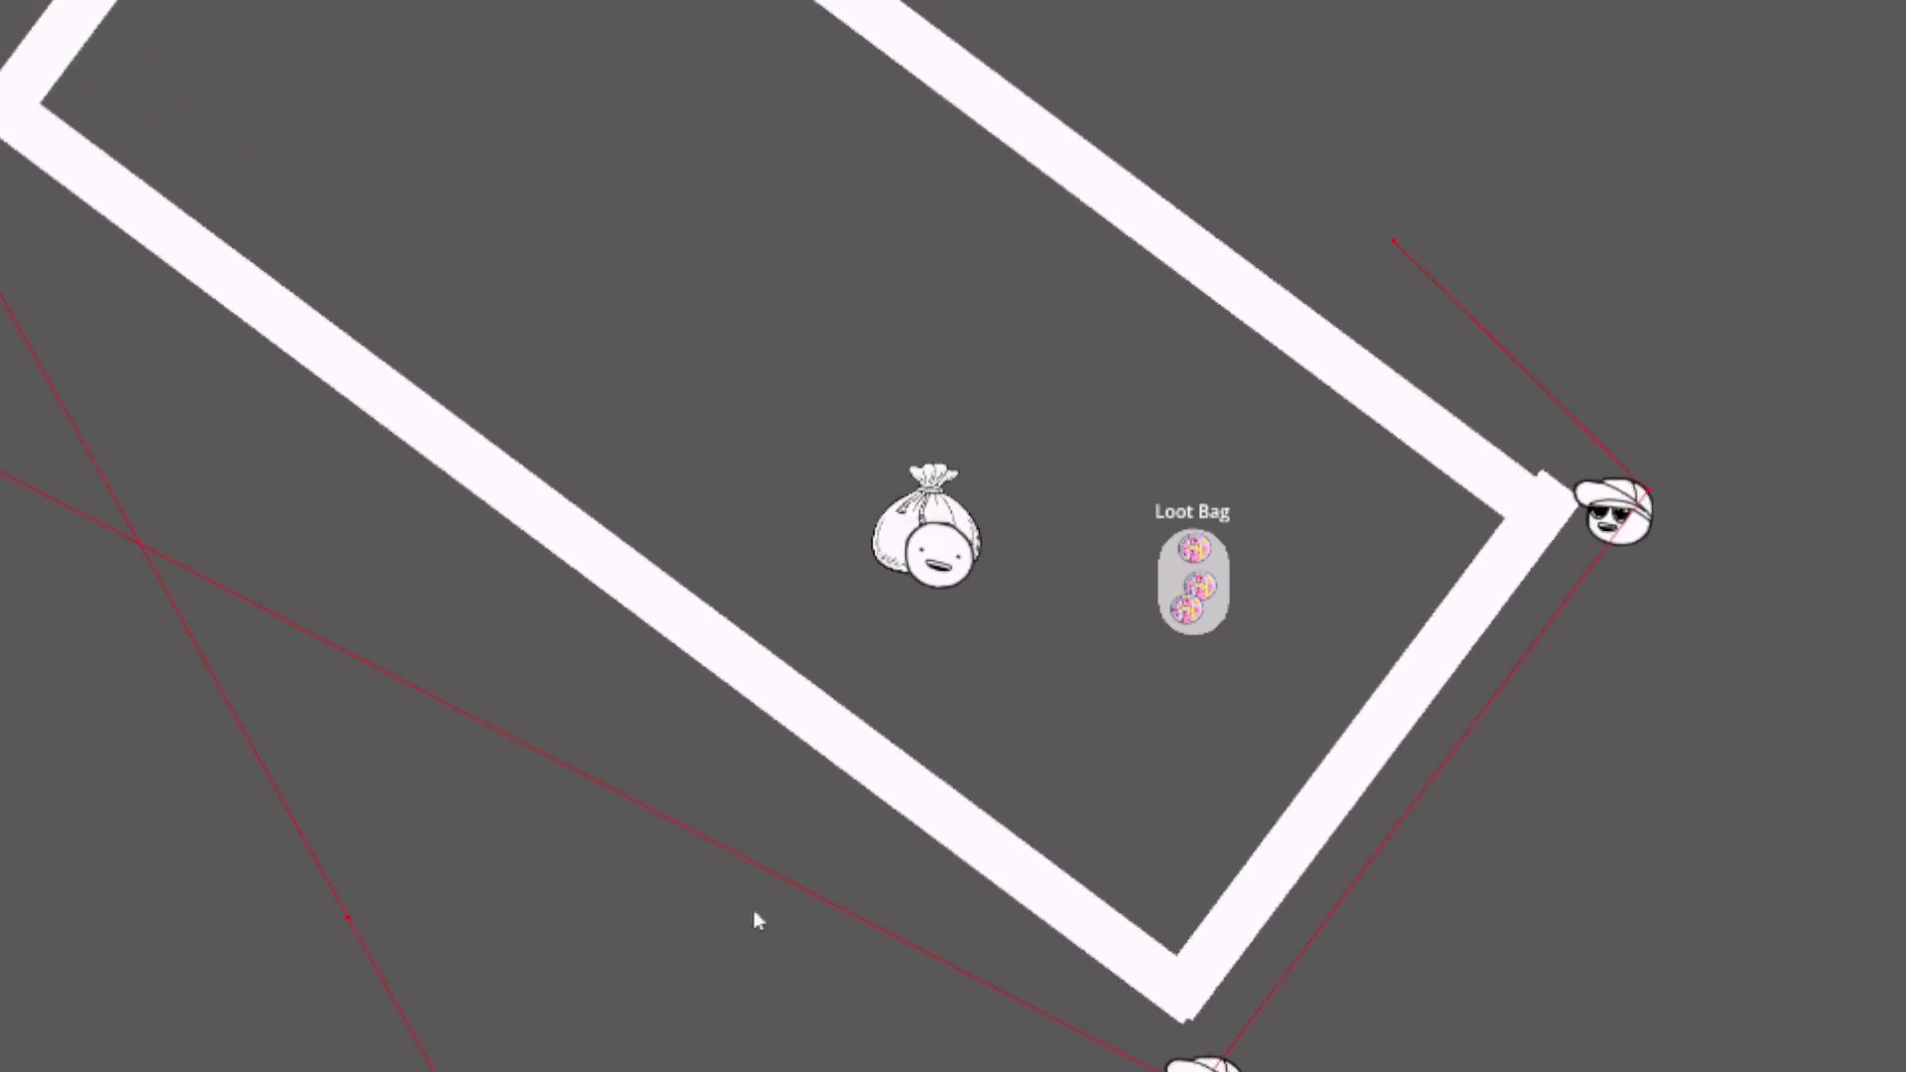
{"action": "key", "text": "w"}
{"action": "key", "text": "a"}
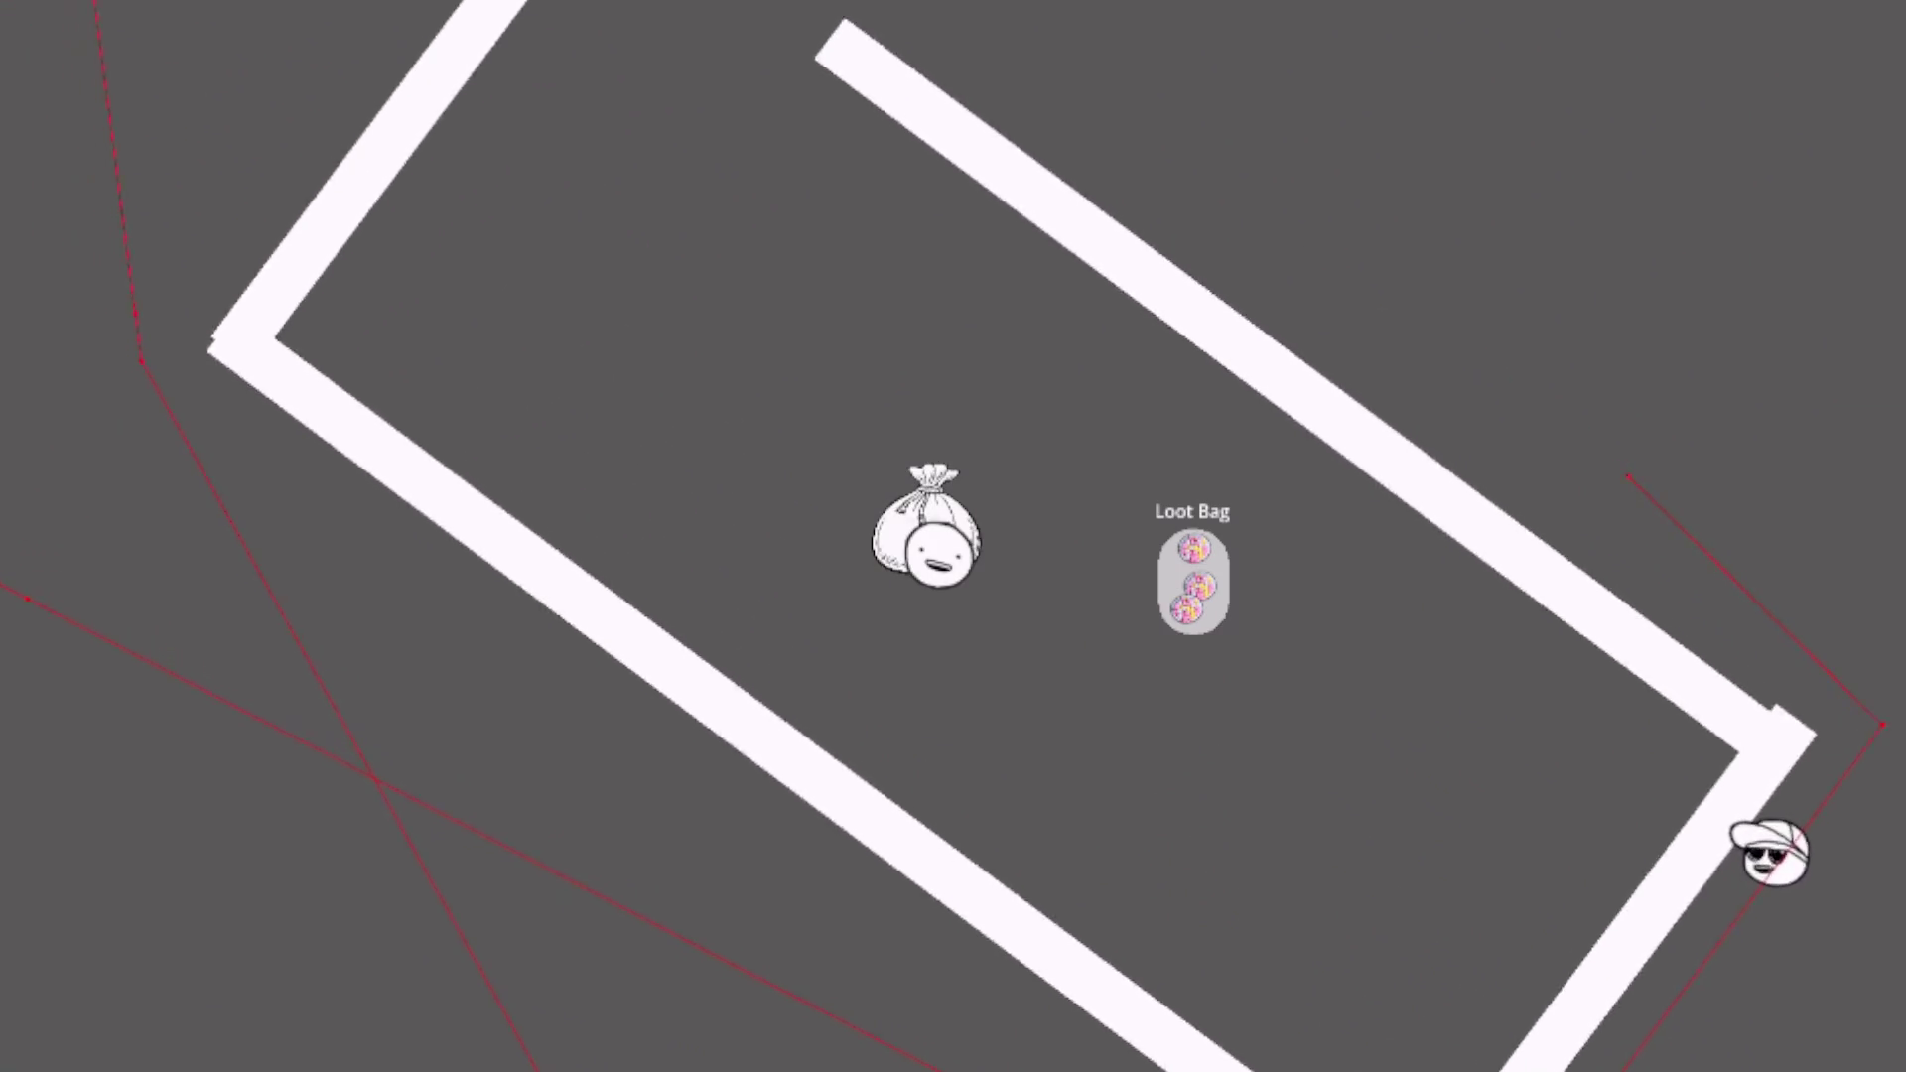
{"action": "key", "text": "w"}
{"action": "key", "text": "a"}
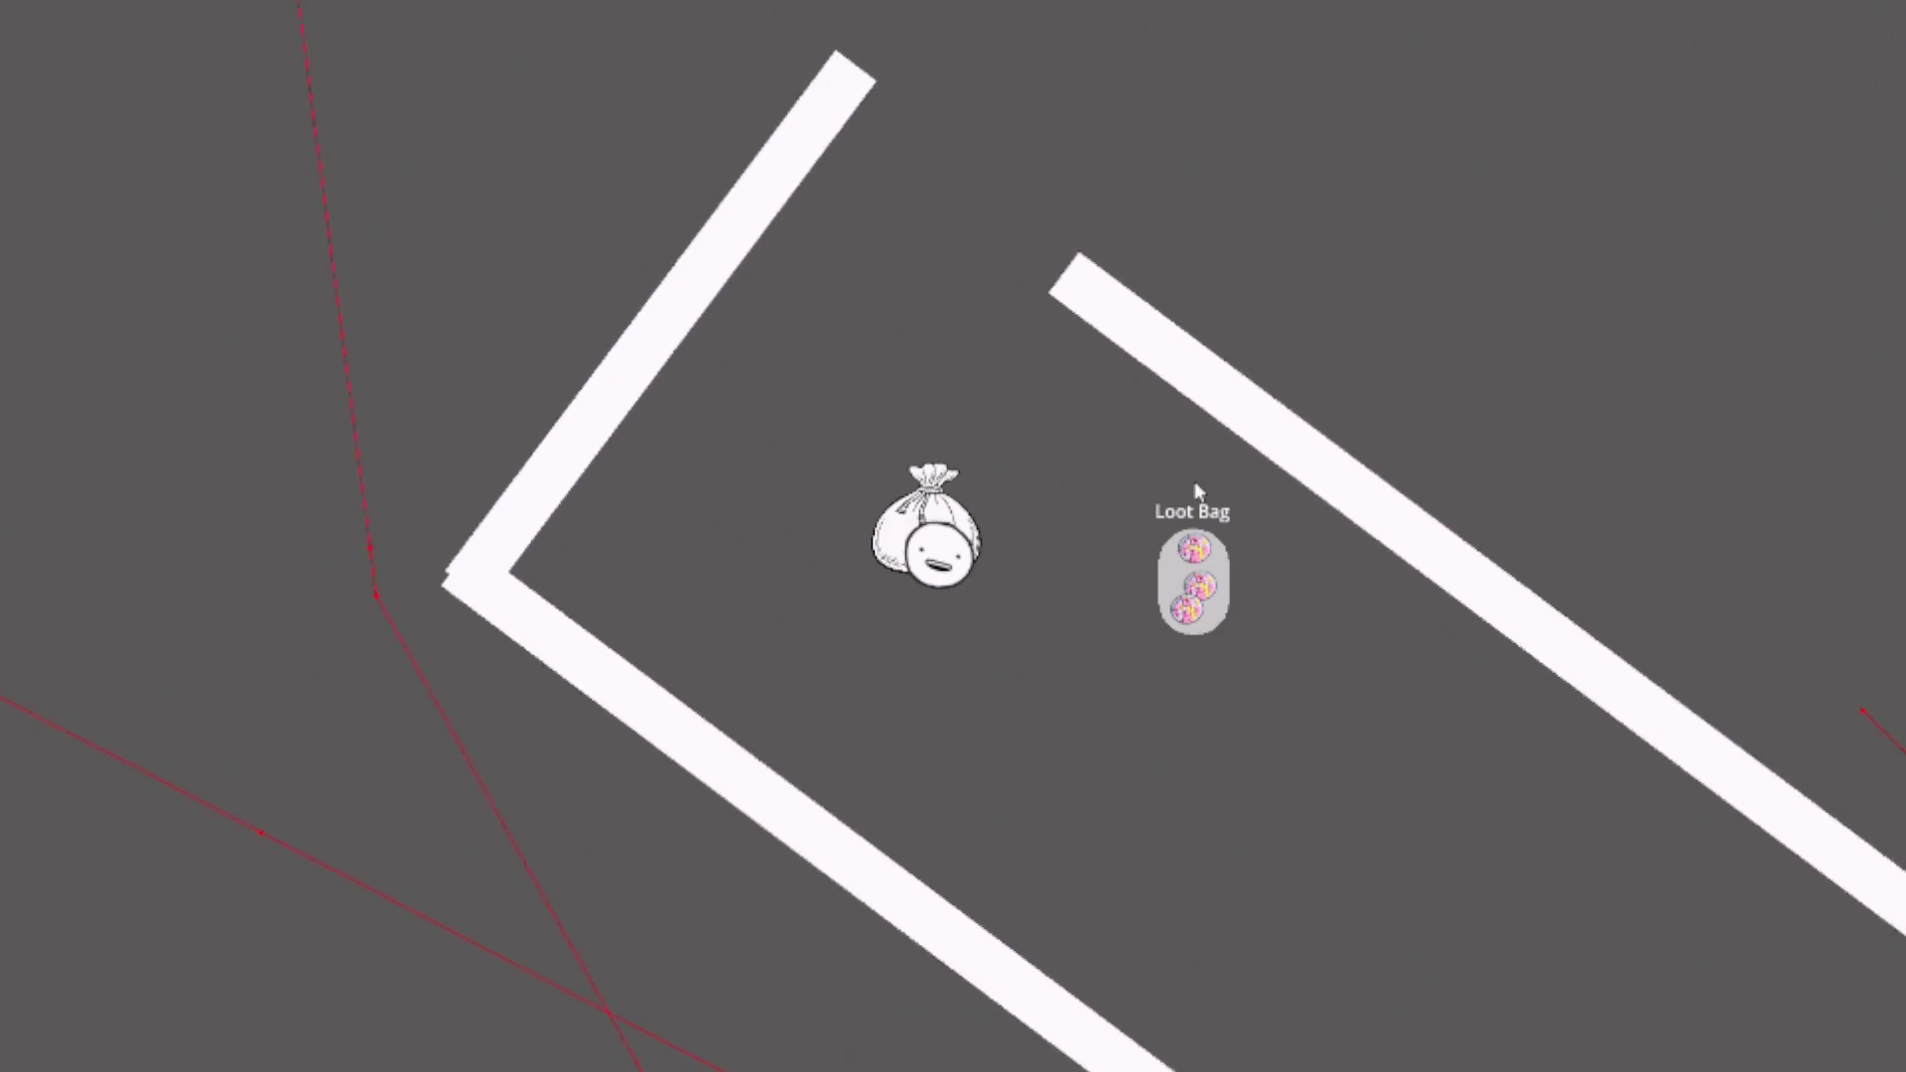
{"action": "key", "text": "w"}
{"action": "key", "text": "d"}
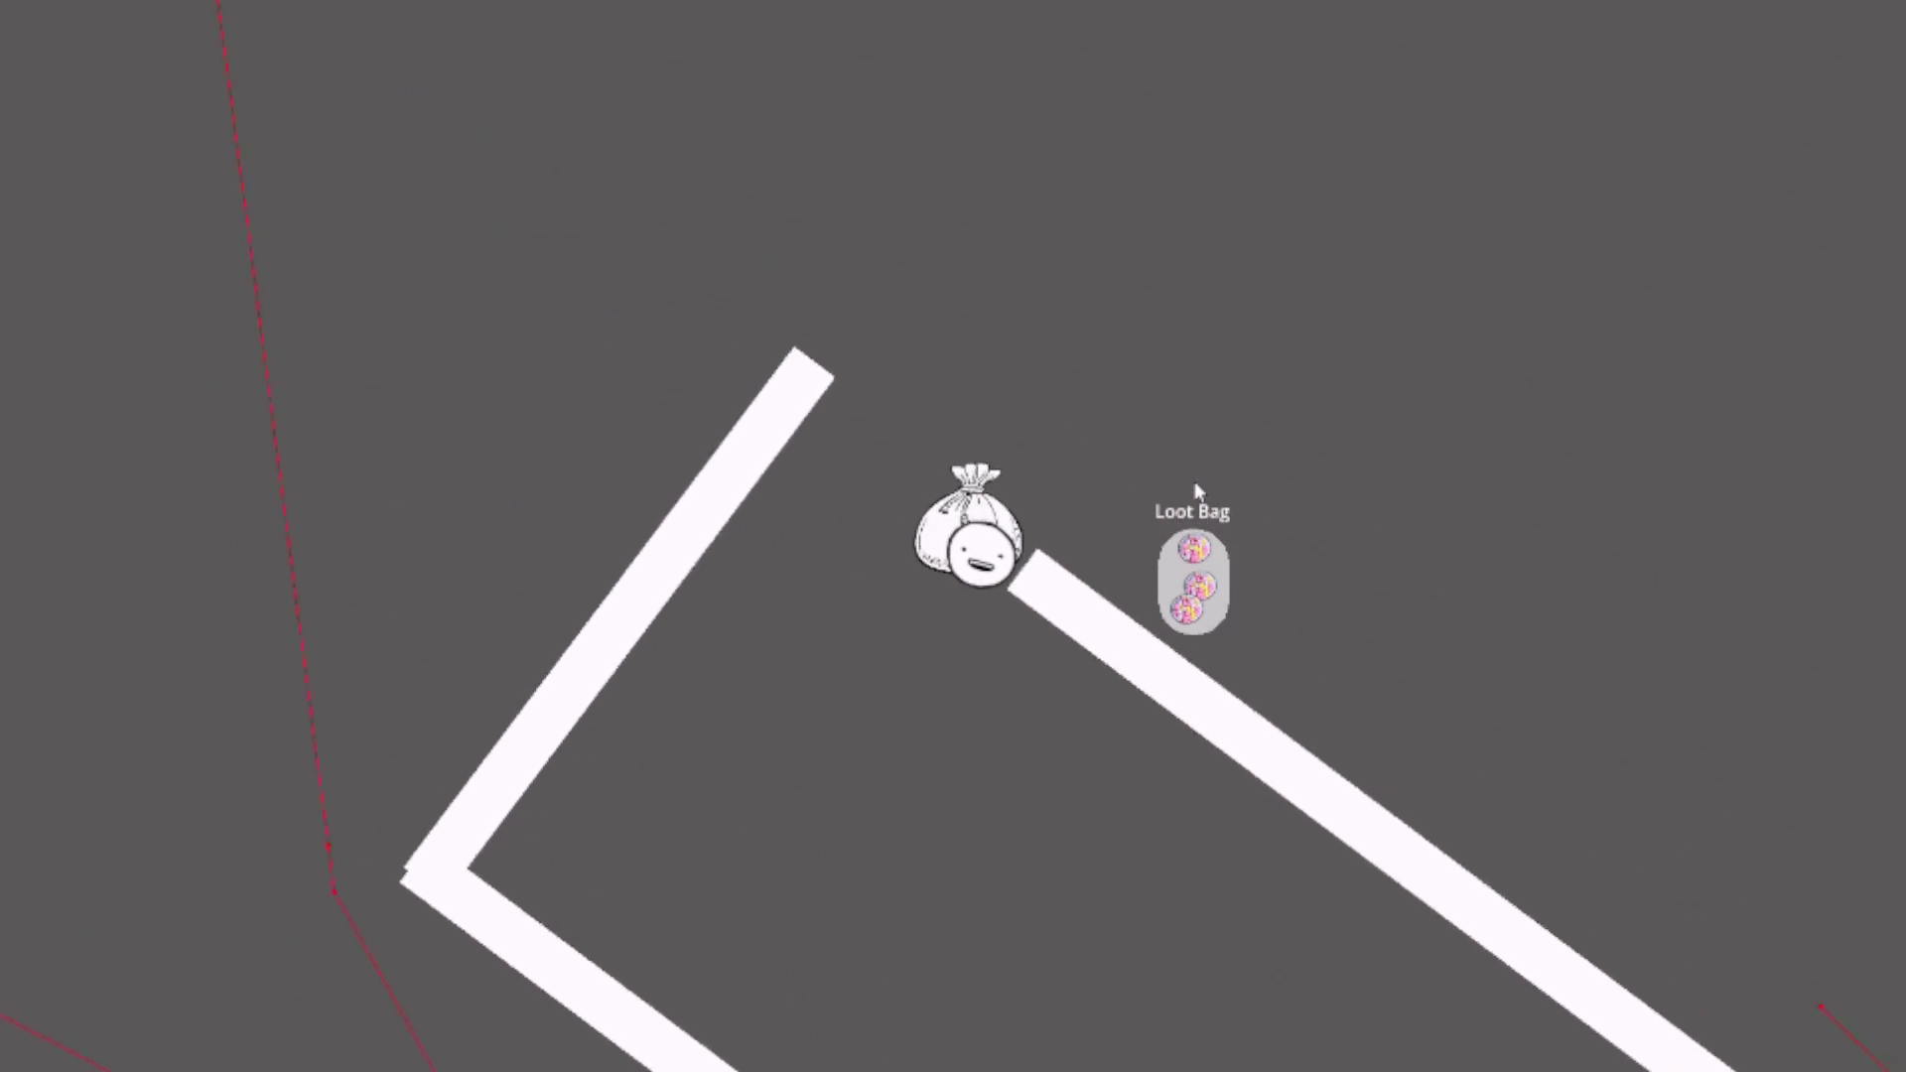
{"action": "key", "text": "d"}
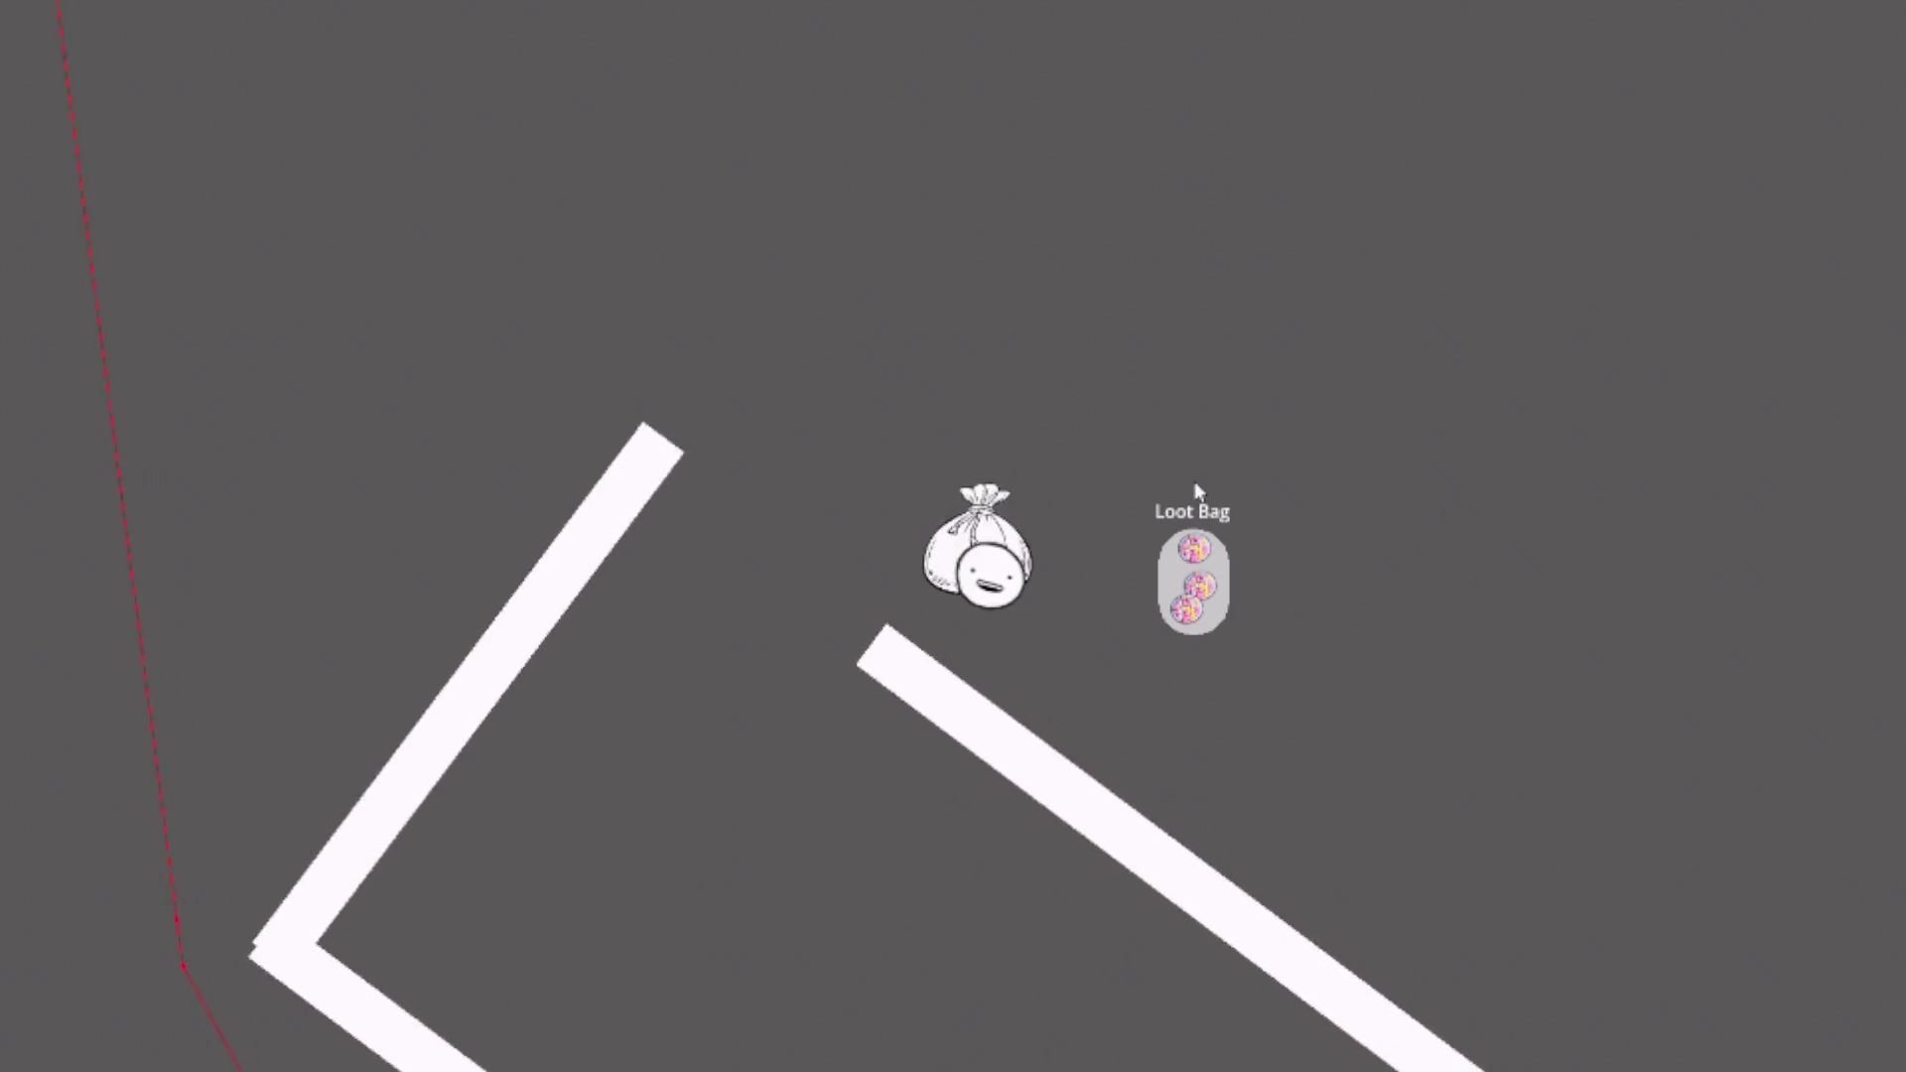
{"action": "key", "text": "d"}
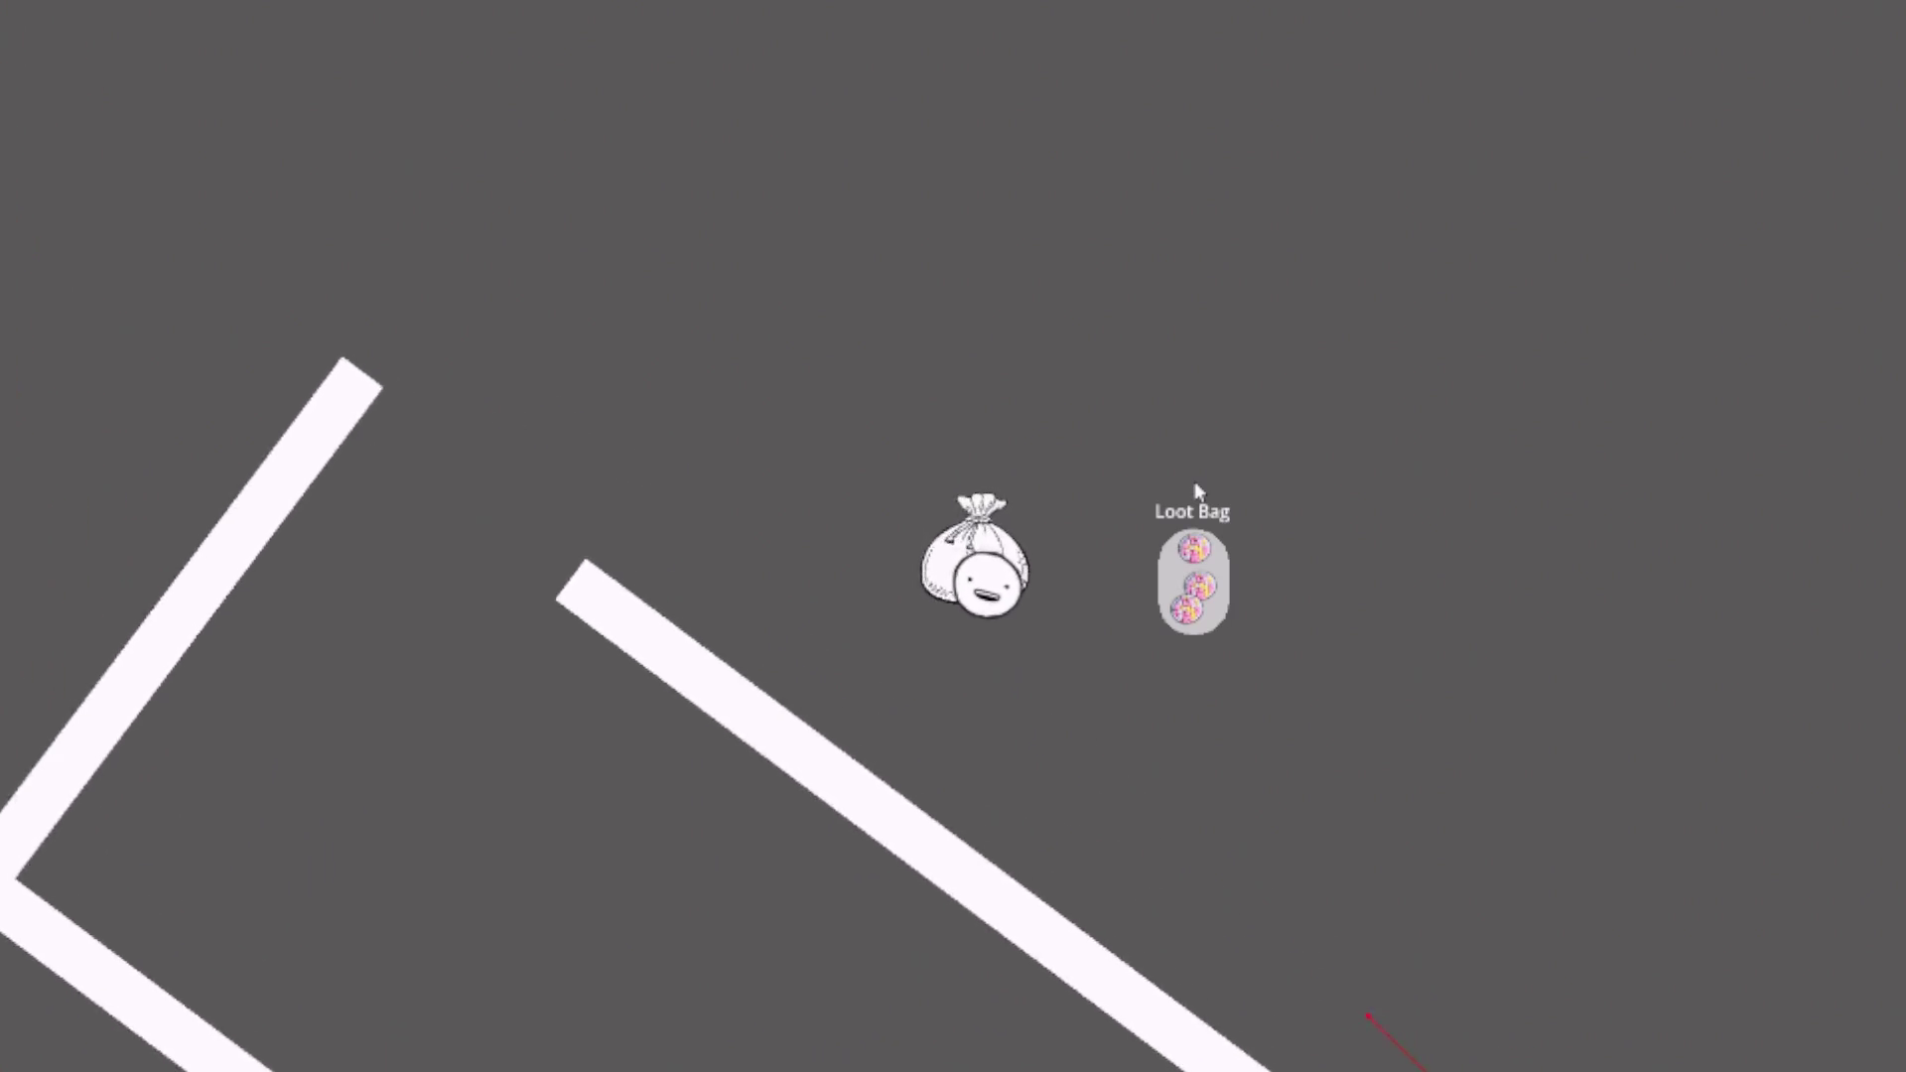
{"action": "key", "text": "s"}
{"action": "key", "text": "s"}
{"action": "key", "text": "d"}
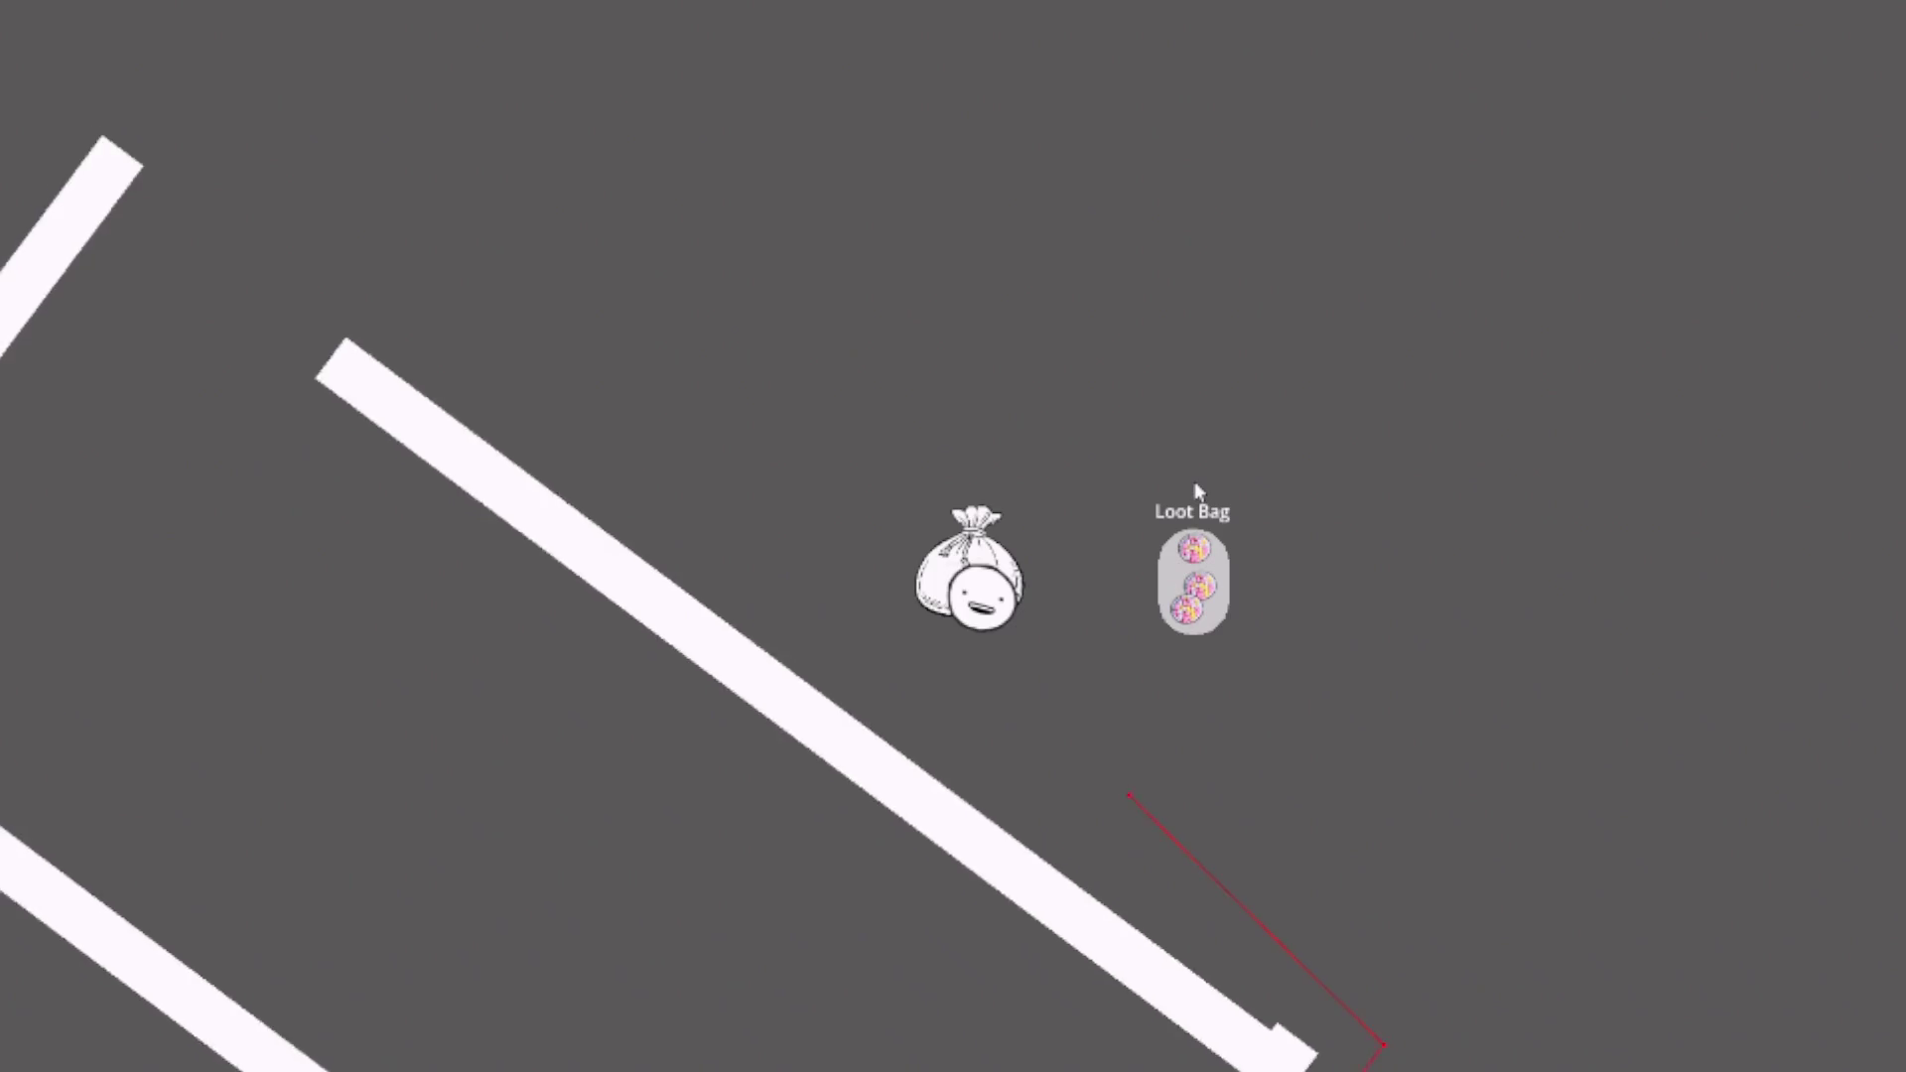
{"action": "key", "text": "s"}
{"action": "key", "text": "d"}
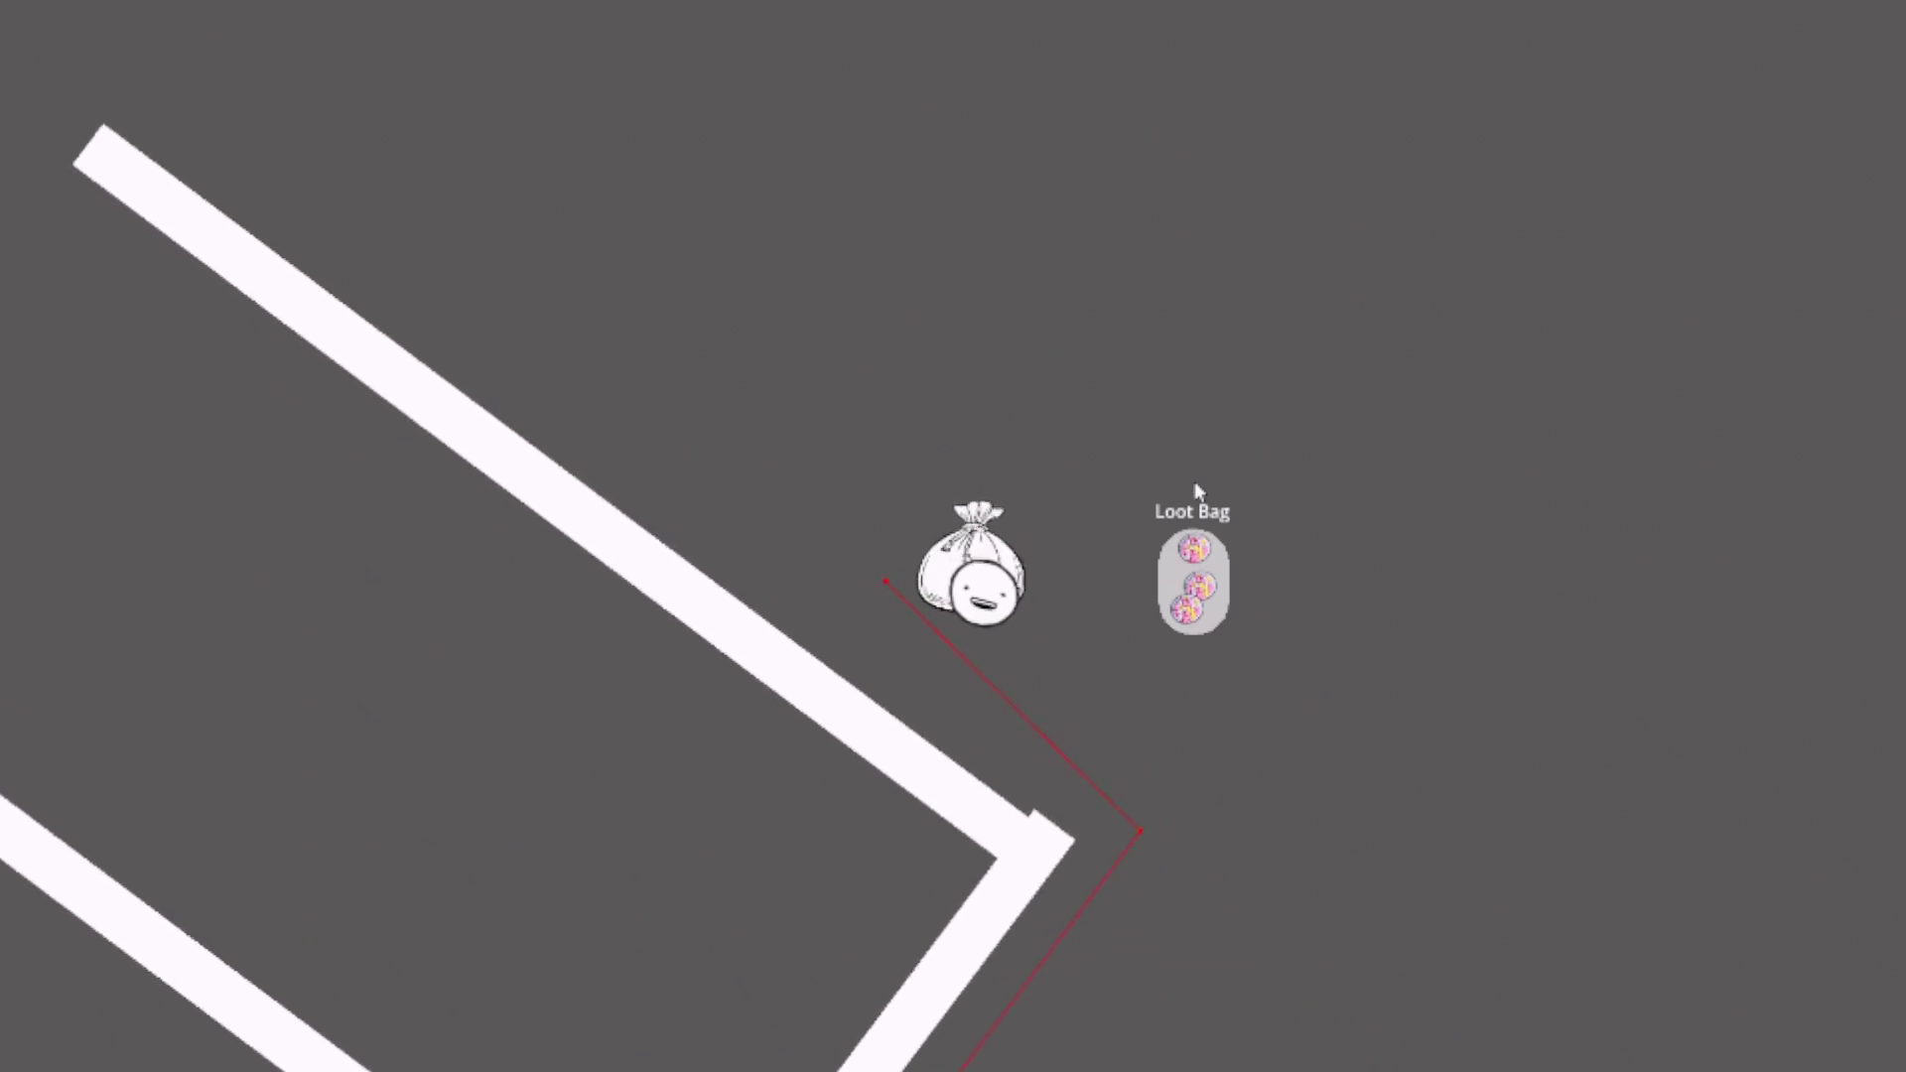
{"action": "key", "text": "s"}
{"action": "key", "text": "d"}
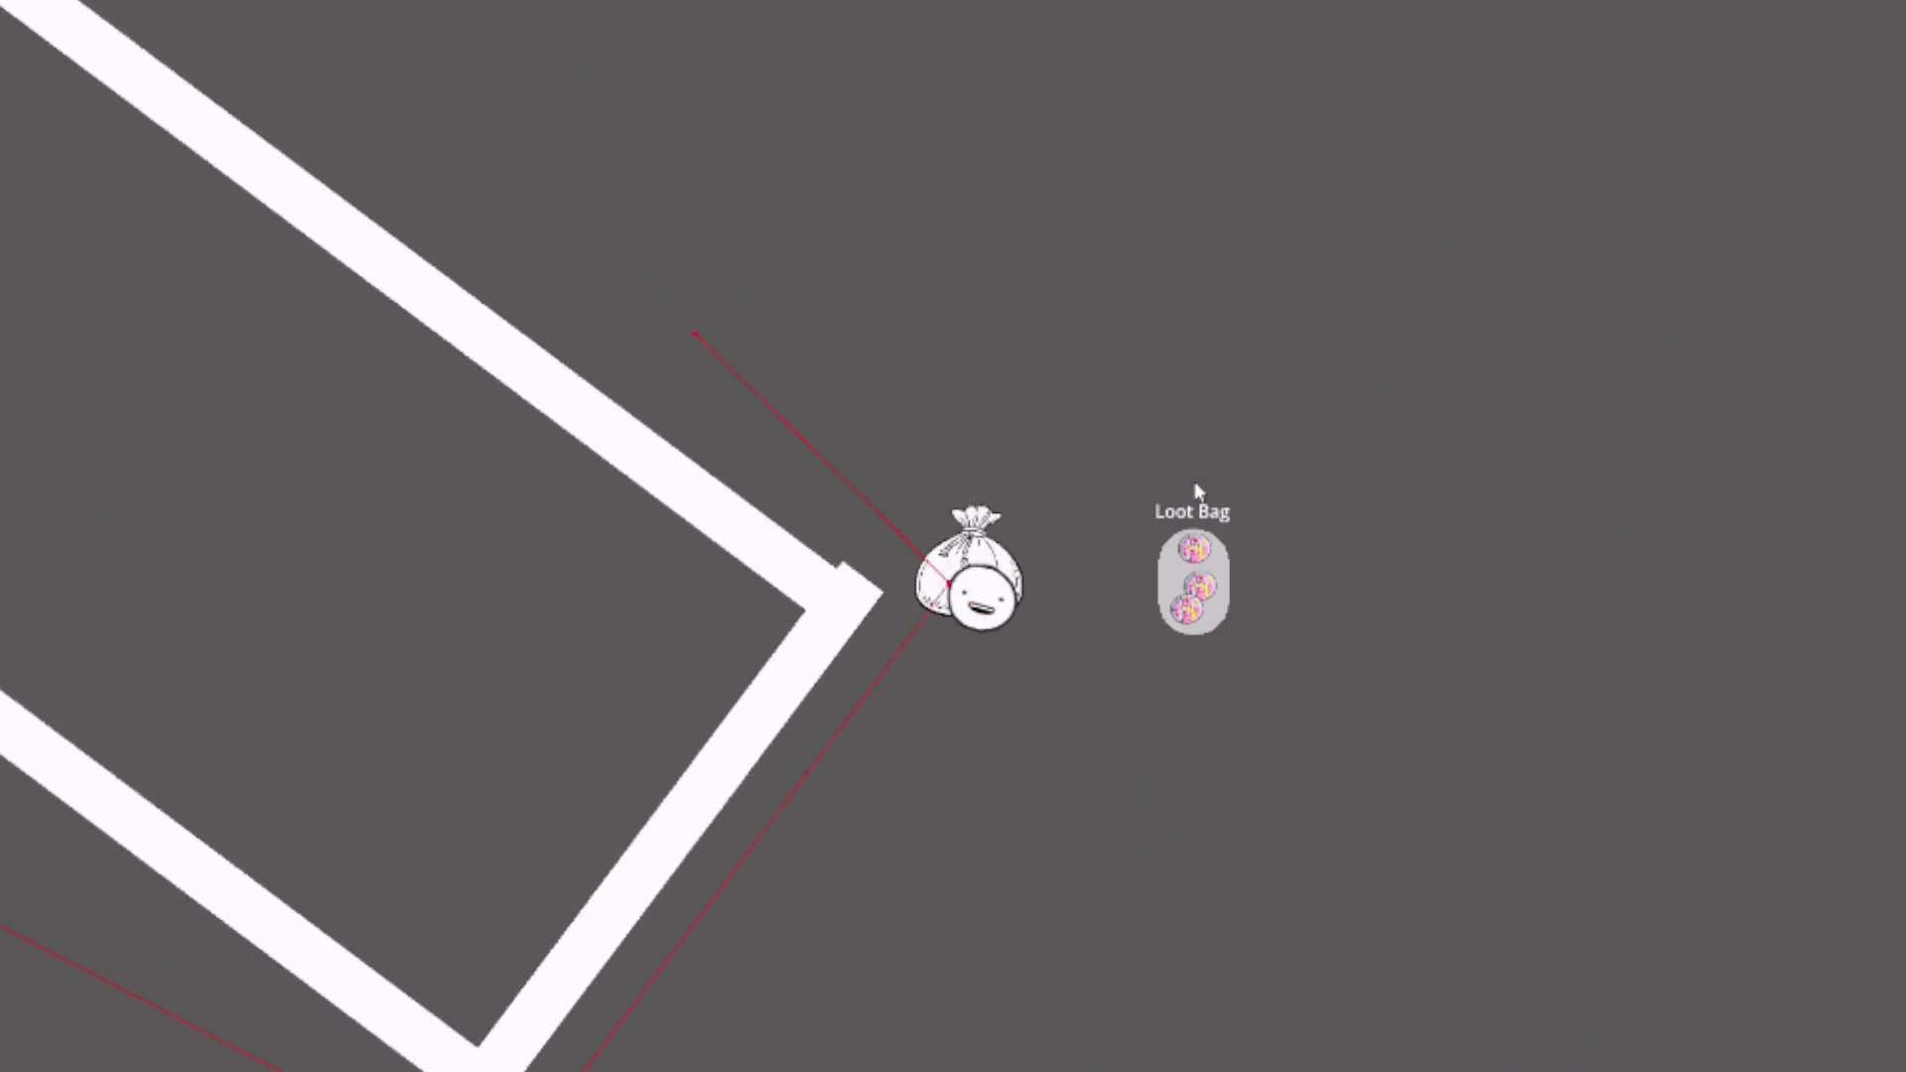
{"action": "key", "text": "s"}
{"action": "key", "text": "d"}
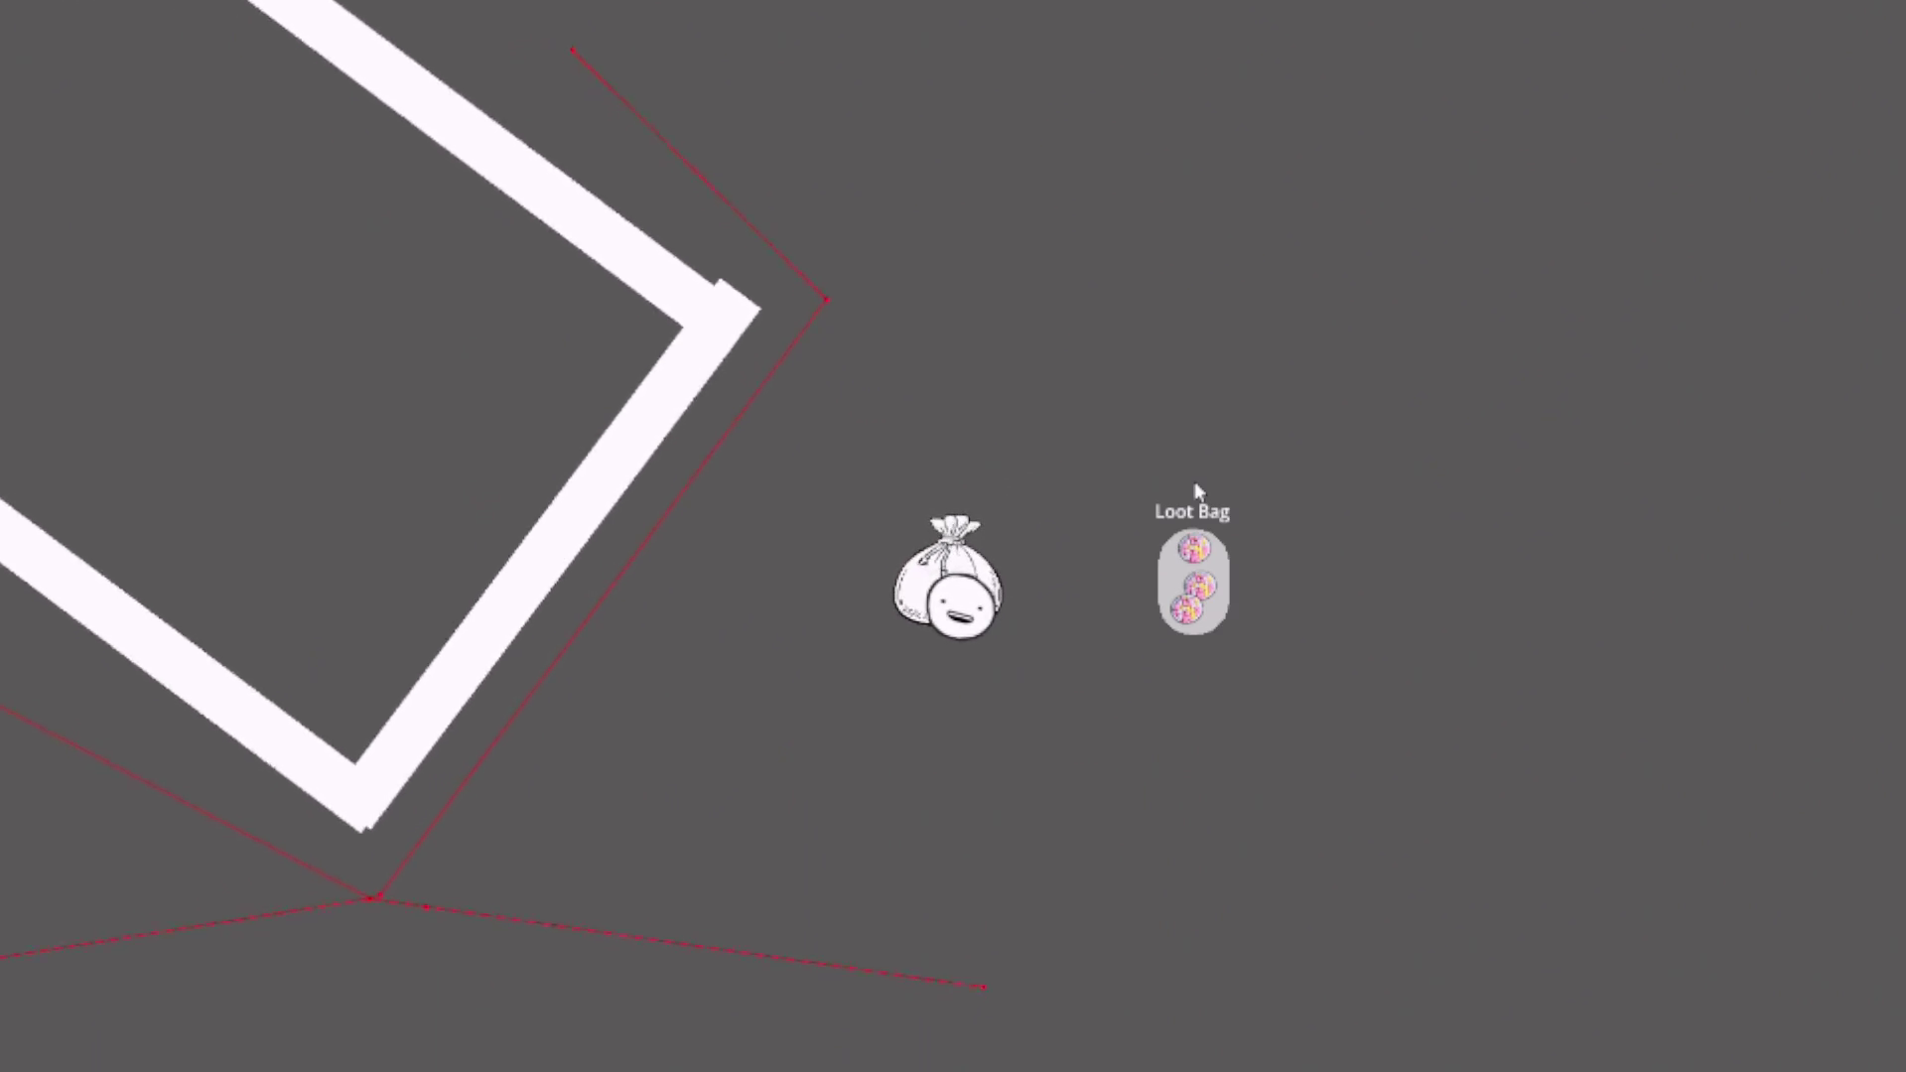
{"action": "key", "text": "s"}
{"action": "key", "text": "a"}
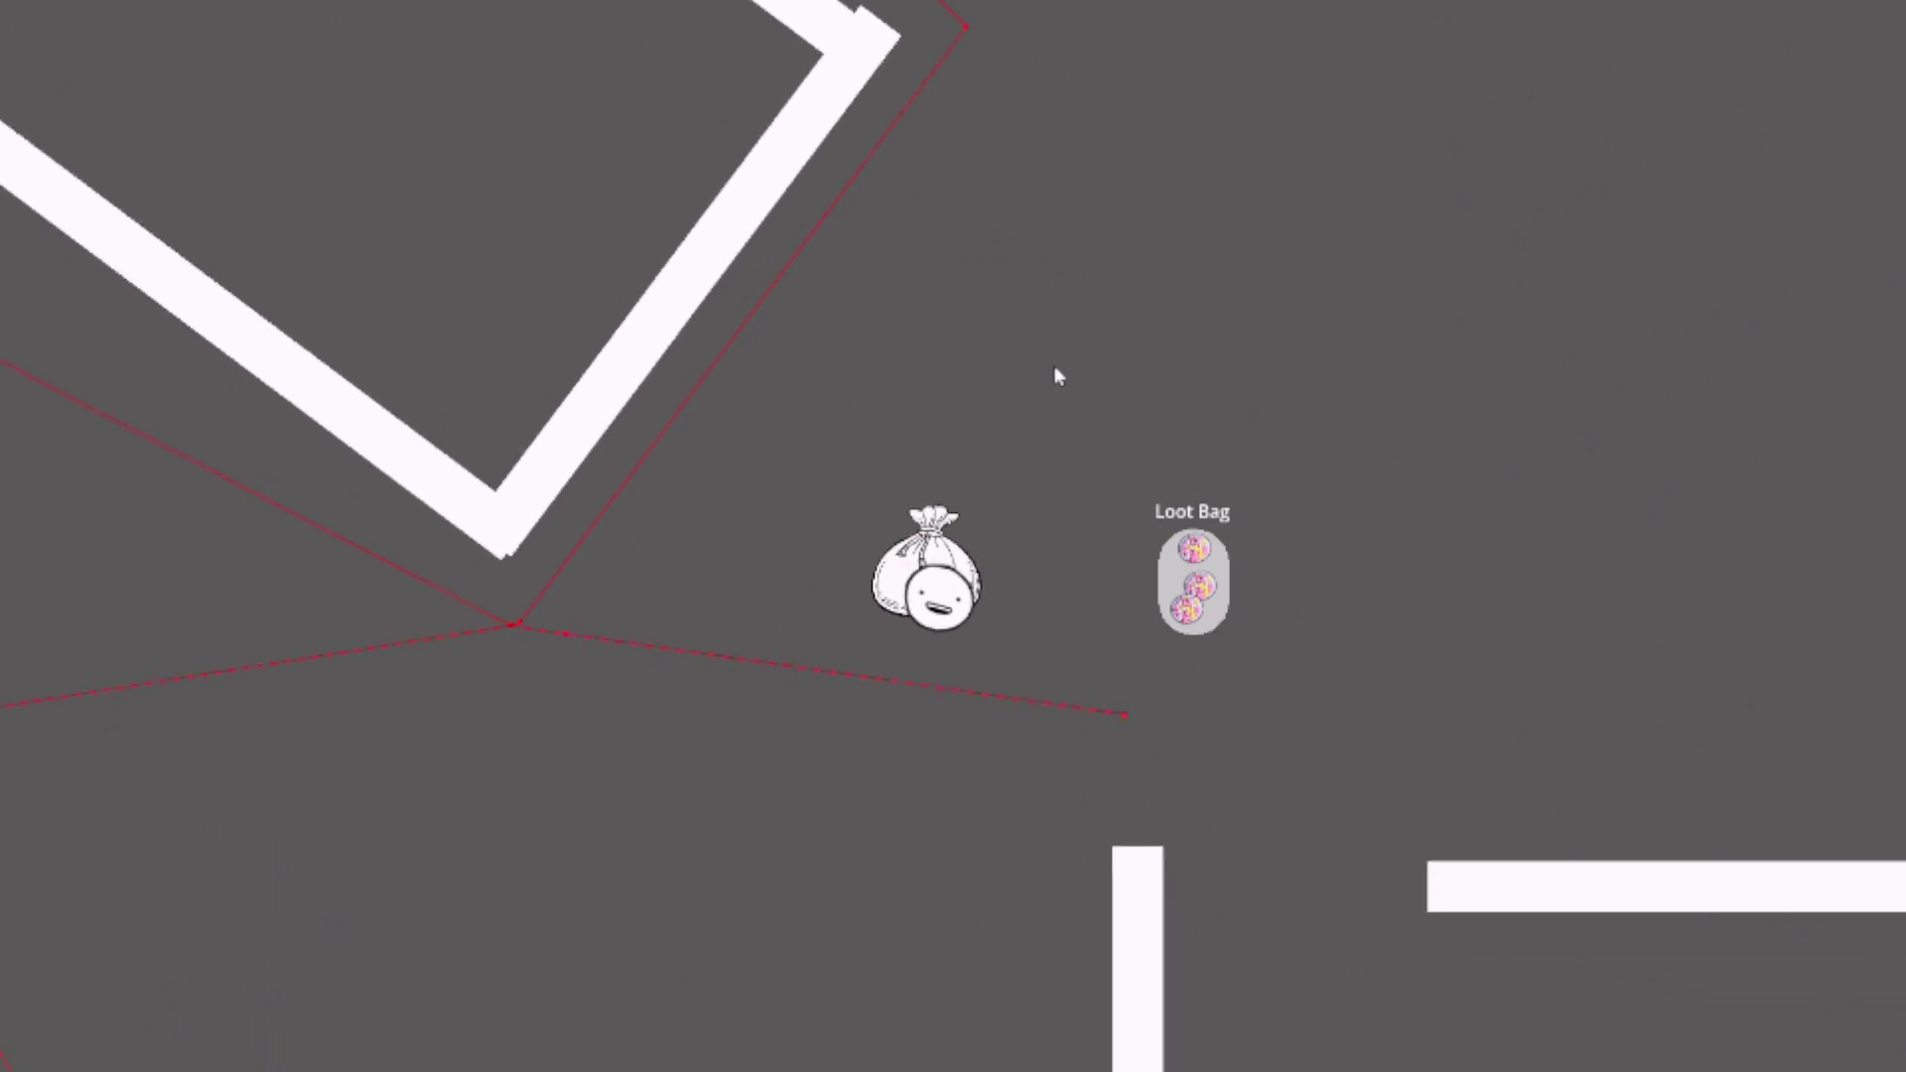
{"action": "key", "text": "s"}
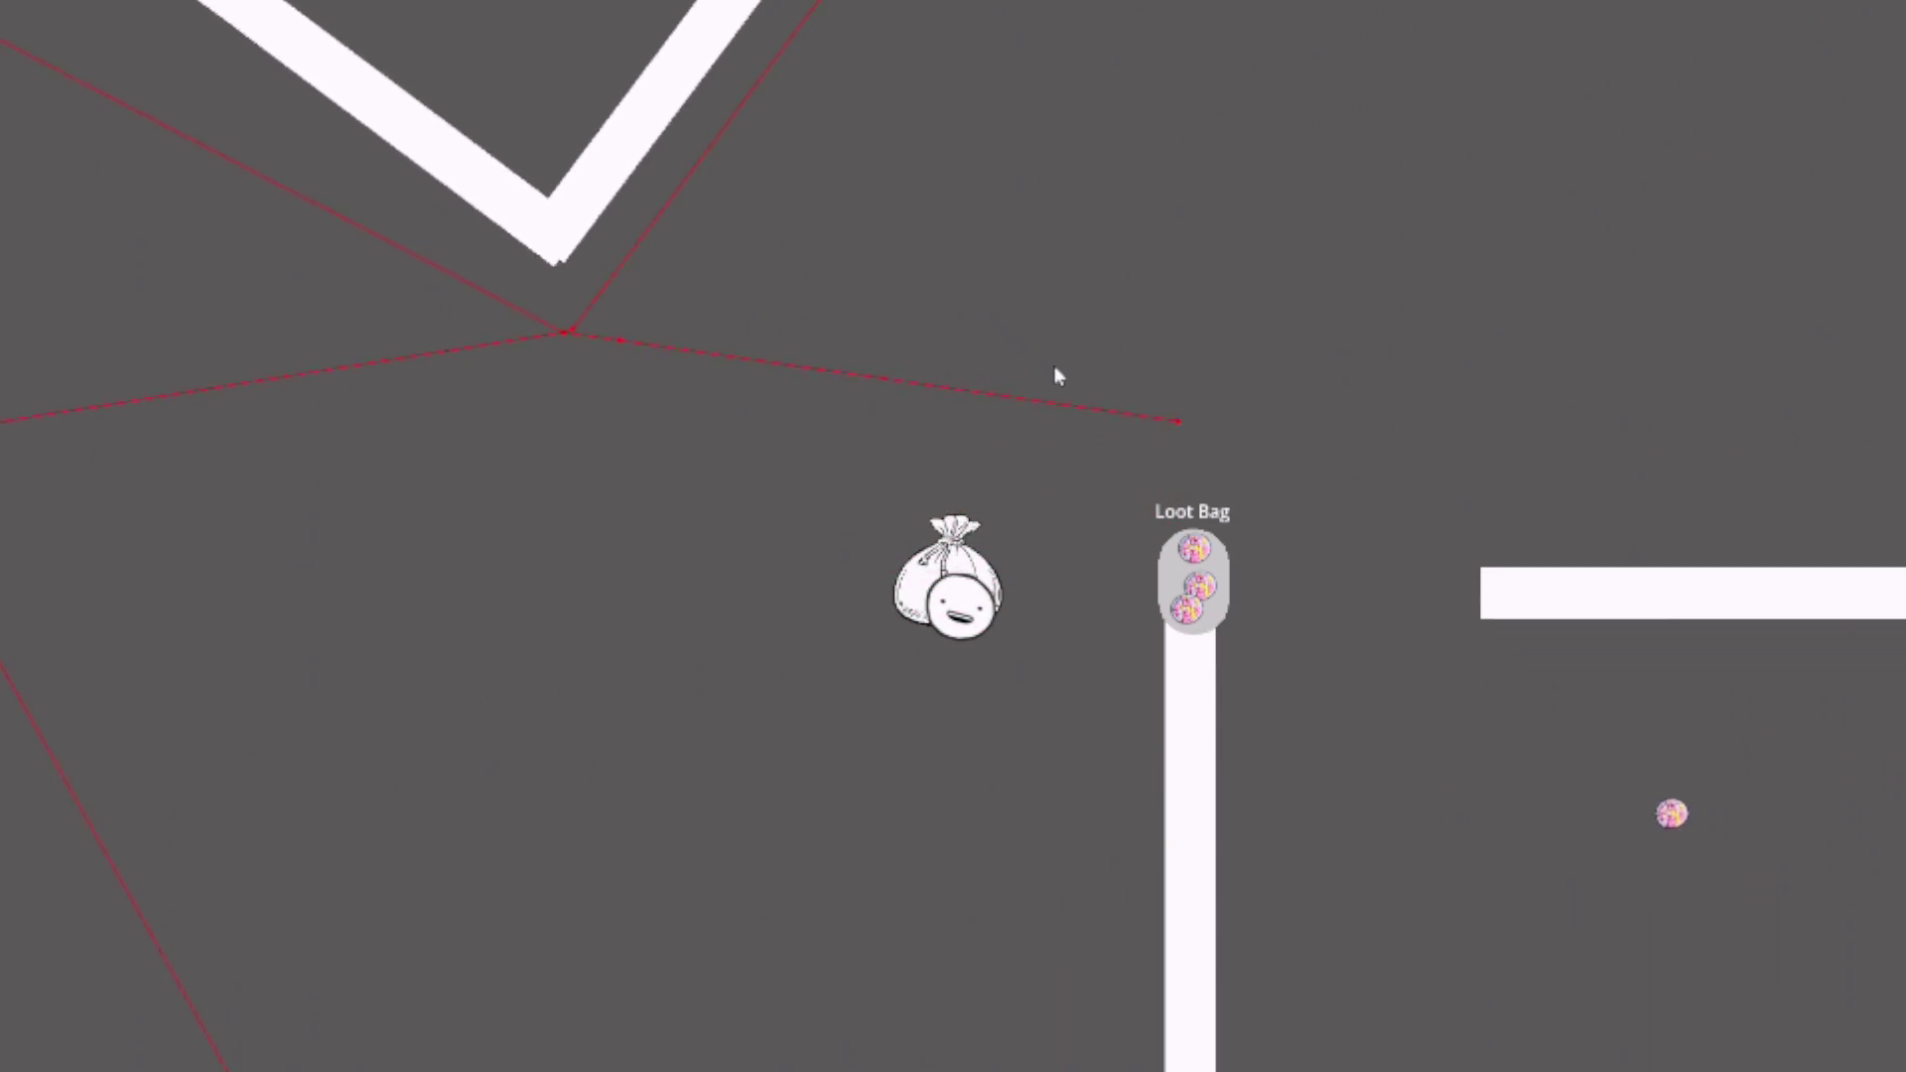
{"action": "key", "text": "s"}
{"action": "key", "text": "a"}
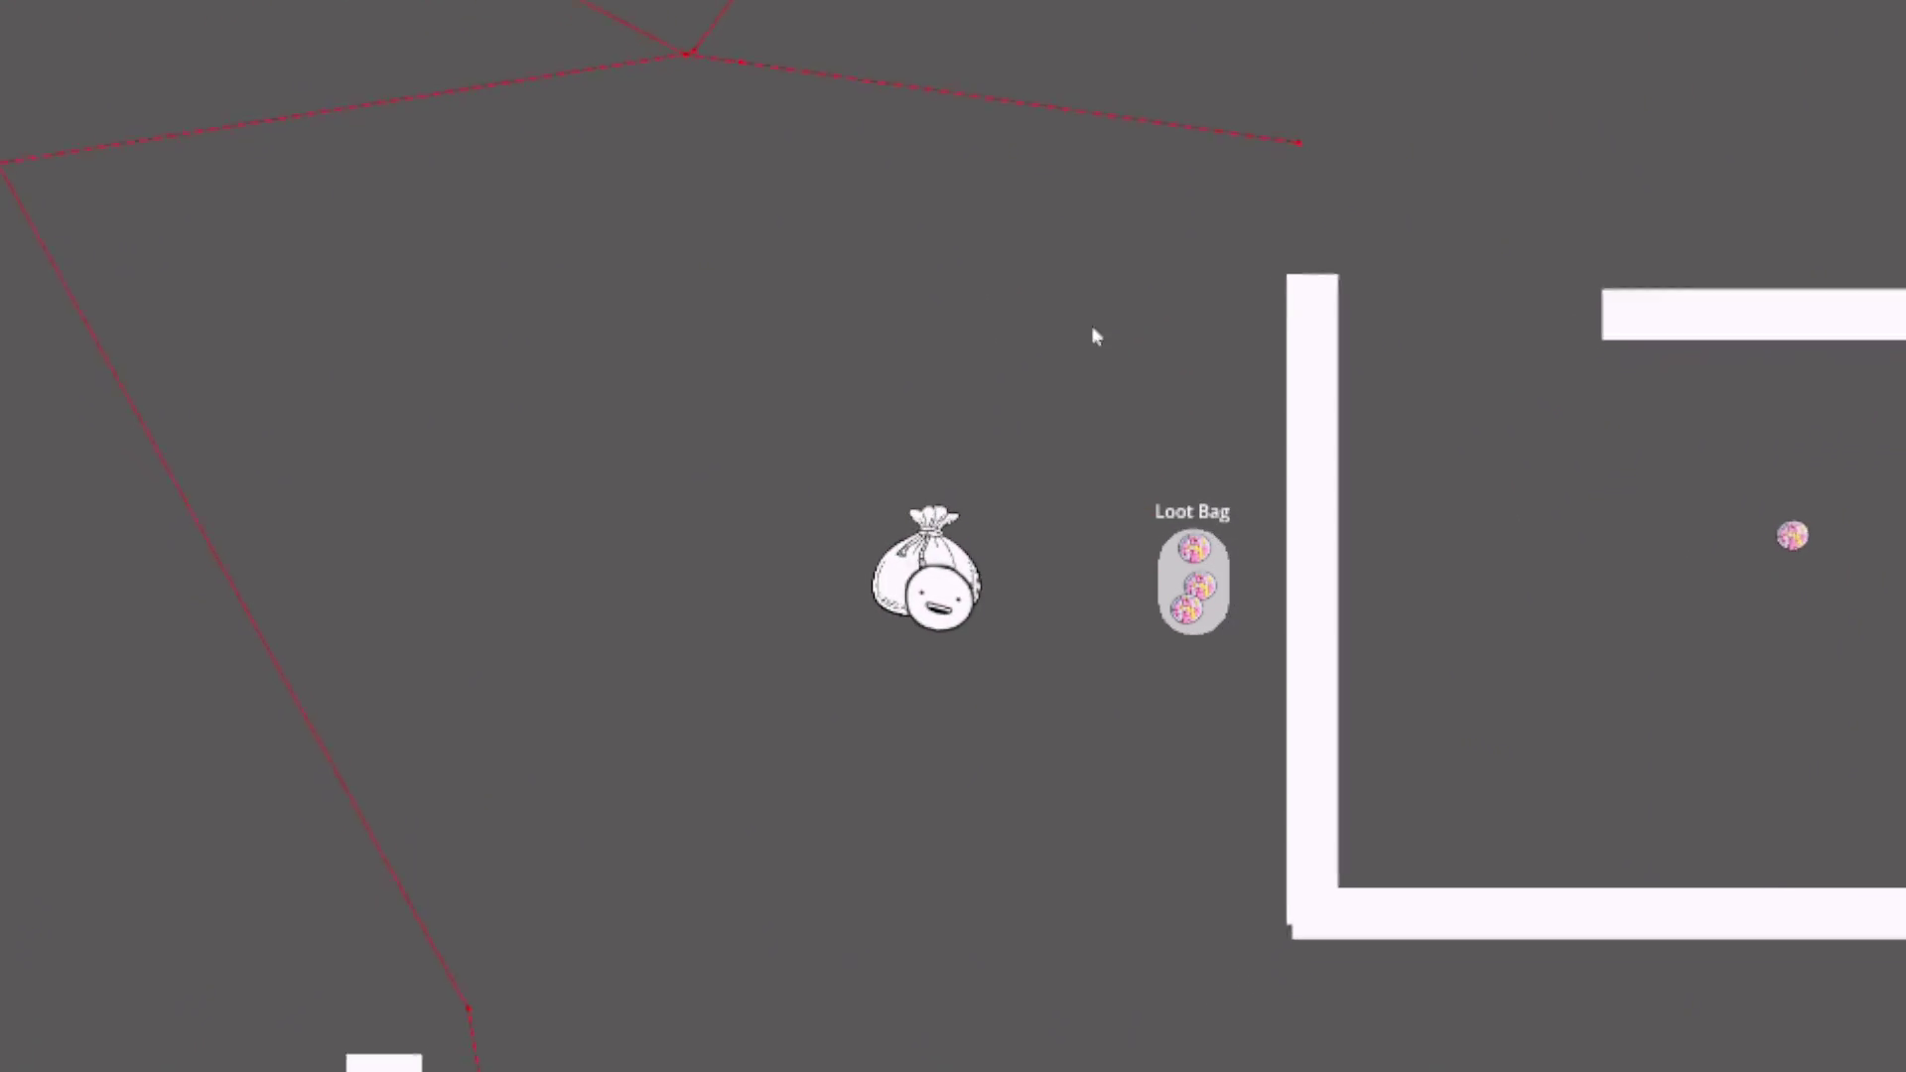
{"action": "key", "text": "s"}
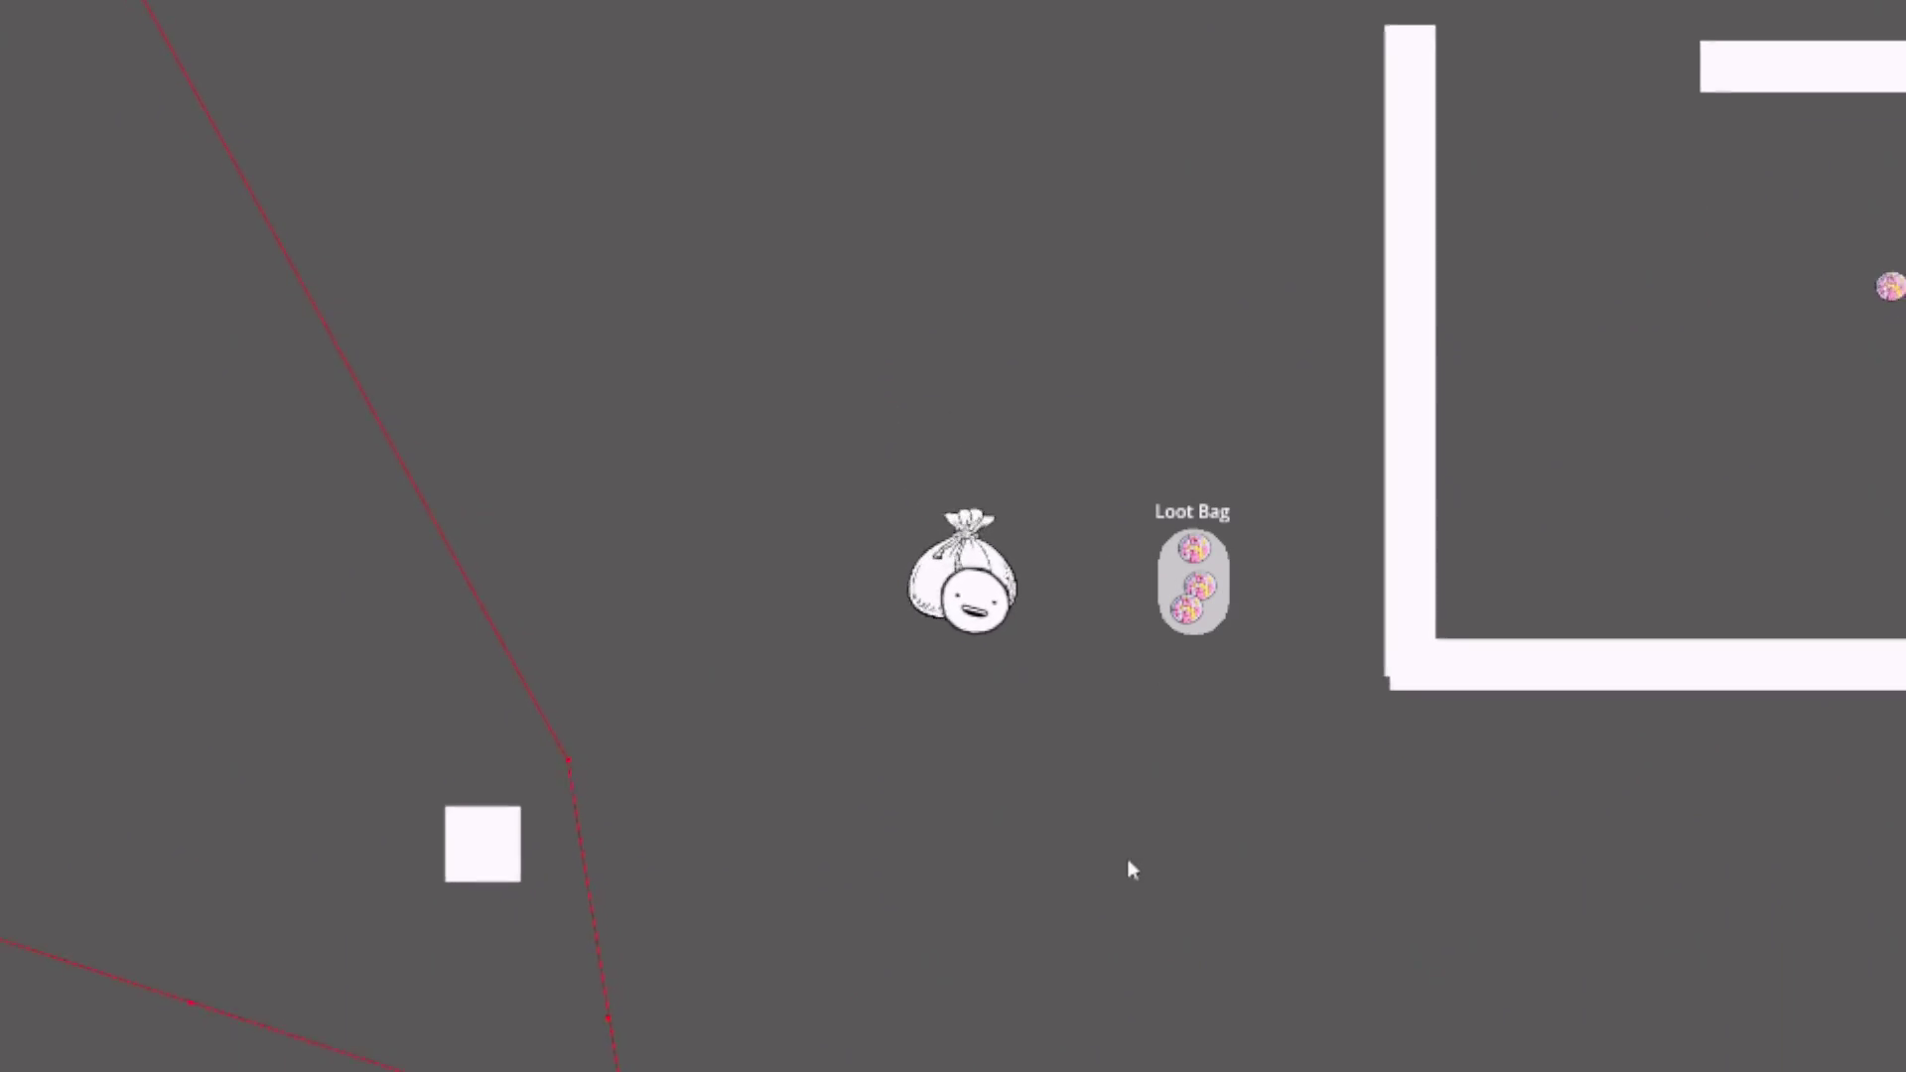
{"action": "key", "text": "a"}
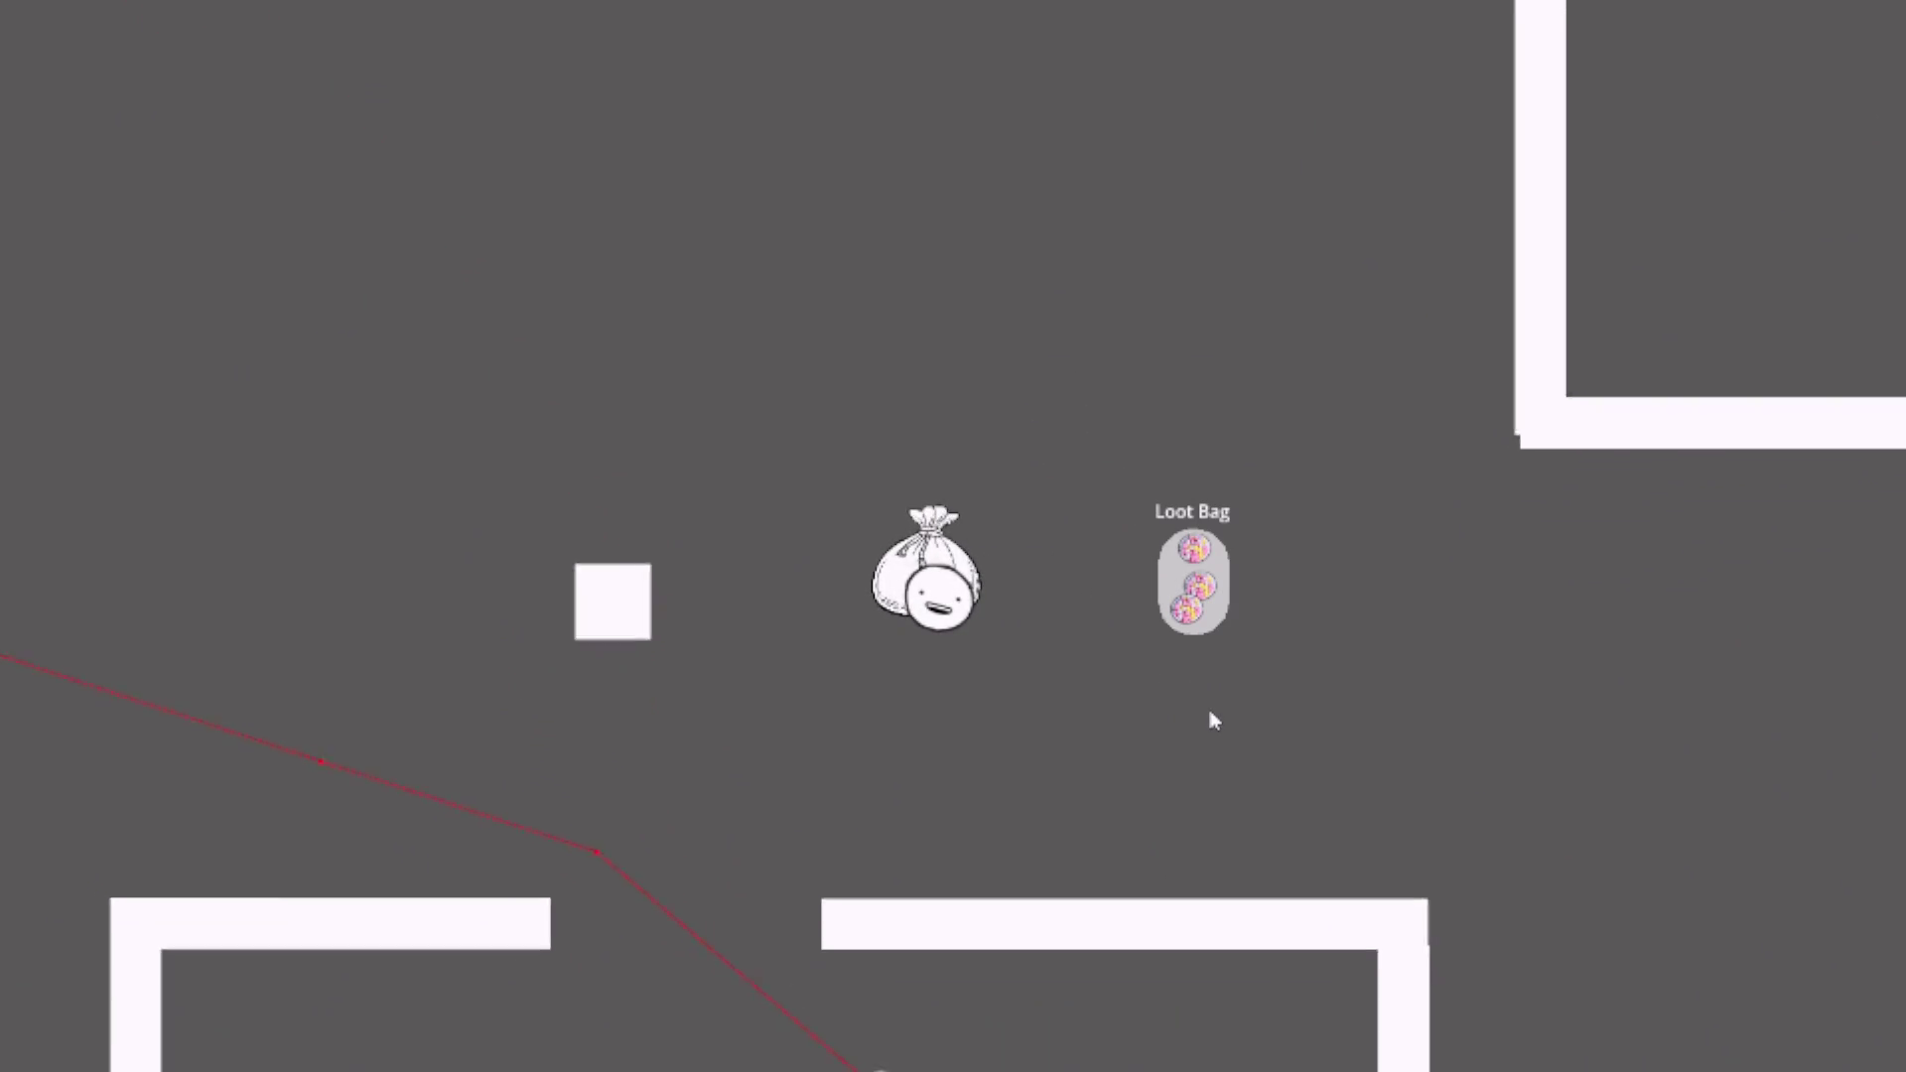
{"action": "key", "text": "a"}
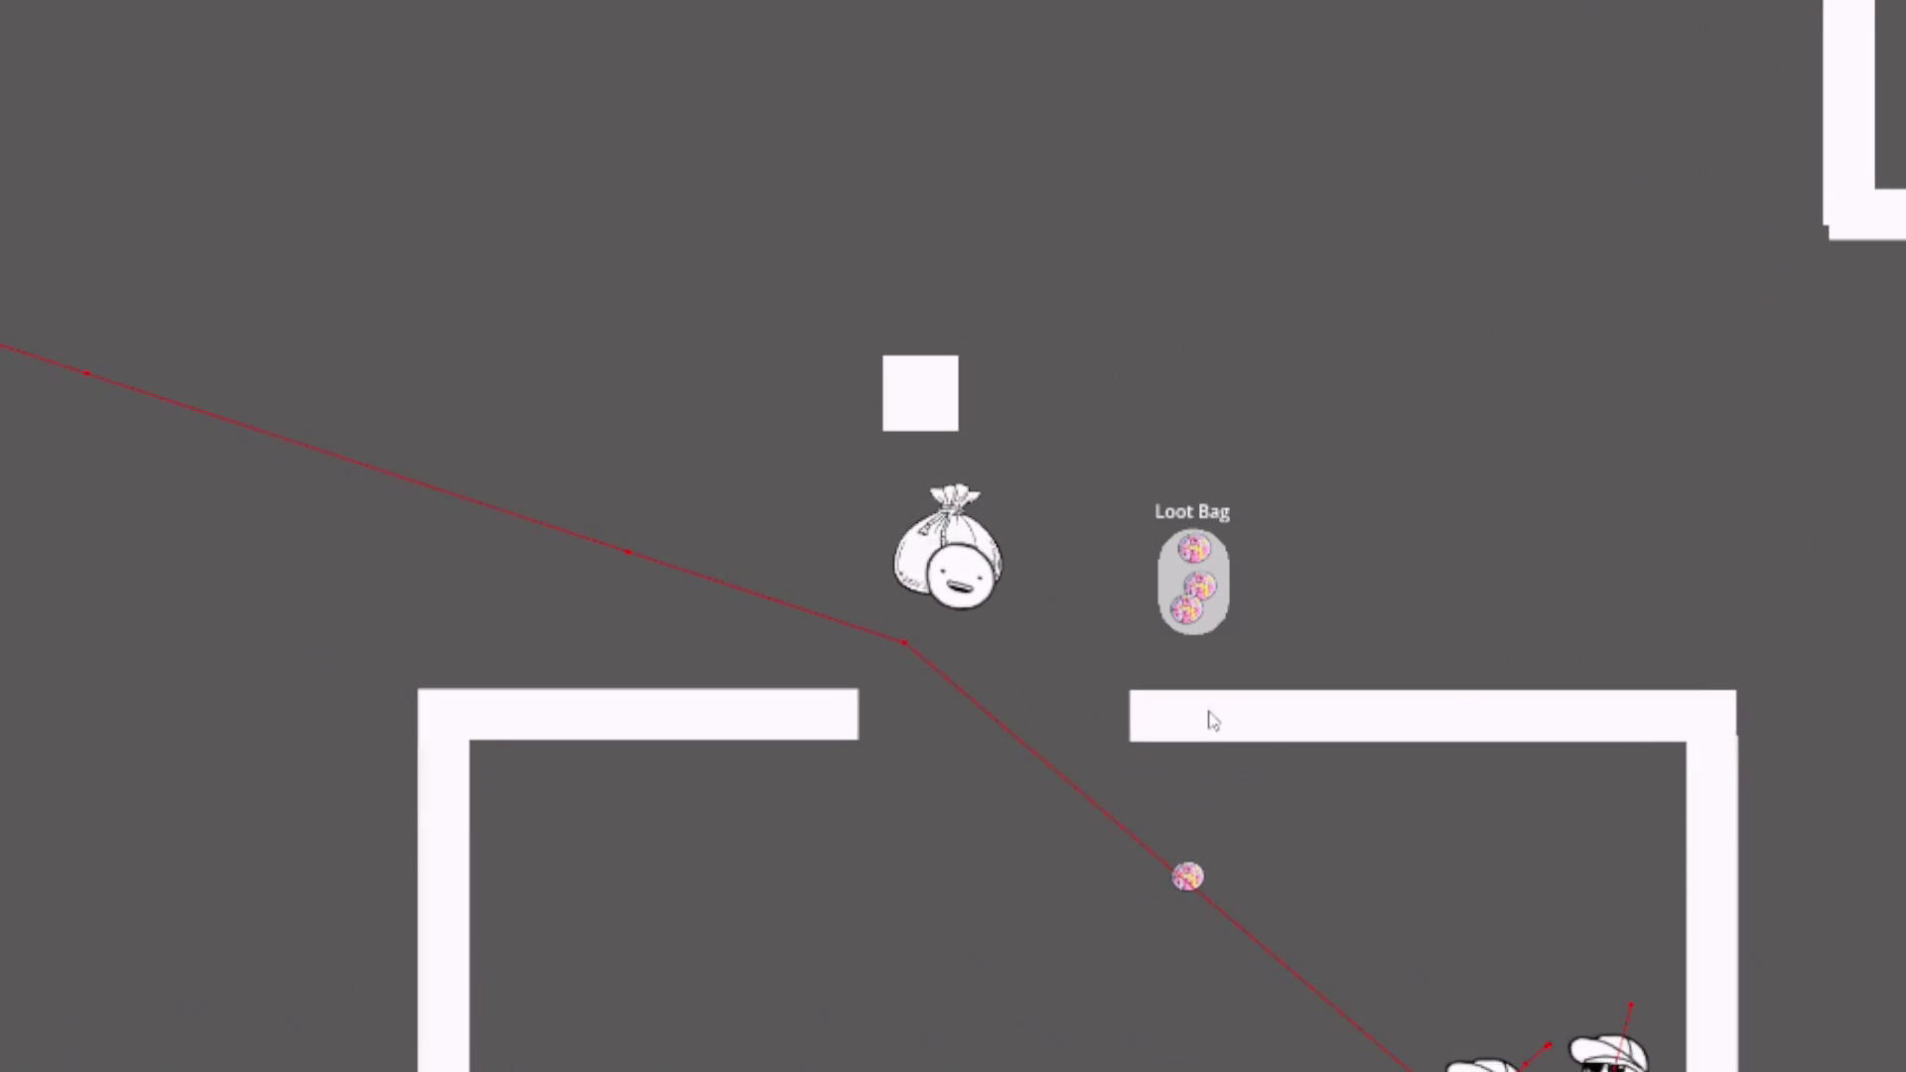
- Run from the approaching guards down into the walled room and out through its top gap
{"action": "key", "text": "a"}
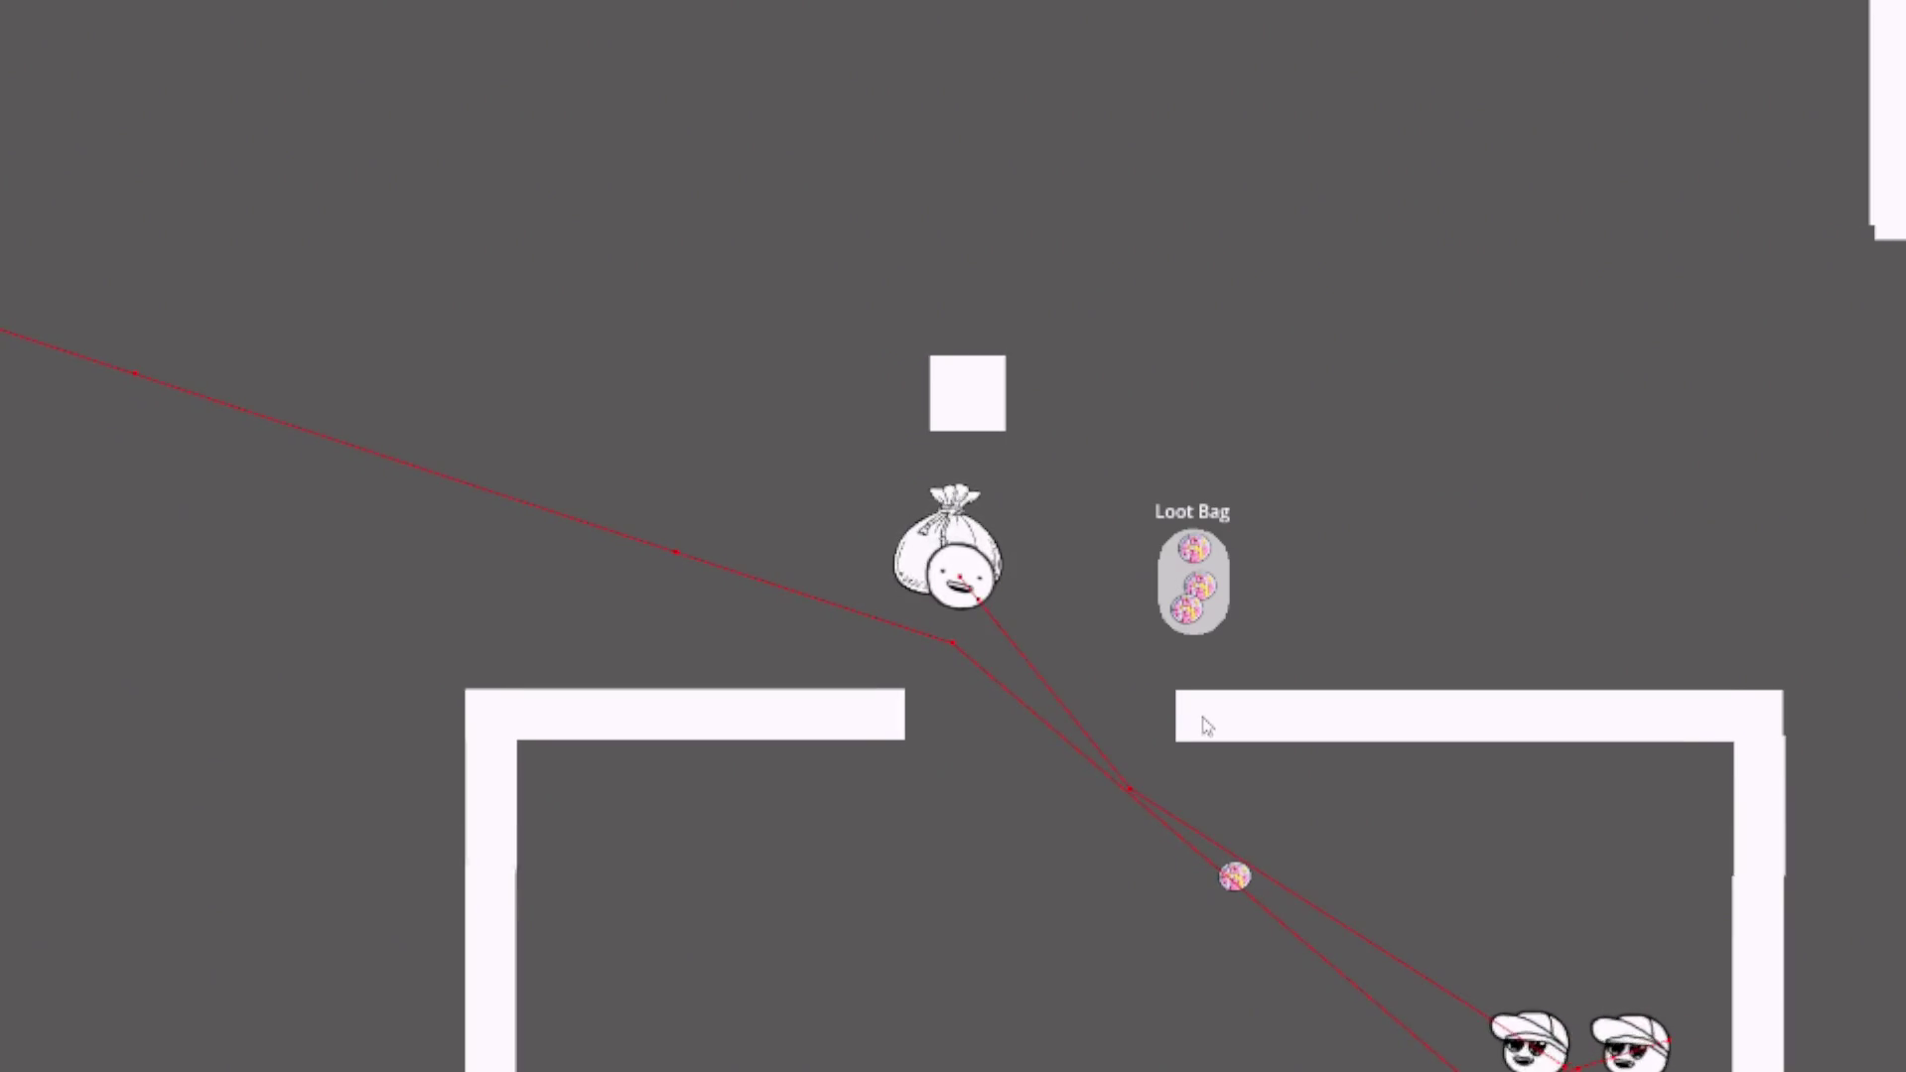
{"action": "key", "text": "a"}
{"action": "key", "text": "s"}
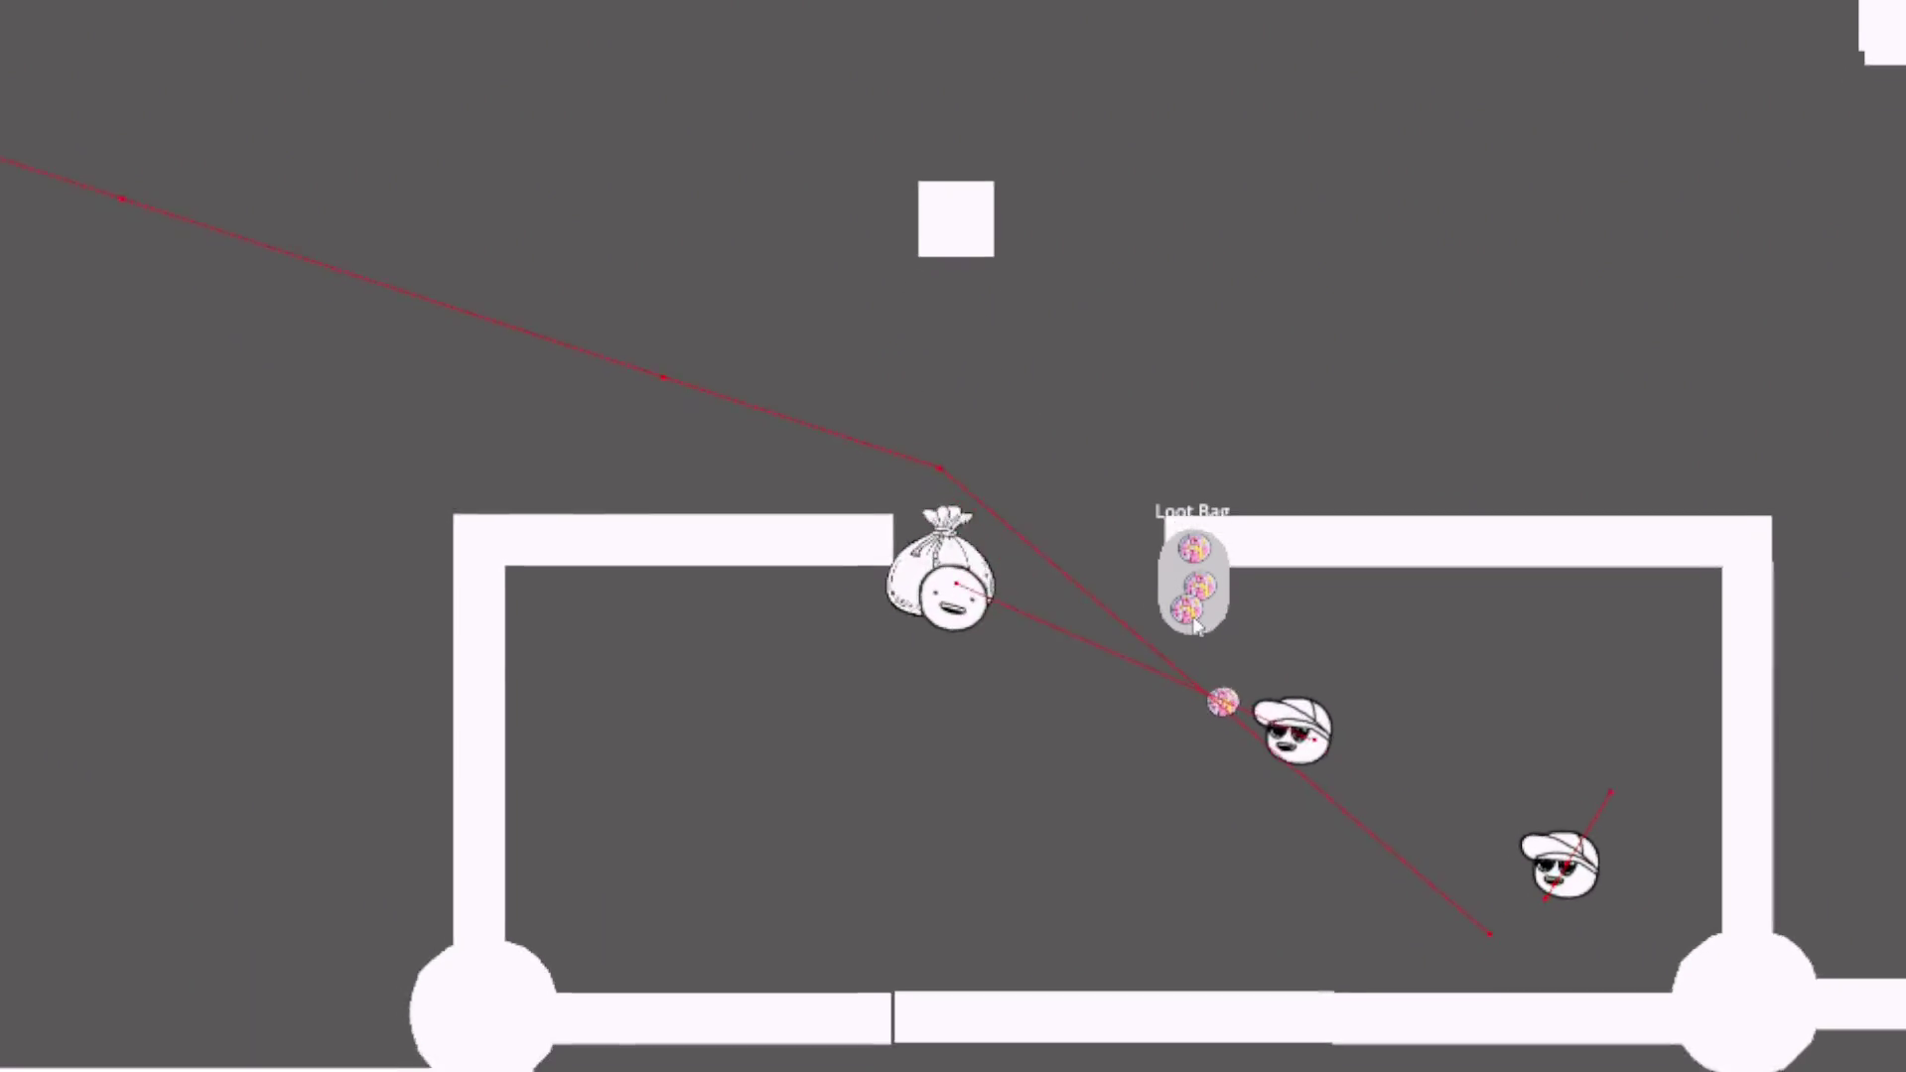
{"action": "key", "text": "s"}
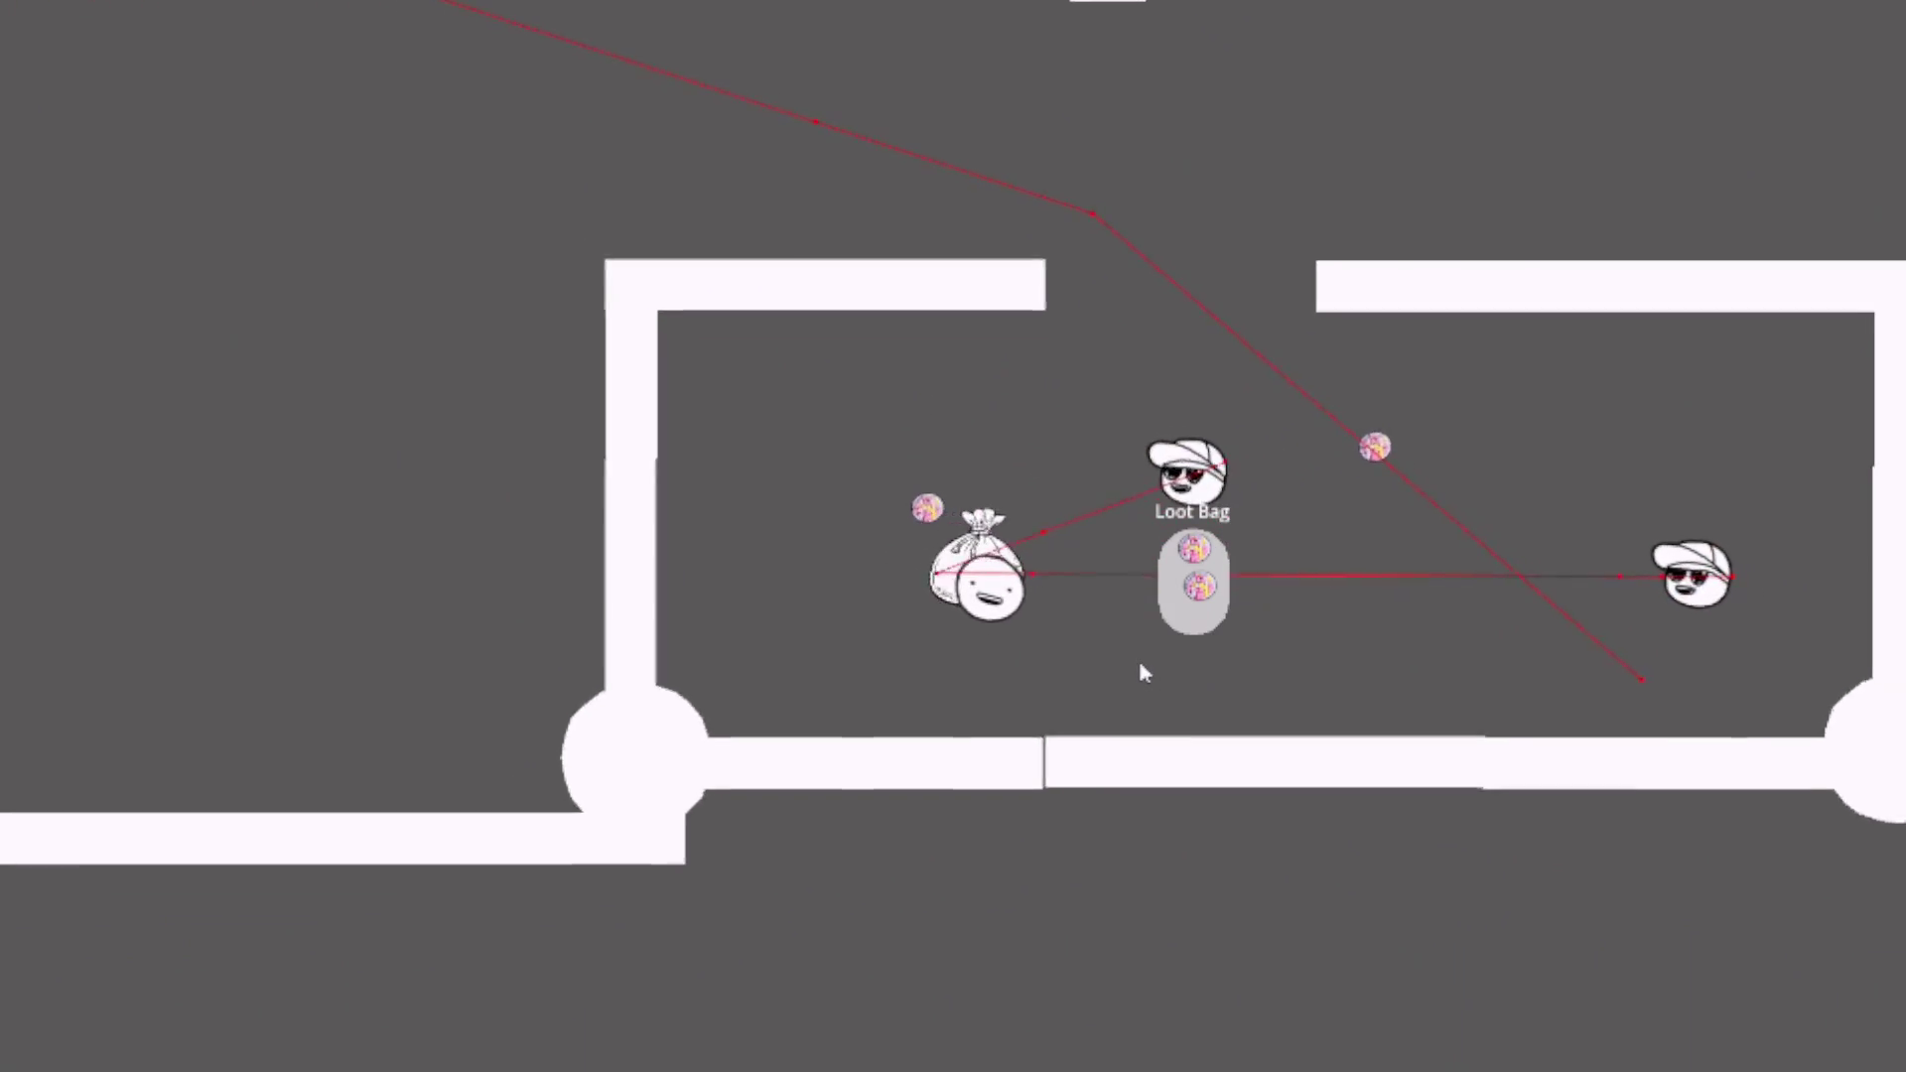
{"action": "key", "text": "w"}
{"action": "key", "text": "d"}
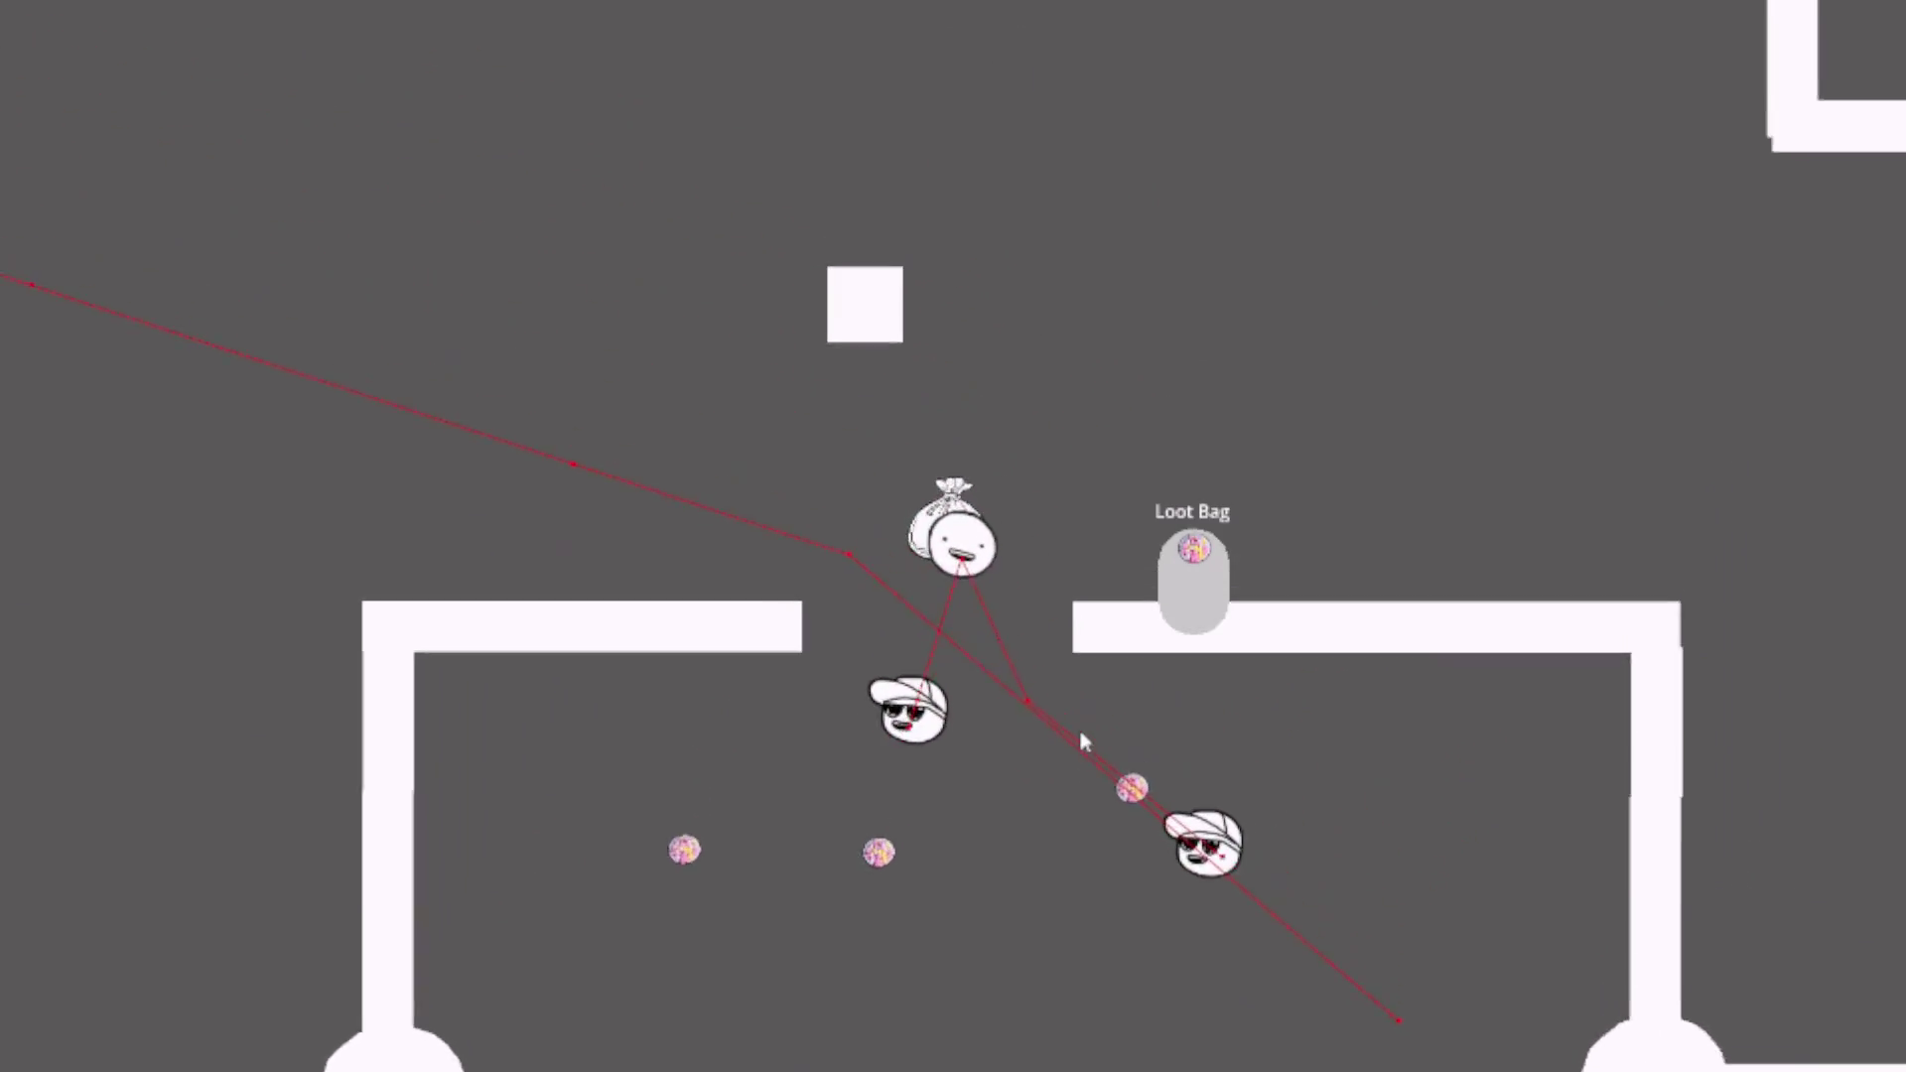
{"action": "key", "text": "w"}
{"action": "key", "text": "d"}
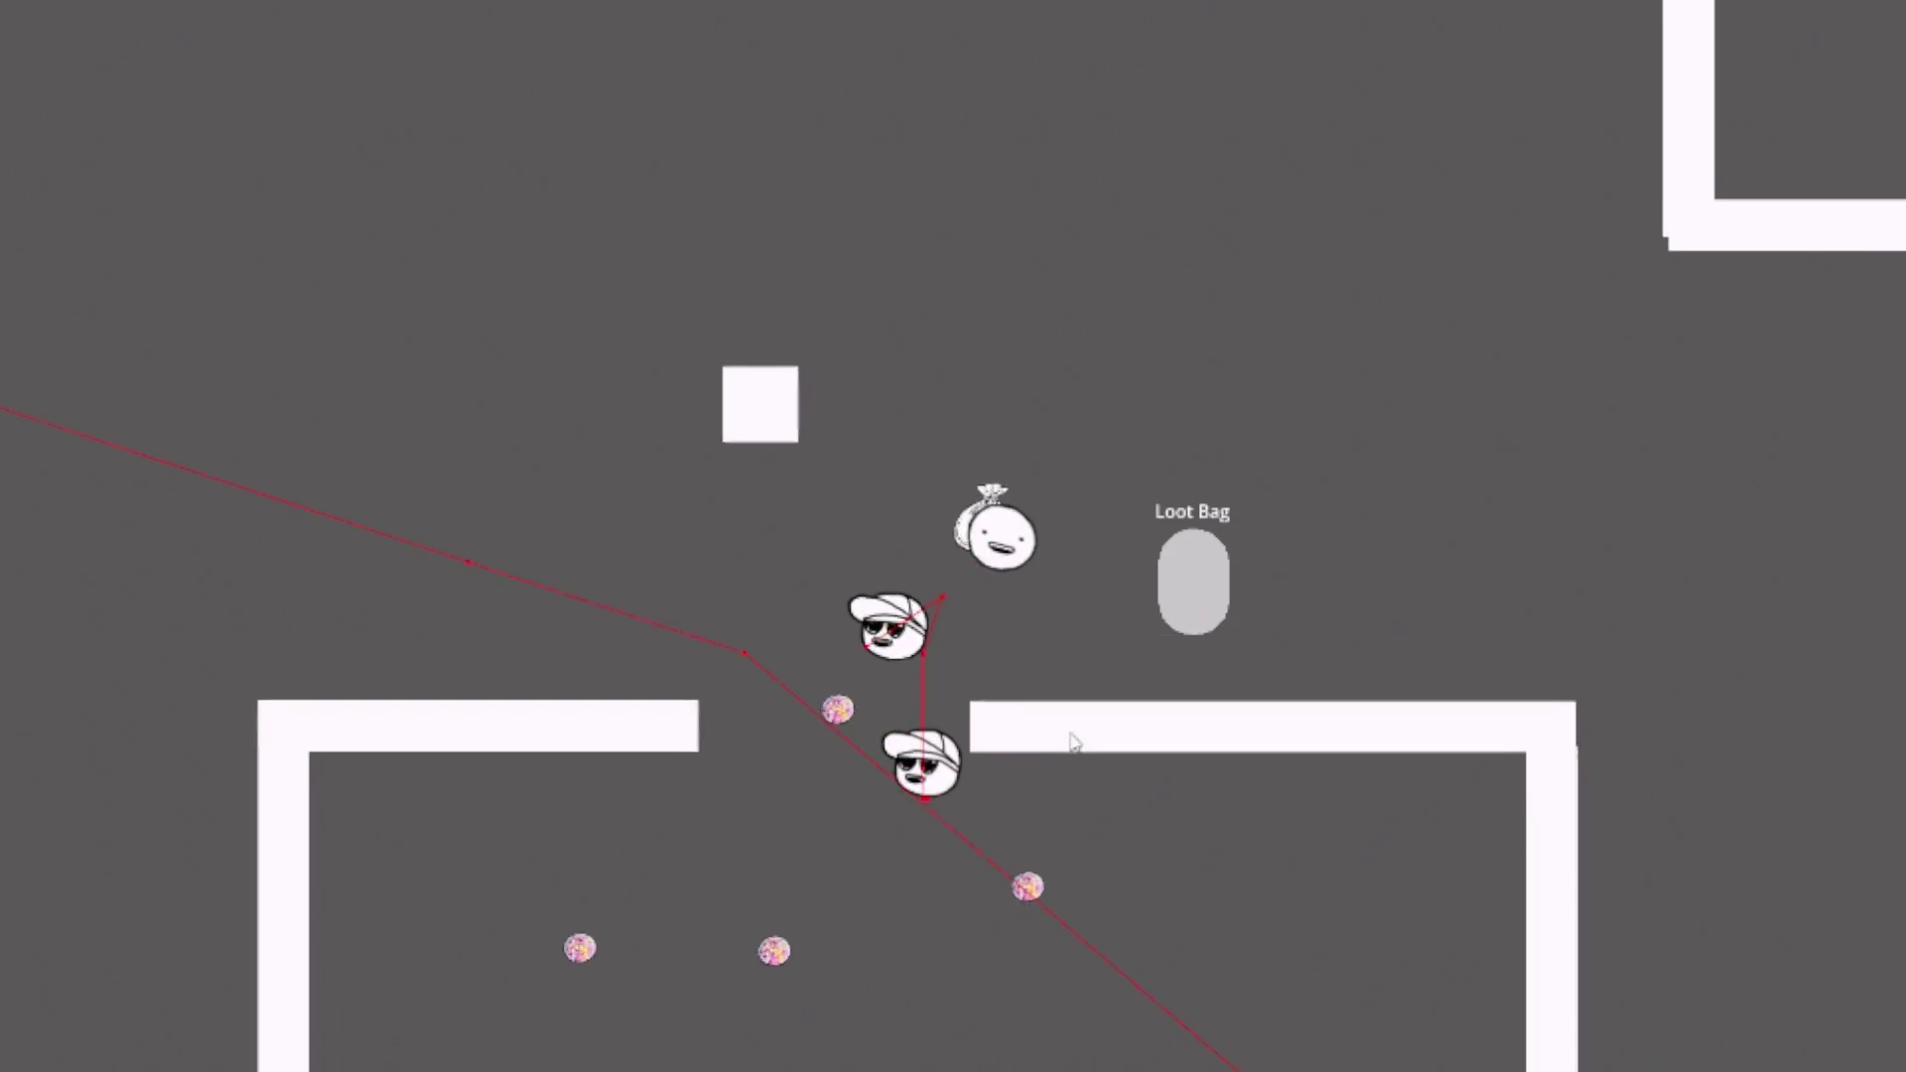
{"action": "key", "text": "d"}
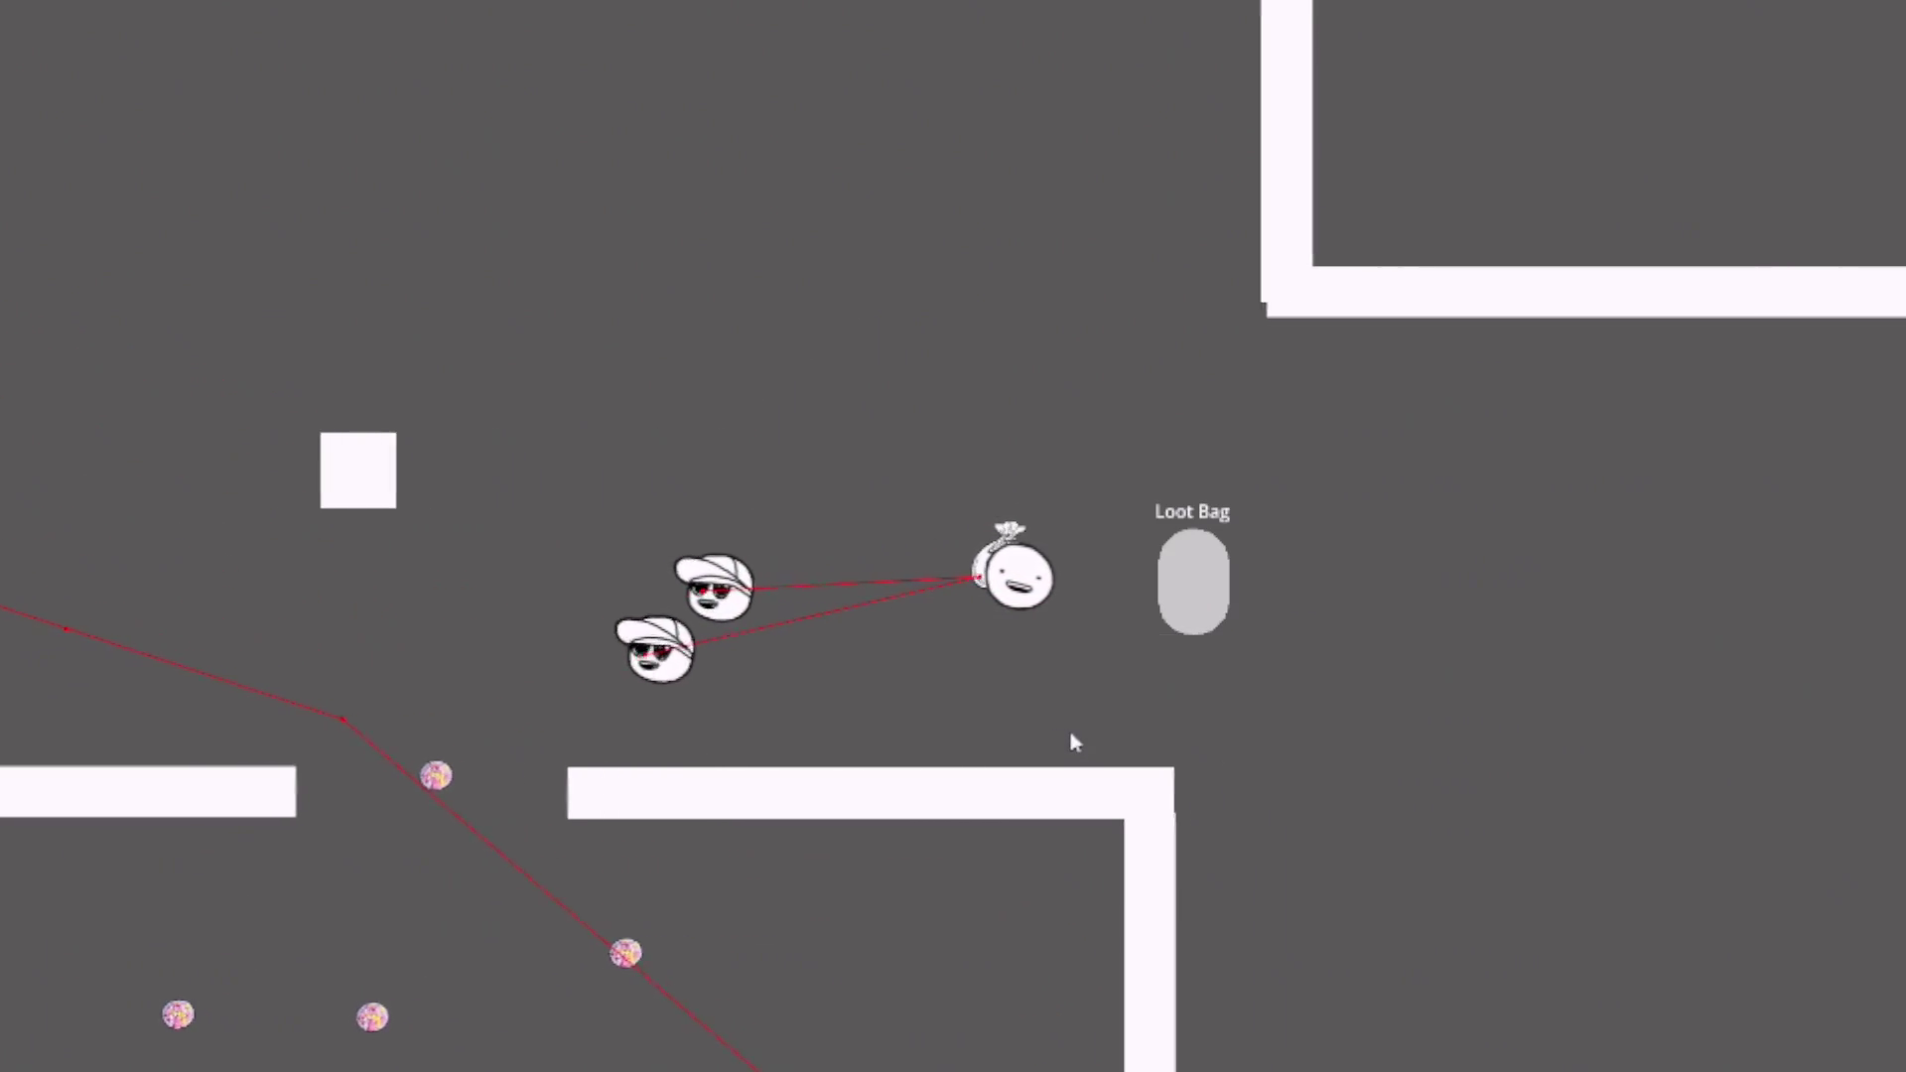
{"action": "key", "text": "d"}
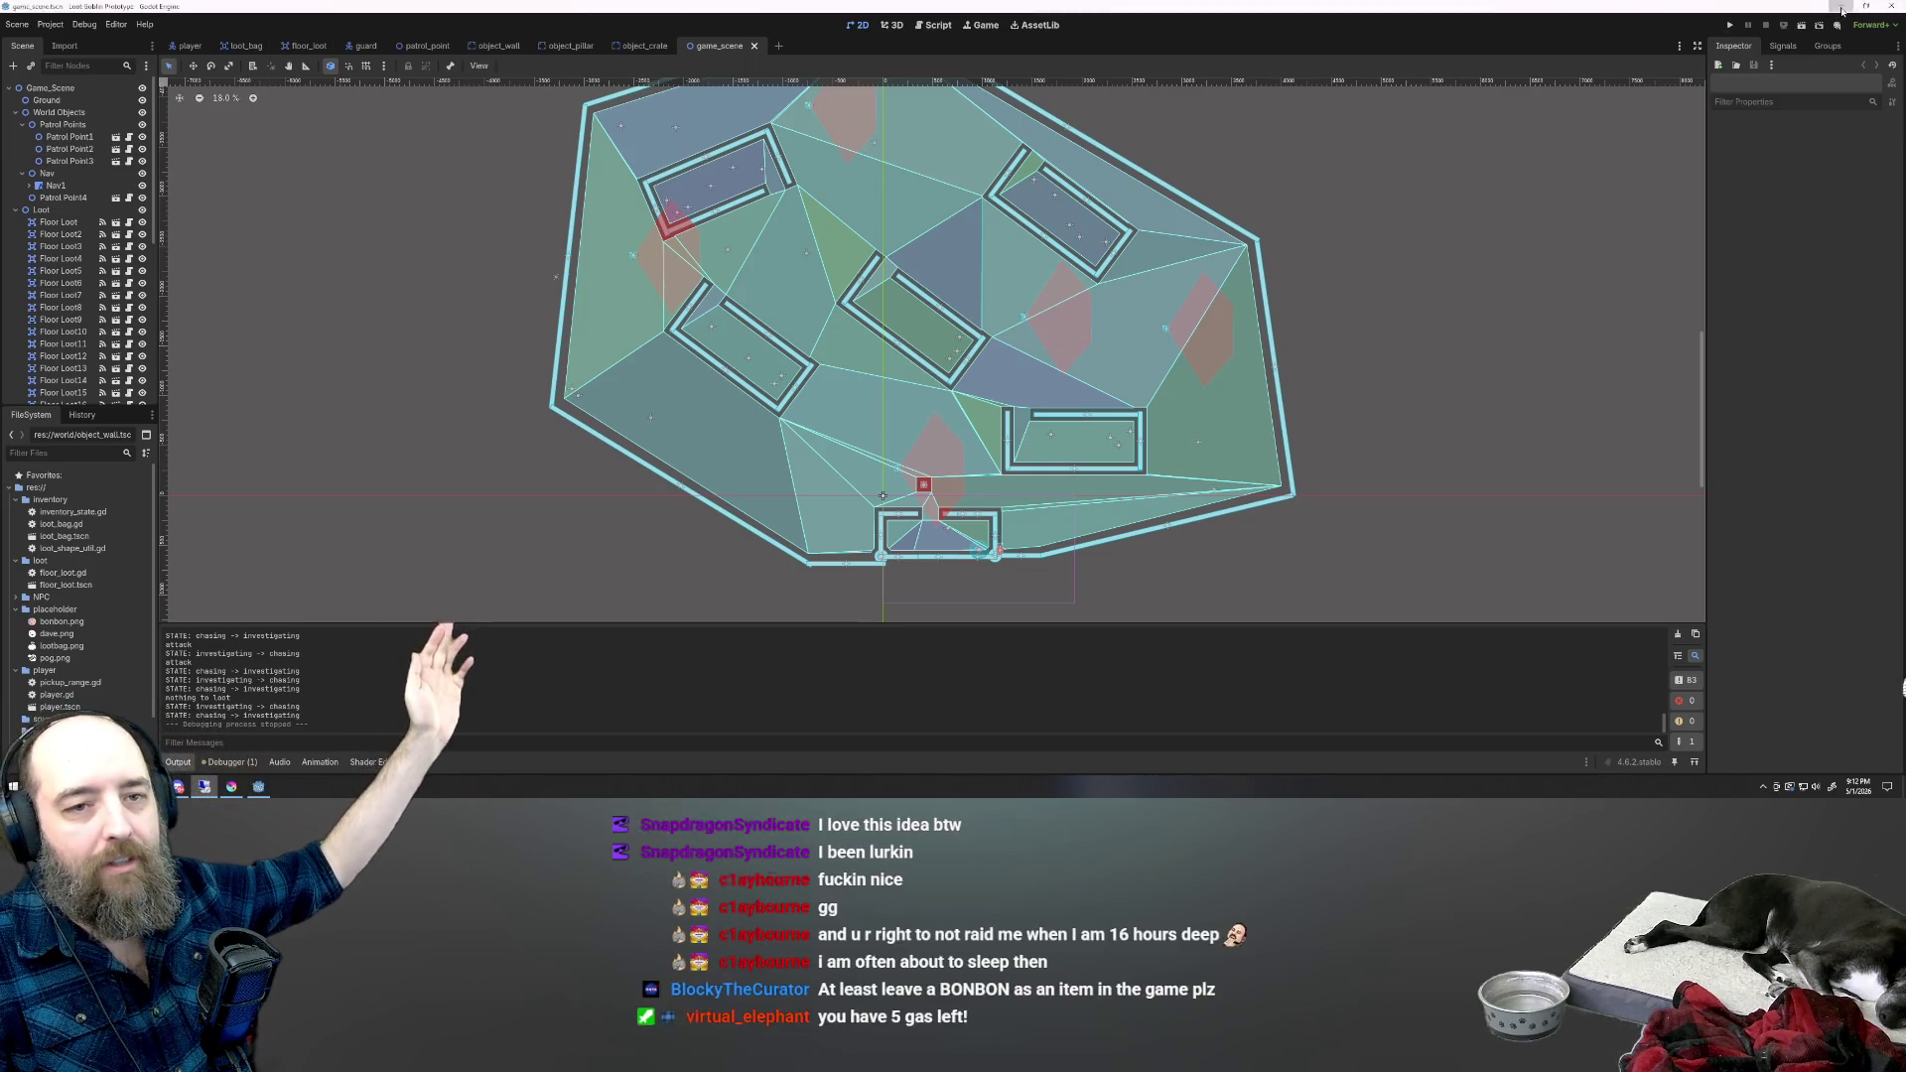
- Close the Godot editor with Super+D and launch the KSP game from the taskbar
{"action": "key", "text": "super+d"}
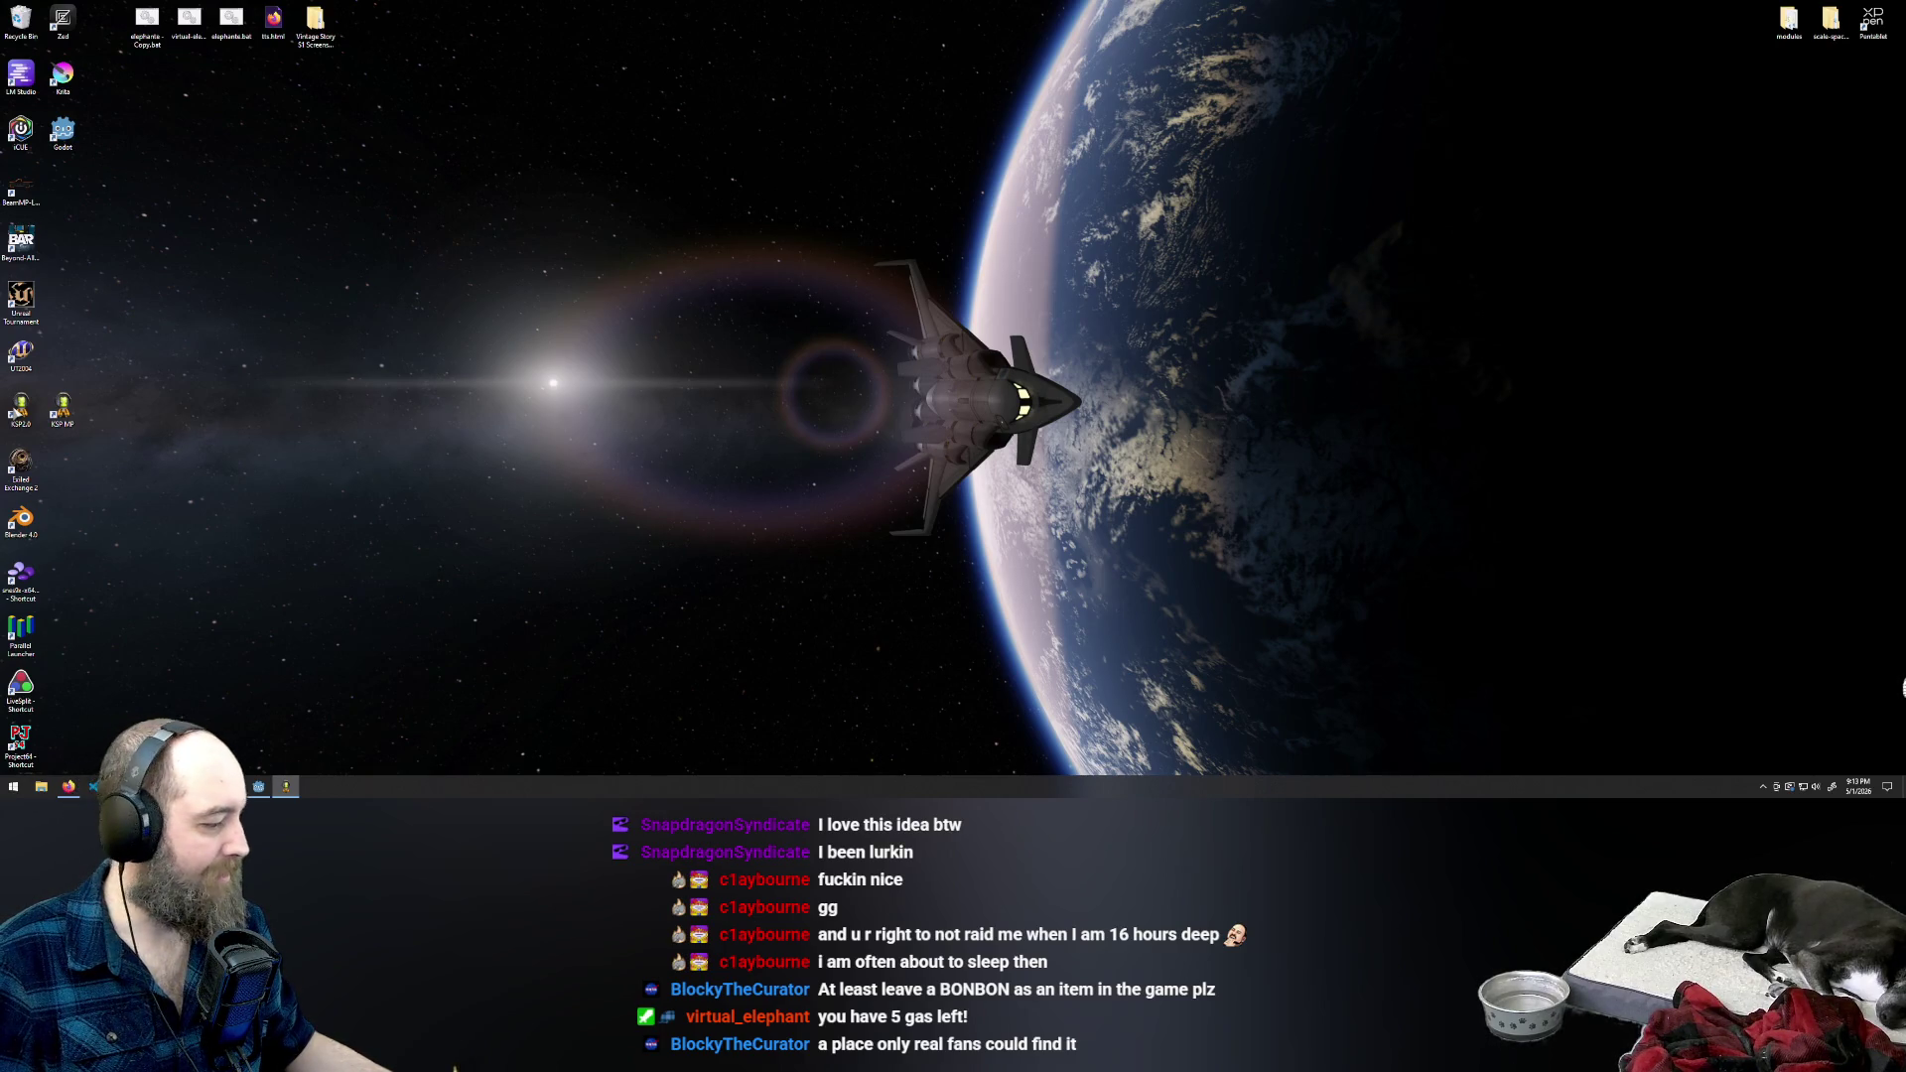
{"action": "left_click", "coordinate": [286, 787]}
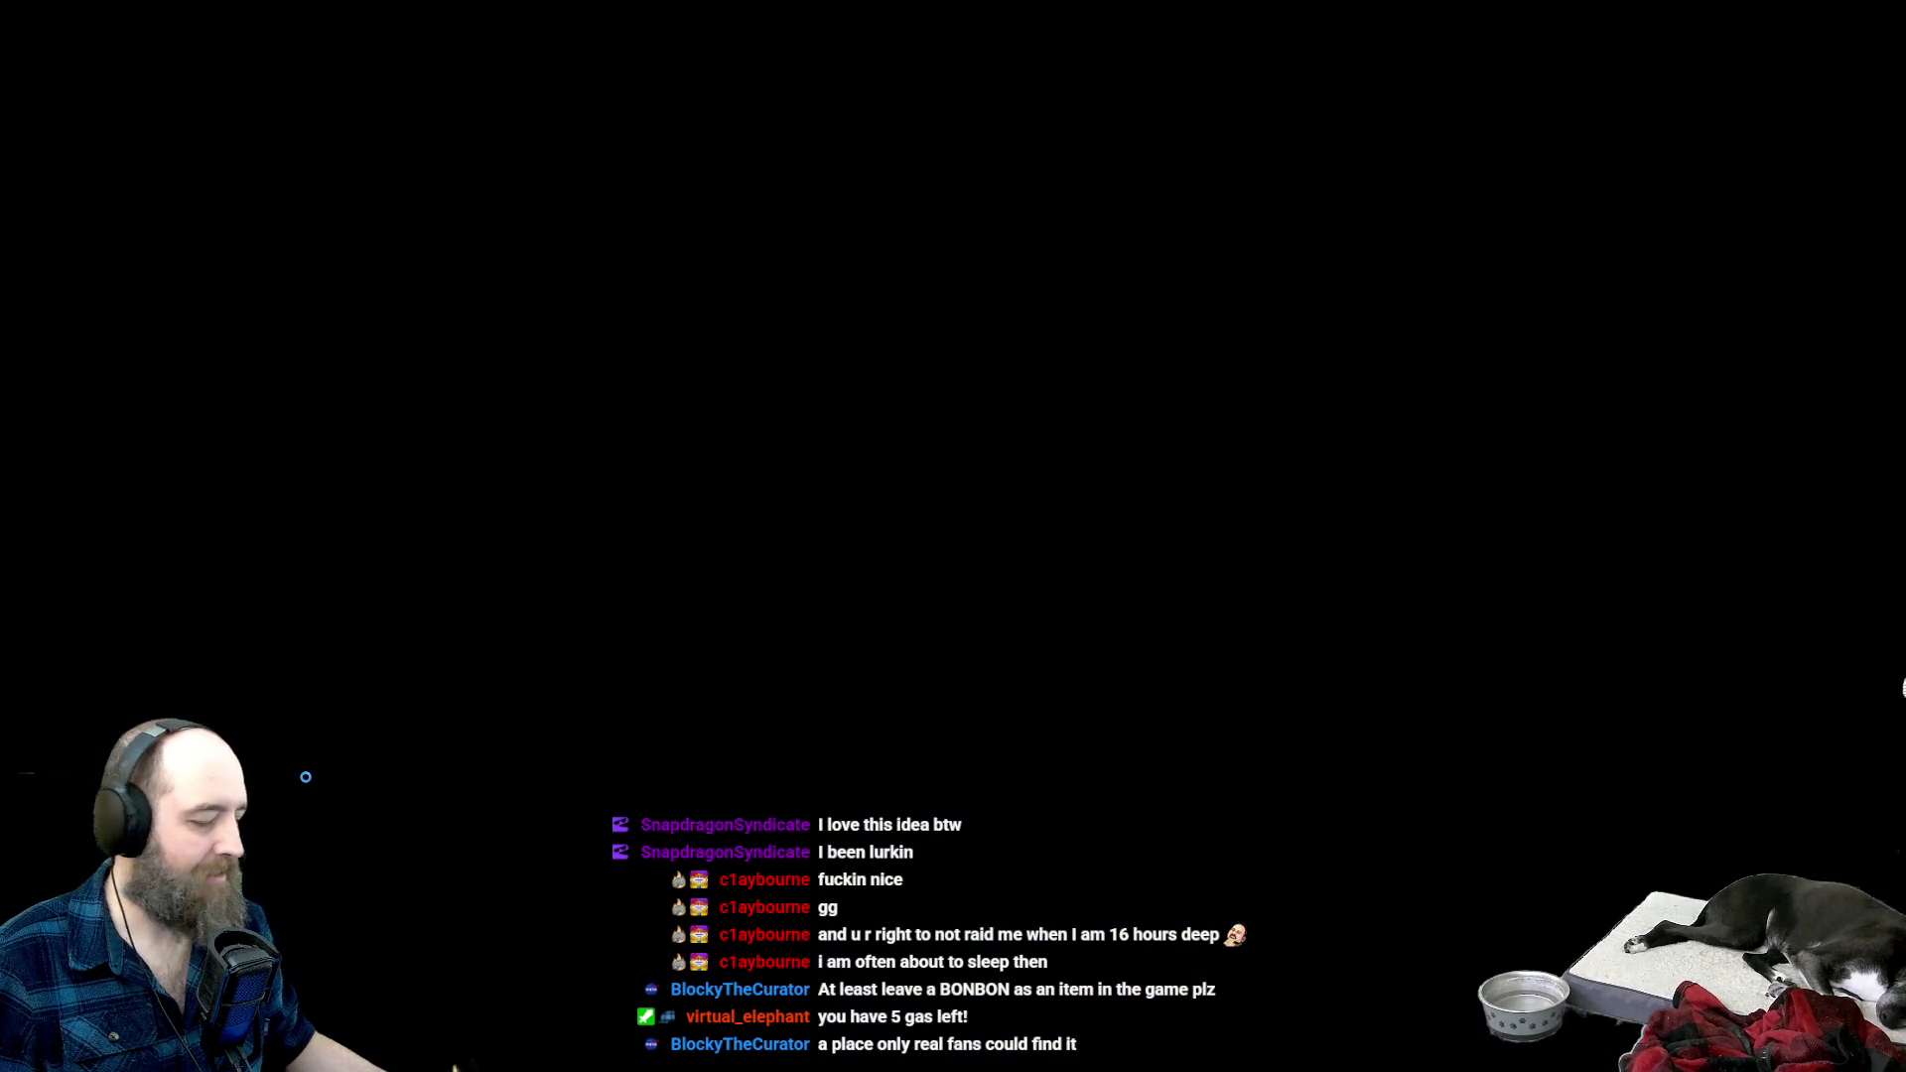